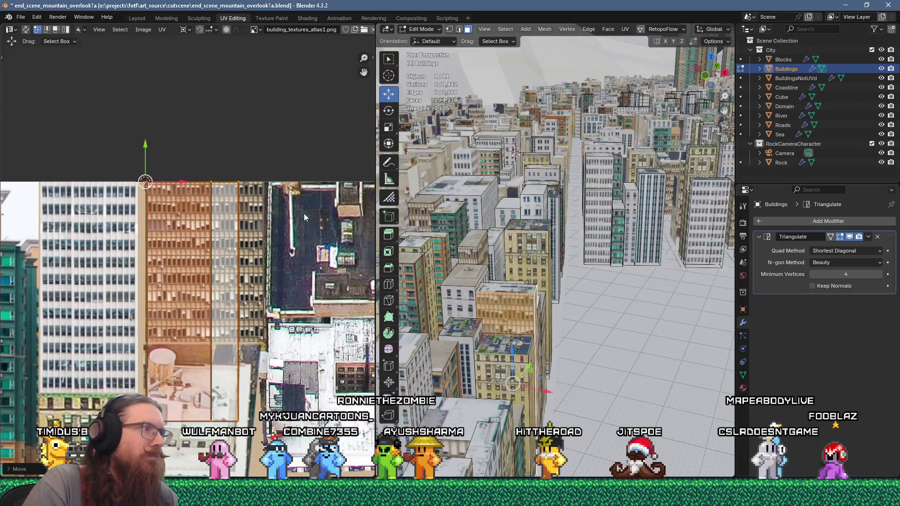
- Scale the wall's UV island to 0.8441 and nudge it onto a single facade of the atlas
{"action": "key", "text": "s"}
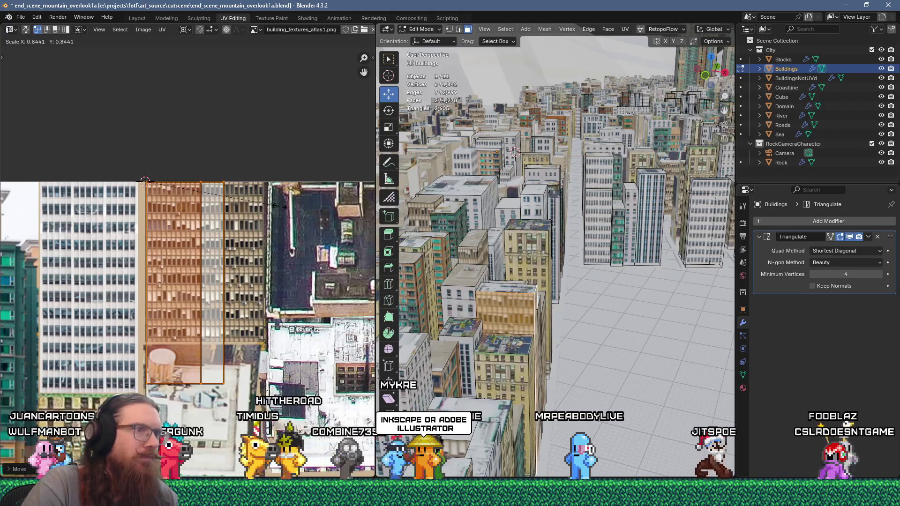
{"action": "left_click", "coordinate": [279, 207]}
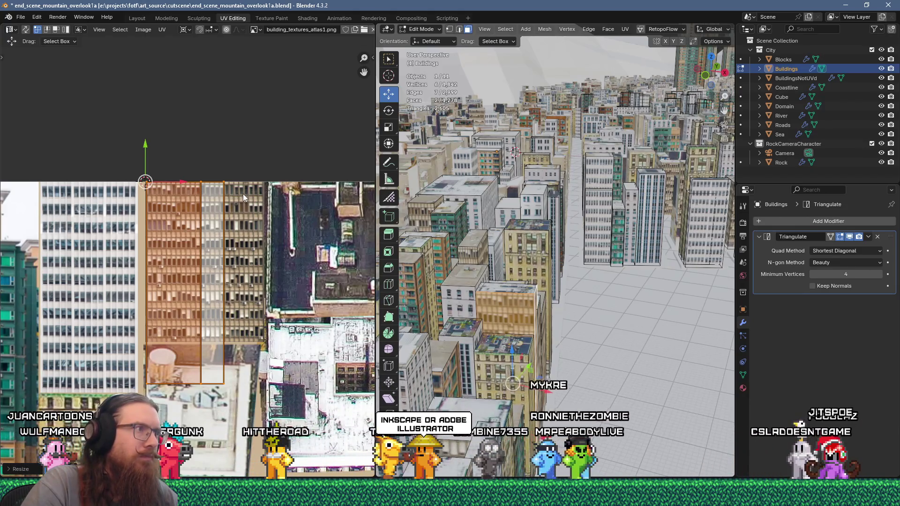
{"action": "scroll", "coordinate": [216, 170], "scroll_direction": "up", "scroll_amount": 3}
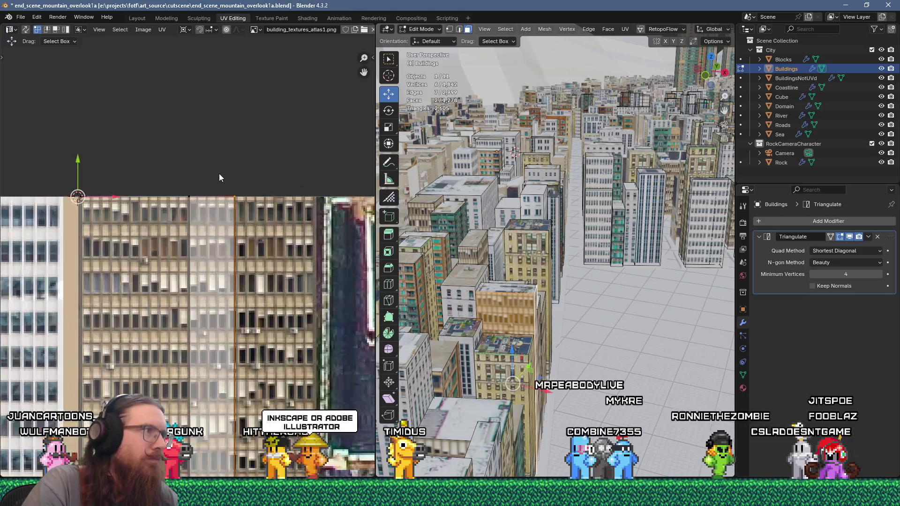
{"action": "key", "text": "g"}
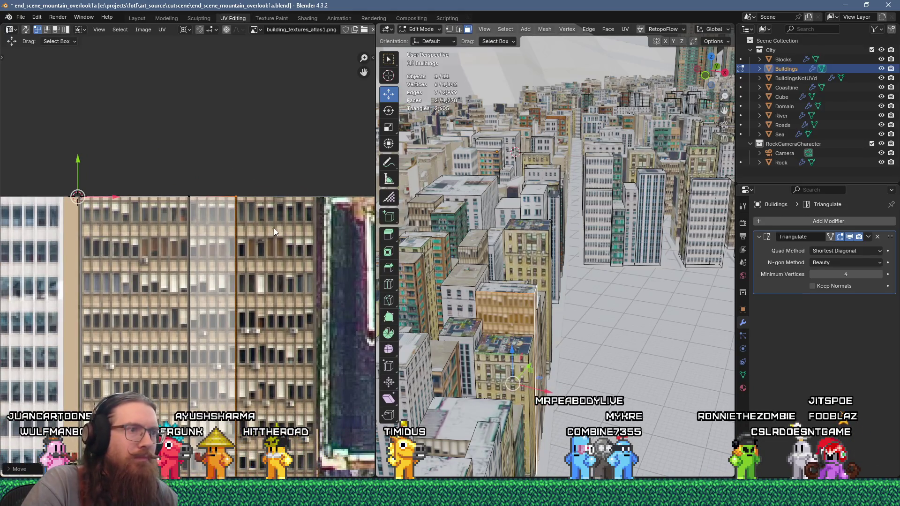
{"action": "scroll", "coordinate": [276, 230], "scroll_direction": "down", "scroll_amount": 4}
{"action": "middle_click_drag", "start_coordinate": [546, 298], "coordinate": [551, 290]}
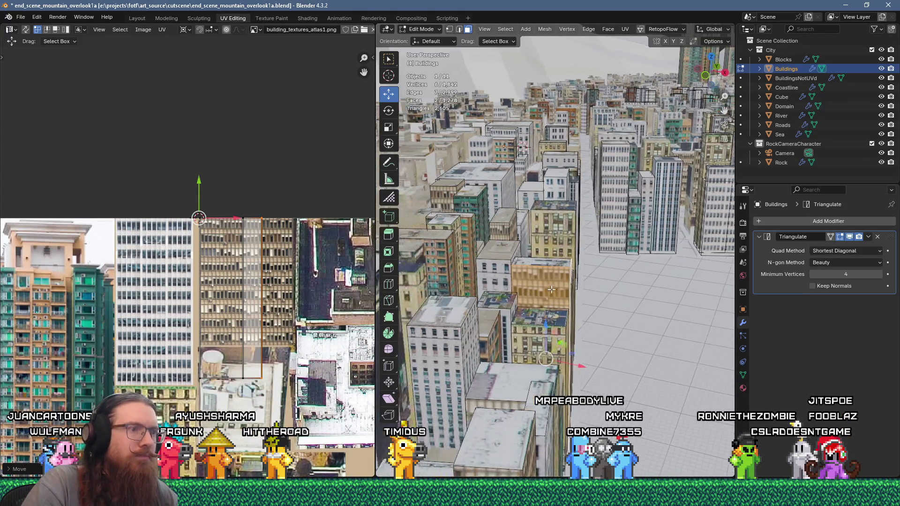
{"action": "left_click", "coordinate": [21, 17]}
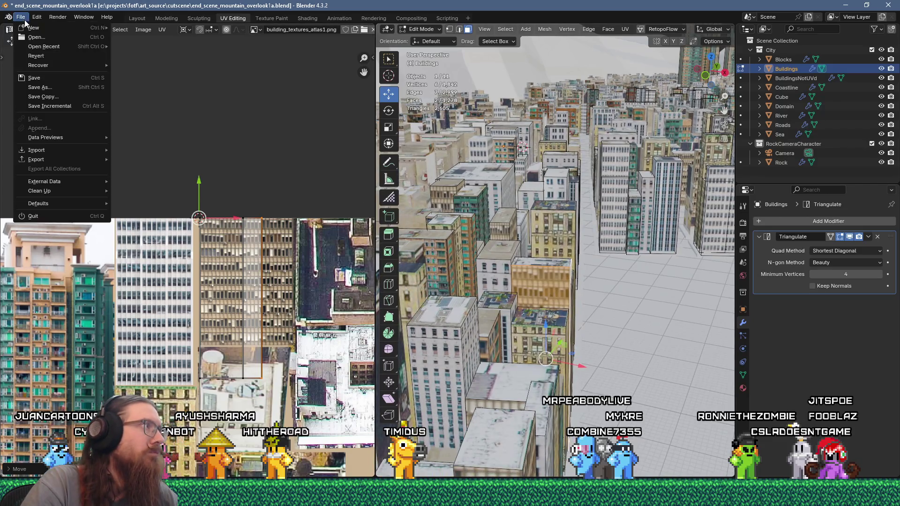
- Save end_scene_mountain_overlook1a.blend with the updated UV mapping
{"action": "left_click", "coordinate": [36, 78]}
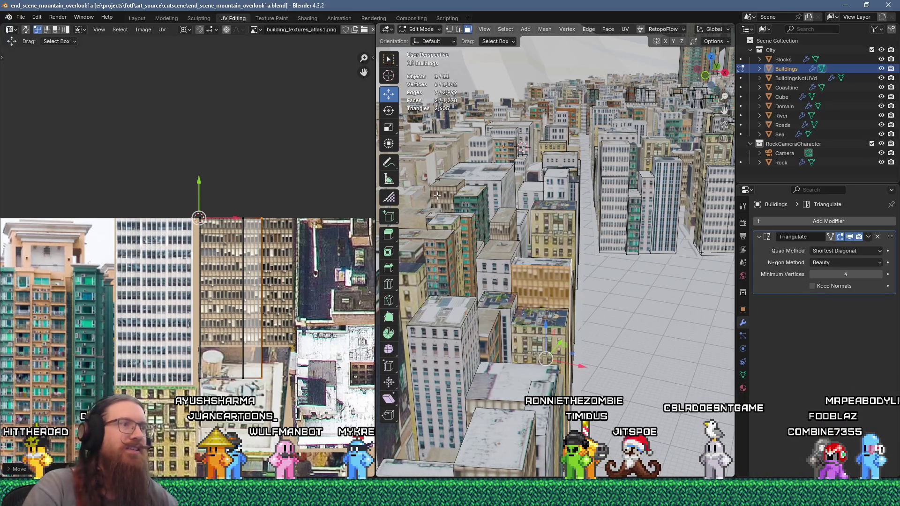
{"action": "middle_click_drag", "start_coordinate": [500, 235], "coordinate": [547, 296]}
{"action": "scroll", "coordinate": [547, 296], "scroll_direction": "down", "scroll_amount": 3}
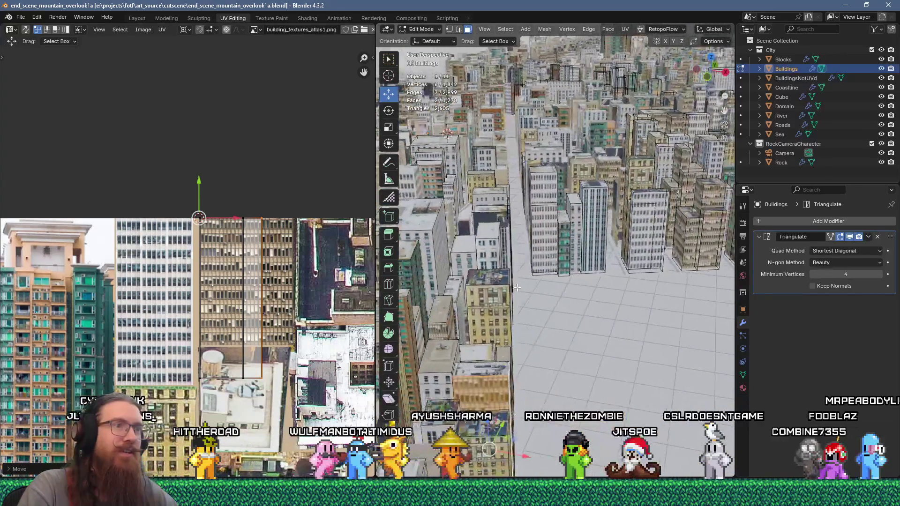
{"action": "scroll", "coordinate": [562, 328], "scroll_direction": "down", "scroll_amount": 3}
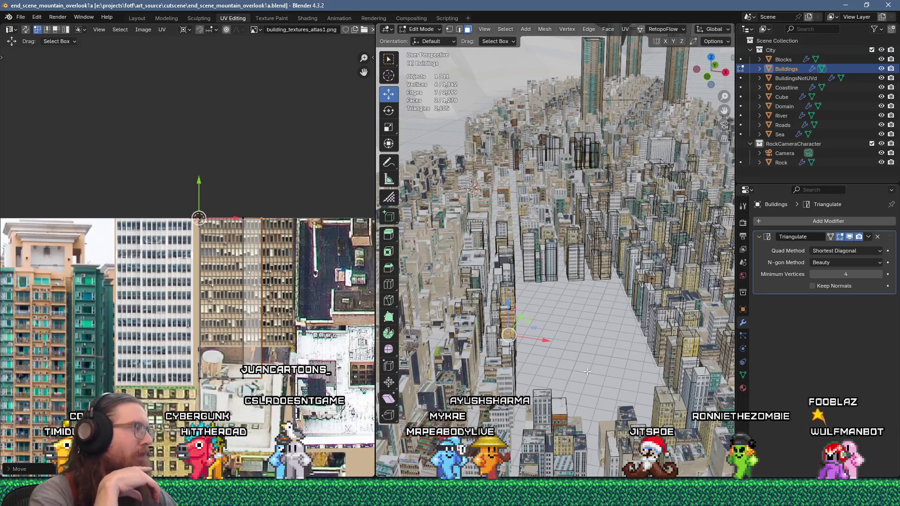
- Save the file again and select a single building wall face
{"action": "left_click", "coordinate": [23, 18]}
{"action": "mouse_move", "coordinate": [23, 49]}
{"action": "left_click", "coordinate": [36, 80]}
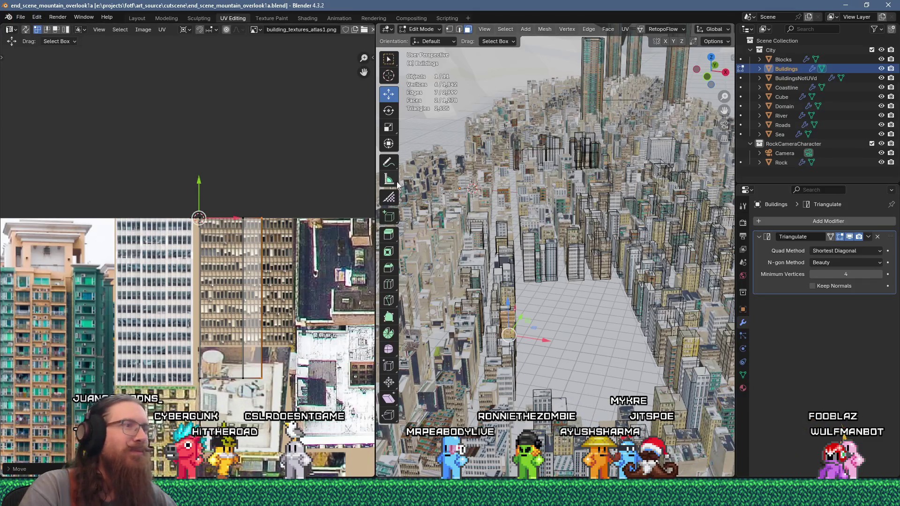
{"action": "scroll", "coordinate": [562, 277], "scroll_direction": "up", "scroll_amount": 4}
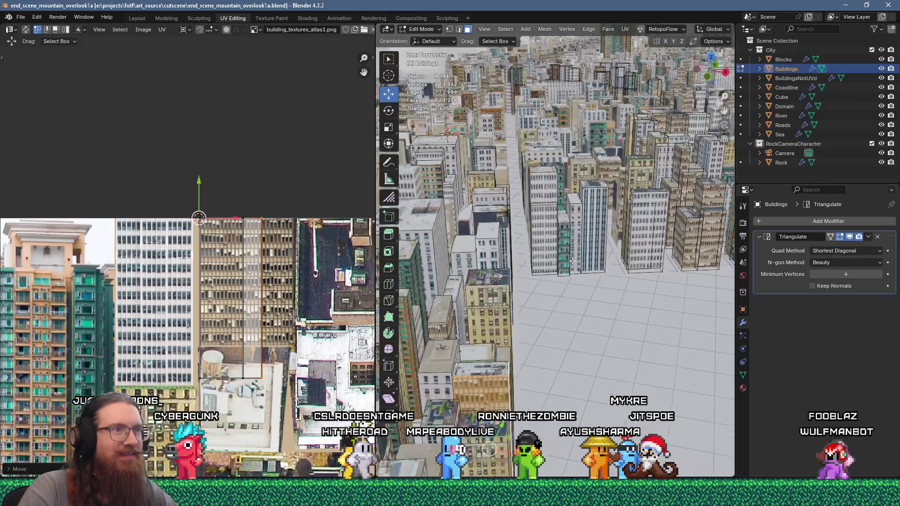
{"action": "scroll", "coordinate": [577, 260], "scroll_direction": "down", "scroll_amount": 5}
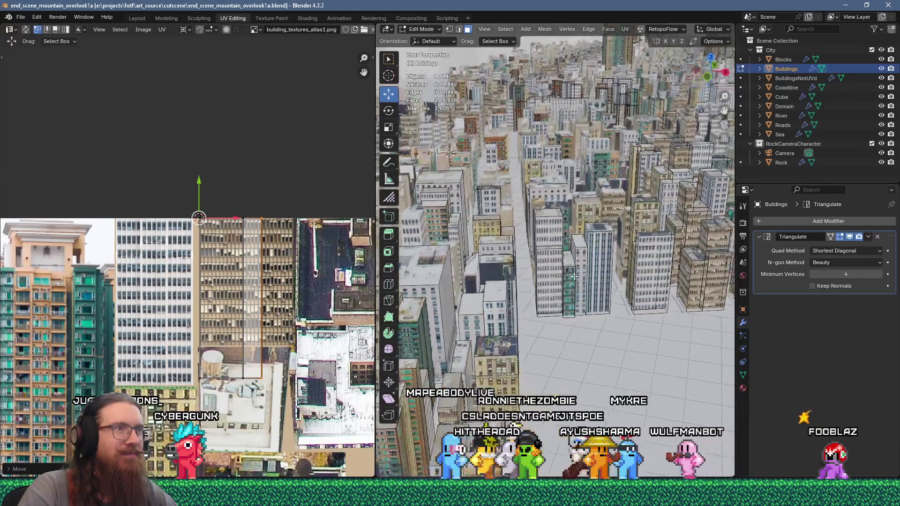
{"action": "scroll", "coordinate": [560, 271], "scroll_direction": "down", "scroll_amount": 4}
{"action": "scroll", "coordinate": [561, 260], "scroll_direction": "up", "scroll_amount": 8}
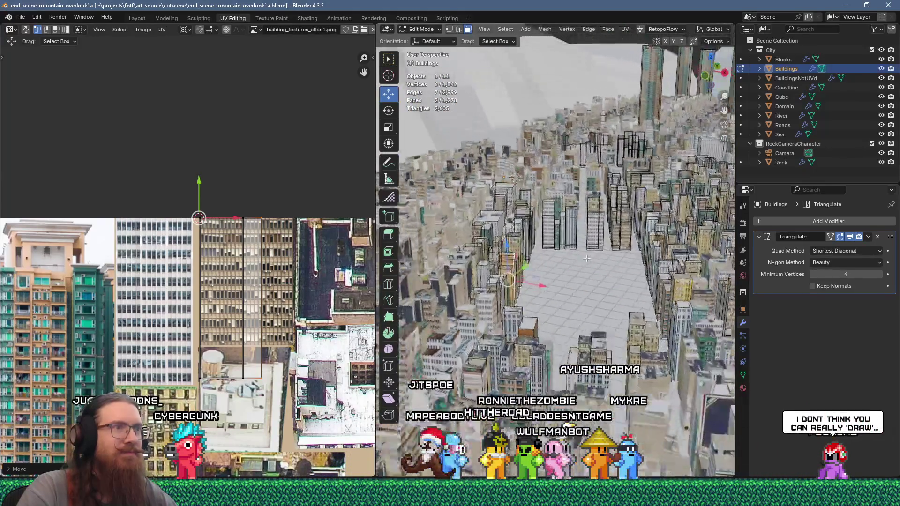
{"action": "scroll", "coordinate": [561, 258], "scroll_direction": "down", "scroll_amount": 5}
{"action": "left_click", "coordinate": [529, 340]}
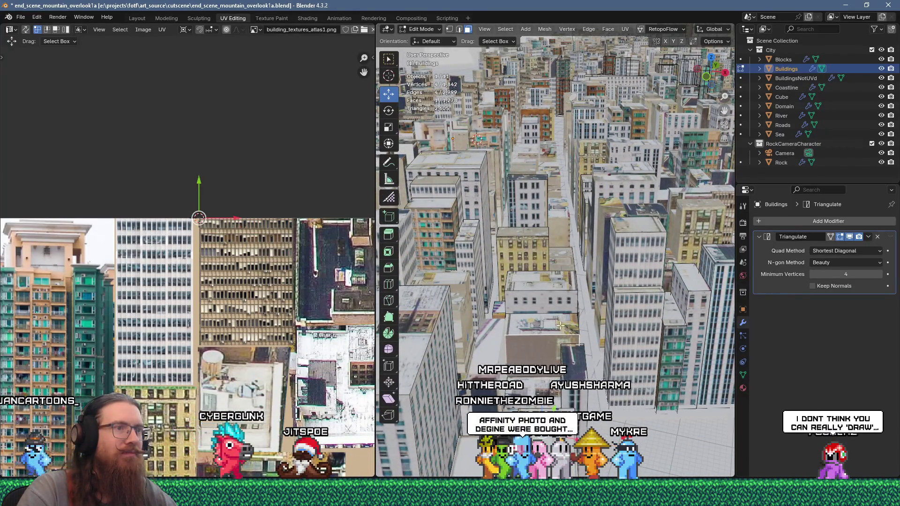
- Unwrap the selected wall face and scale its UV island to 0.2
{"action": "key", "text": "u"}
{"action": "left_click", "coordinate": [564, 117]}
{"action": "scroll", "coordinate": [169, 267], "scroll_direction": "down", "scroll_amount": 2}
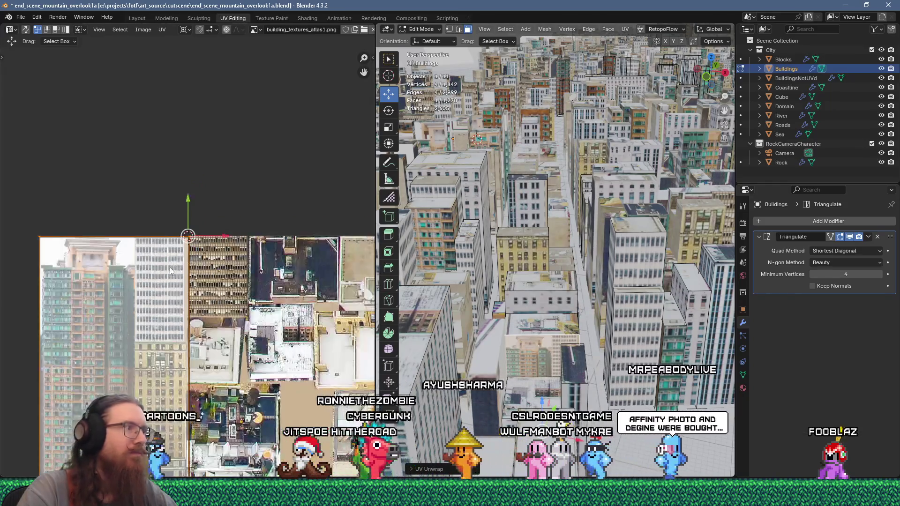
{"action": "type", "text": "s25"}
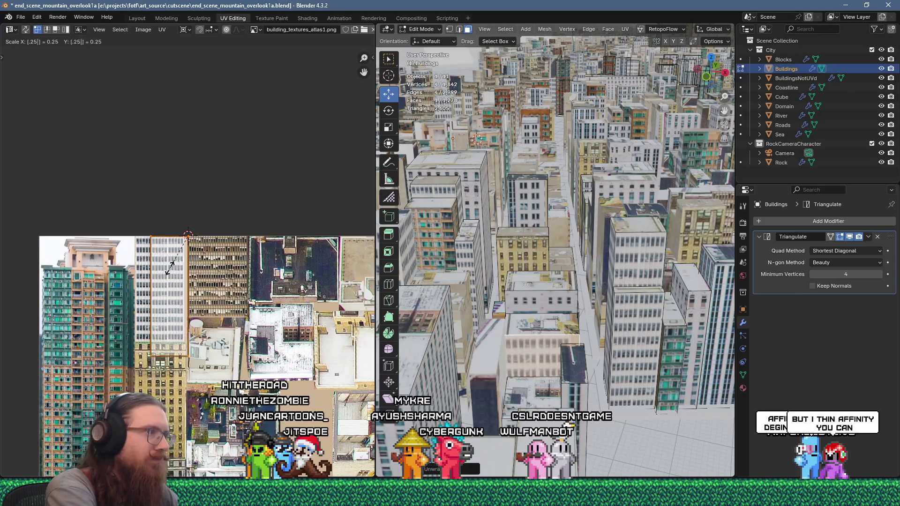
{"action": "key", "text": "Return"}
- Fit the island onto the tan tower facade strip, deselect all, and switch to BuildingsNotUVd
{"action": "scroll", "coordinate": [213, 299], "scroll_direction": "up", "scroll_amount": 3}
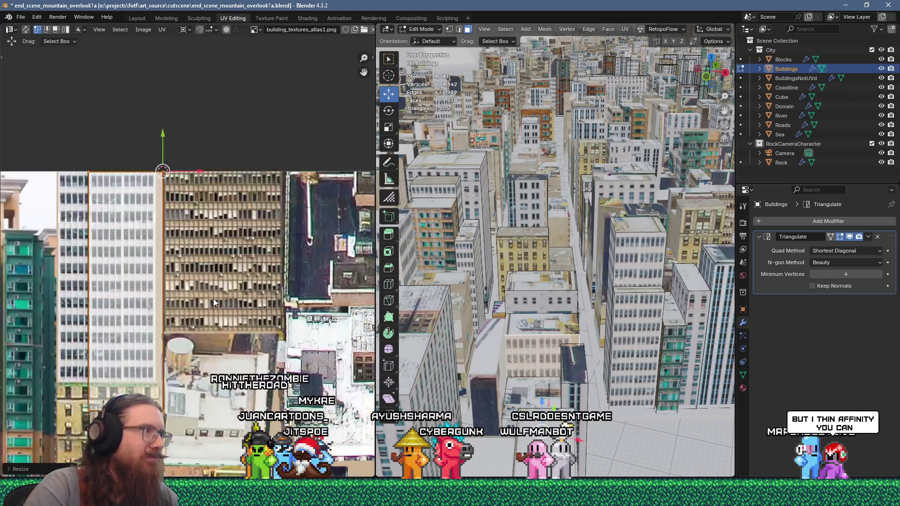
{"action": "key", "text": "g"}
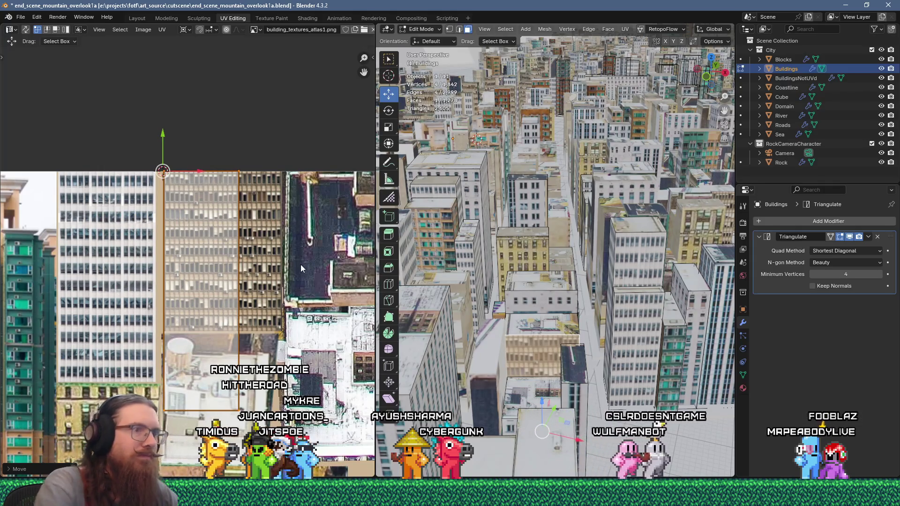
{"action": "key", "text": "s"}
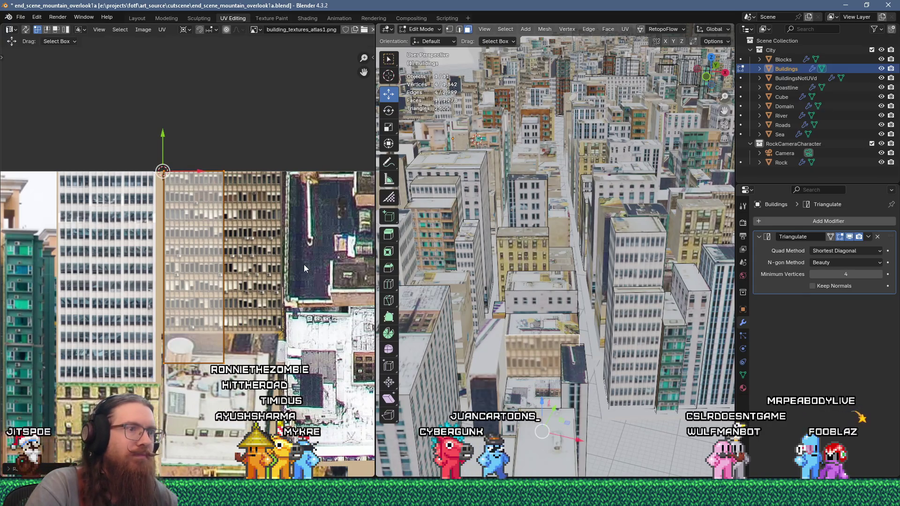
{"action": "key", "text": "alt+a"}
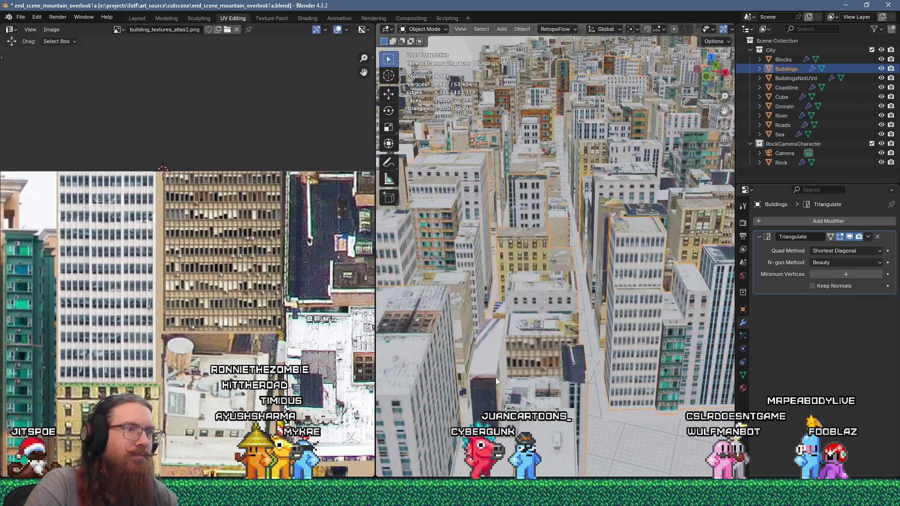
{"action": "key", "text": "alt+q"}
{"action": "left_click", "coordinate": [502, 379]}
- Unwrap the wall face, move its island onto a facade, and slide its right edge along X
{"action": "key", "text": "u"}
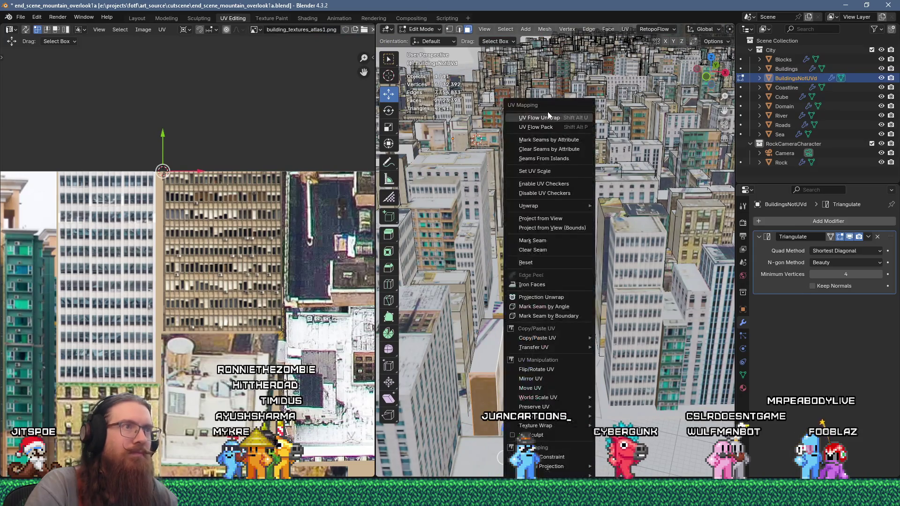
{"action": "left_click", "coordinate": [548, 111]}
{"action": "scroll", "coordinate": [247, 254], "scroll_direction": "down", "scroll_amount": 3}
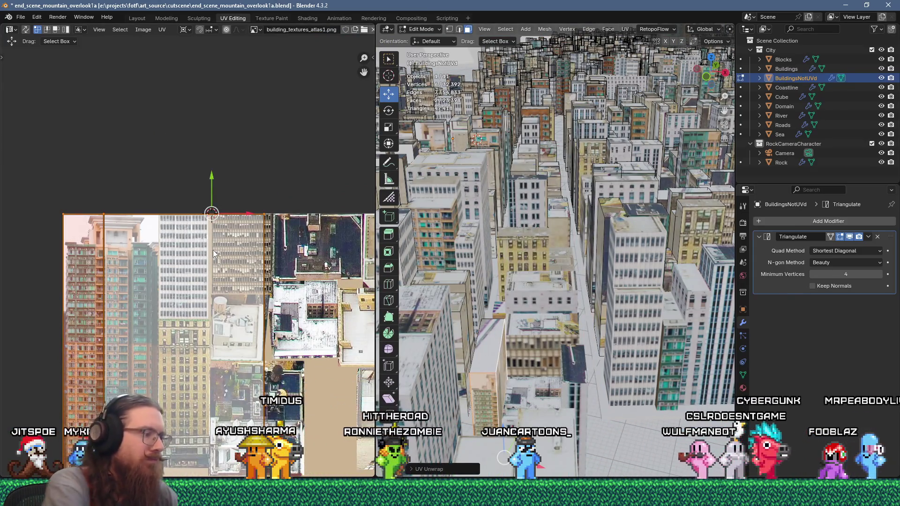
{"action": "key", "text": "ctrl+z"}
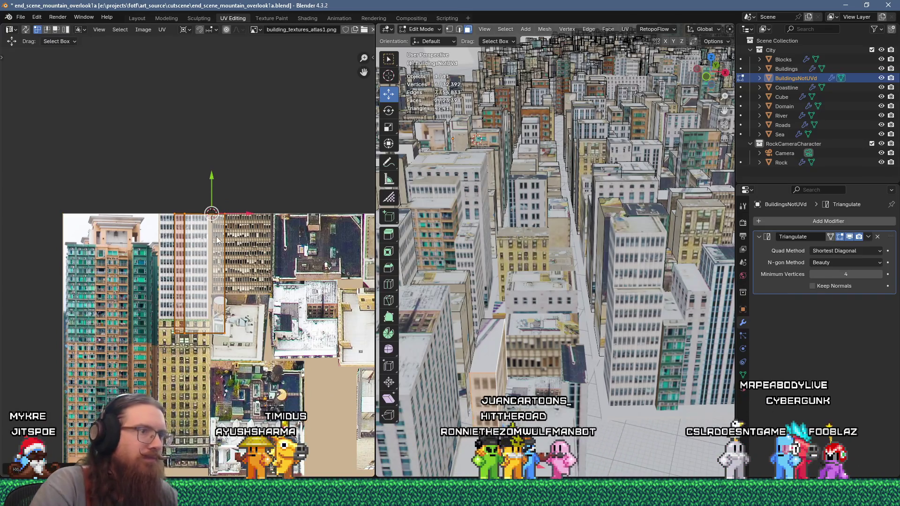
{"action": "scroll", "coordinate": [213, 249], "scroll_direction": "up", "scroll_amount": 4}
{"action": "key", "text": "g"}
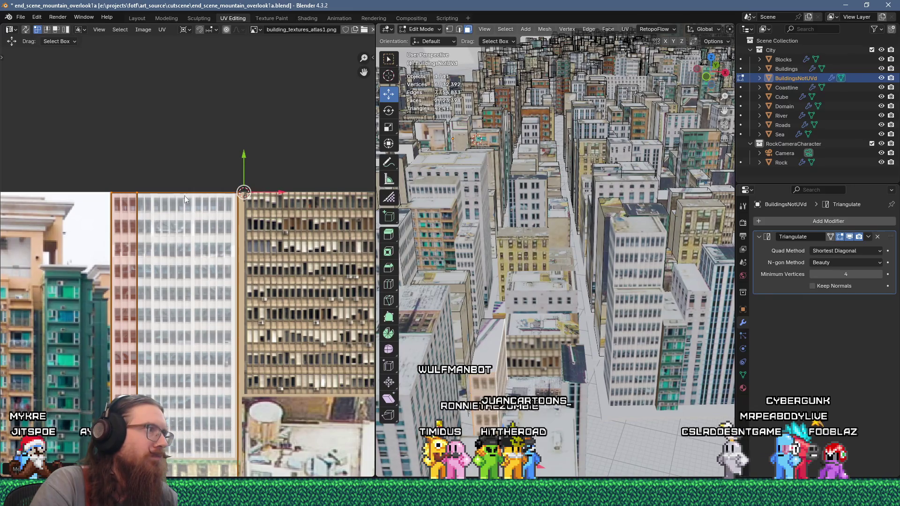
{"action": "scroll", "coordinate": [234, 224], "scroll_direction": "down", "scroll_amount": 1}
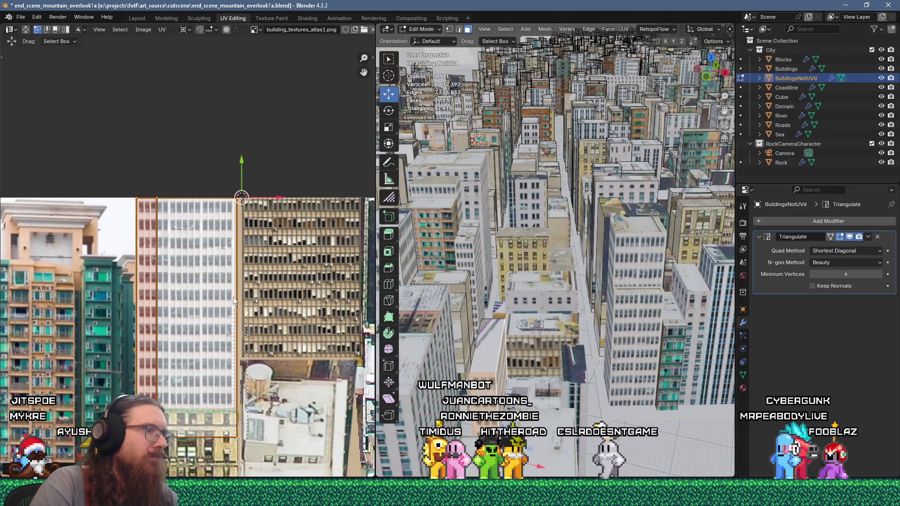
{"action": "left_click_drag", "start_coordinate": [210, 182], "coordinate": [210, 183]}
{"action": "key", "text": "g"}
{"action": "key", "text": "x"}
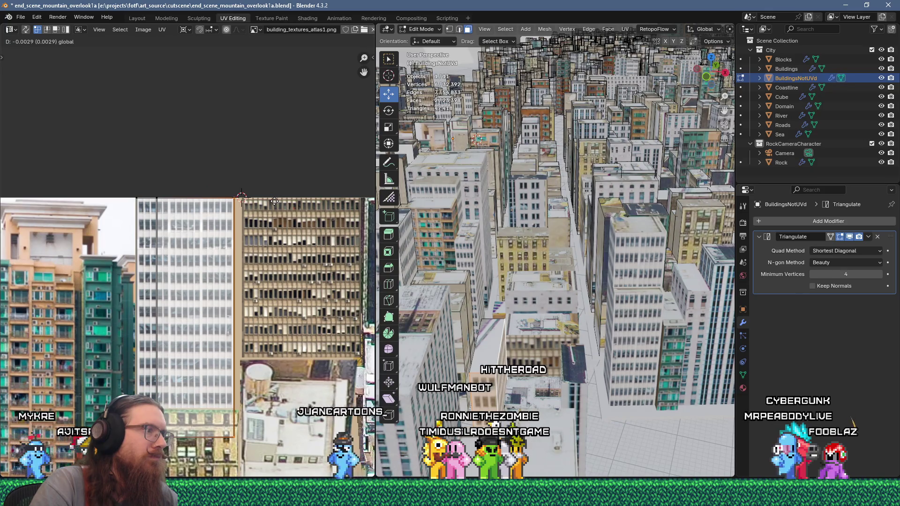
{"action": "left_click", "coordinate": [274, 201]}
- Unwrap another face, scale its island to 0.25, and rotate it horizontal over a rooftop
{"action": "left_click", "coordinate": [490, 347]}
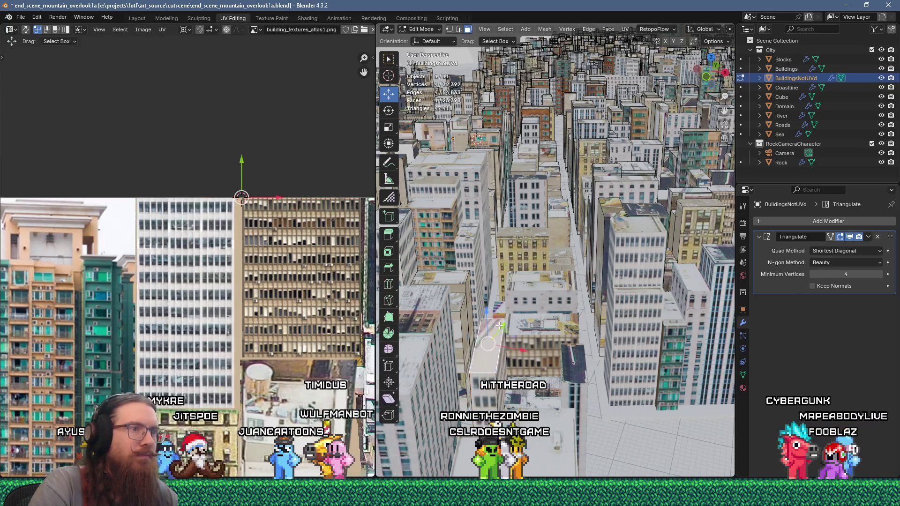
{"action": "key", "text": "u"}
{"action": "left_click", "coordinate": [541, 117]}
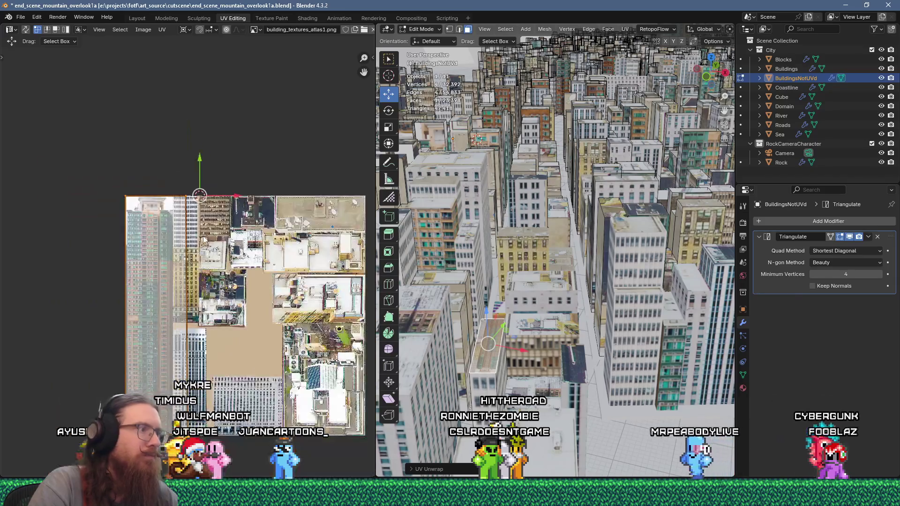
{"action": "type", "text": "25"}
{"action": "key", "text": "Return"}
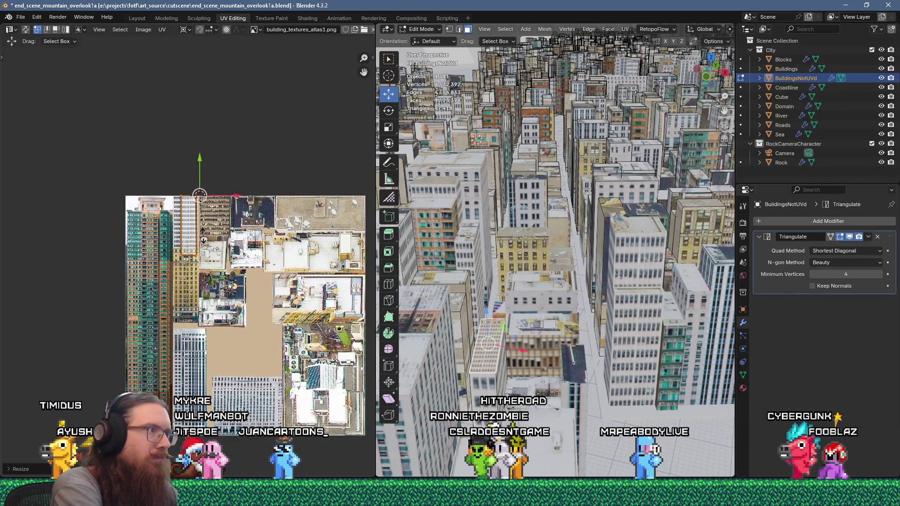
{"action": "key", "text": "g"}
{"action": "left_click", "coordinate": [344, 236]}
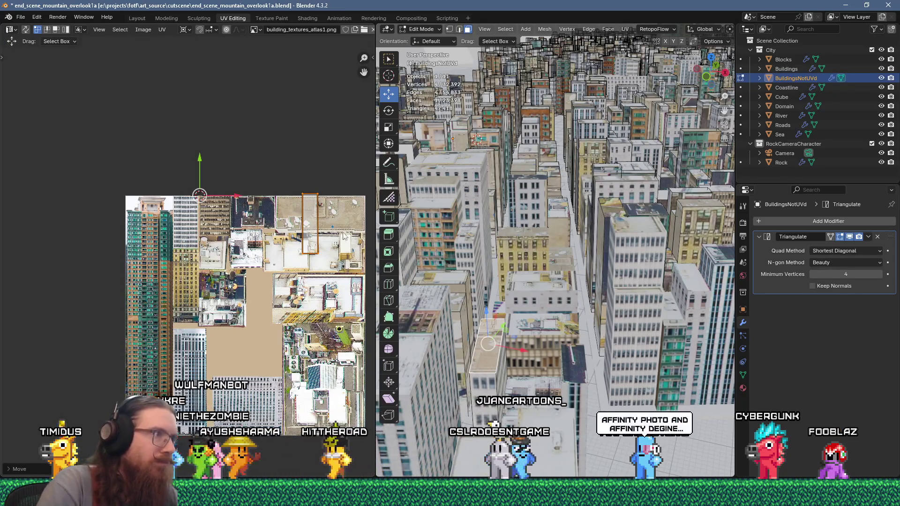
{"action": "key", "text": "r"}
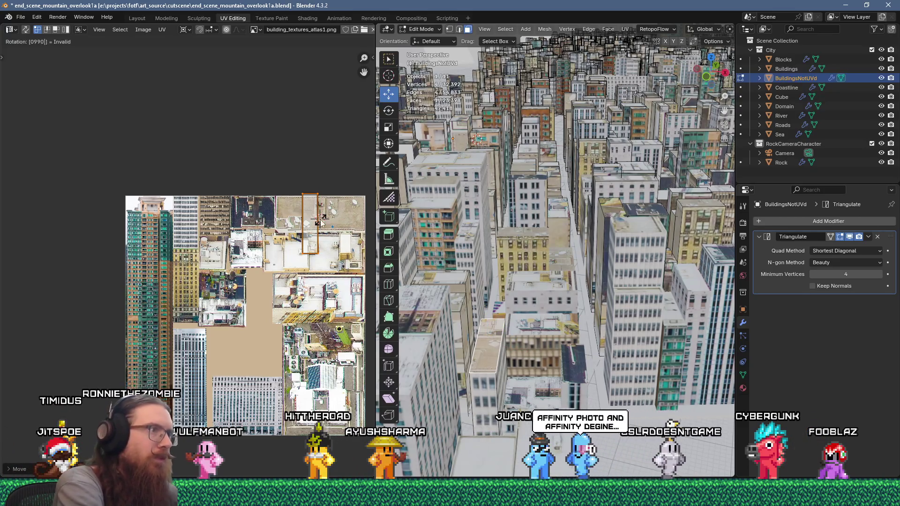
{"action": "key", "text": "Return"}
- Reposition the island on the atlas rooftop area and switch editing to Buildings
{"action": "scroll", "coordinate": [320, 219], "scroll_direction": "up", "scroll_amount": 2}
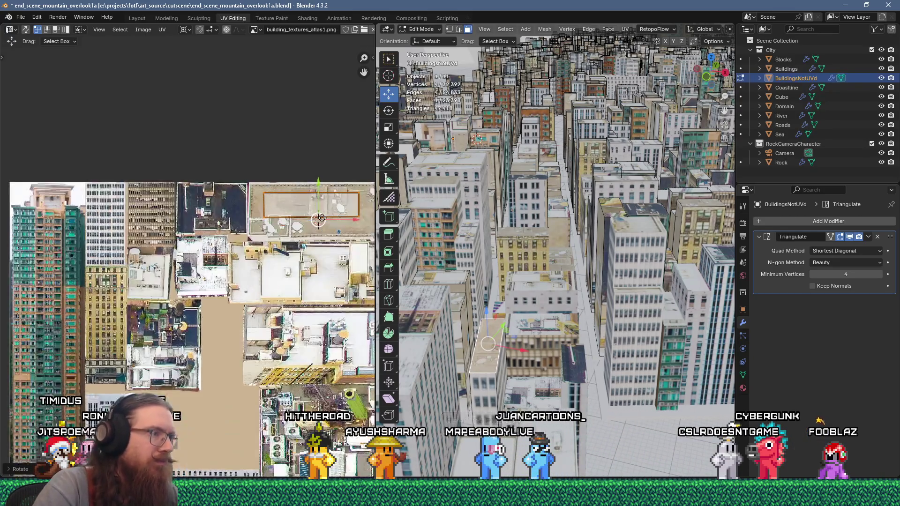
{"action": "middle_click_drag", "start_coordinate": [322, 206], "coordinate": [280, 212]}
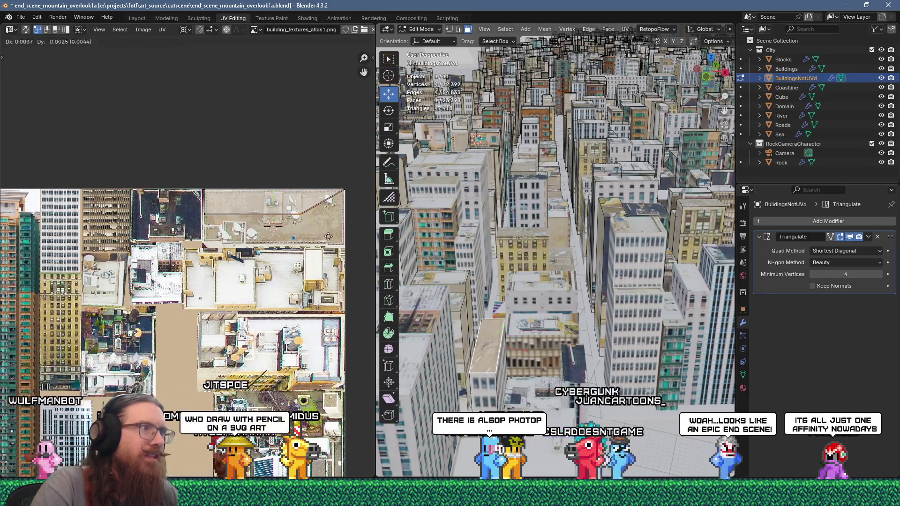
{"action": "key", "text": "g"}
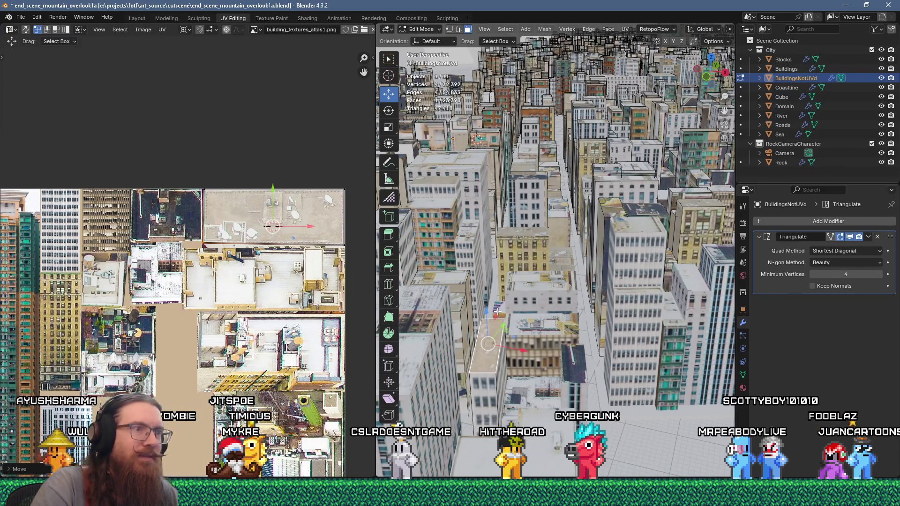
{"action": "key", "text": "alt+q"}
- Unwrap the Buildings mesh and move its UV island to a new spot on the atlas
{"action": "key", "text": "u"}
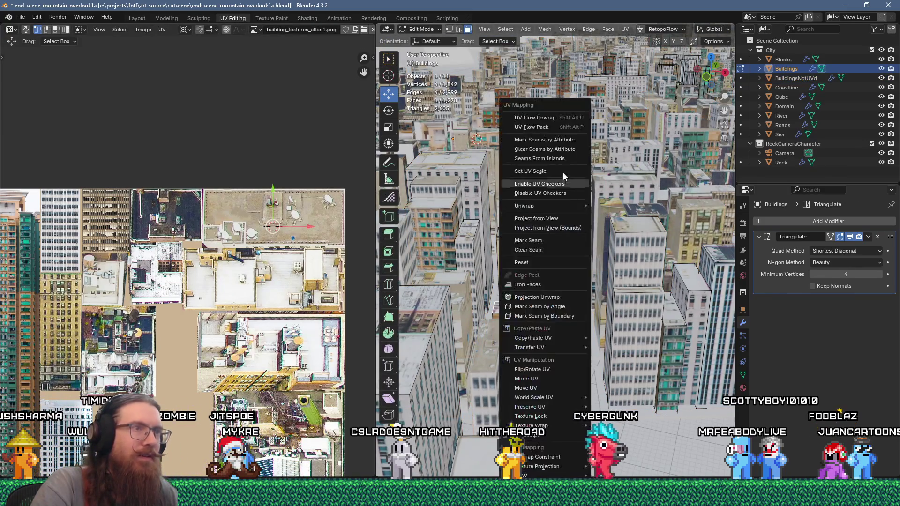
{"action": "left_click", "coordinate": [556, 119]}
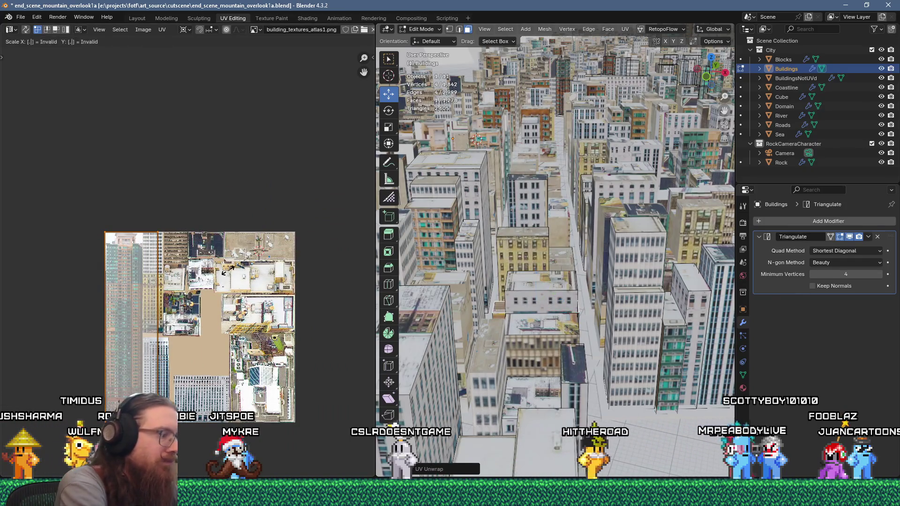
{"action": "left_click", "coordinate": [229, 274]}
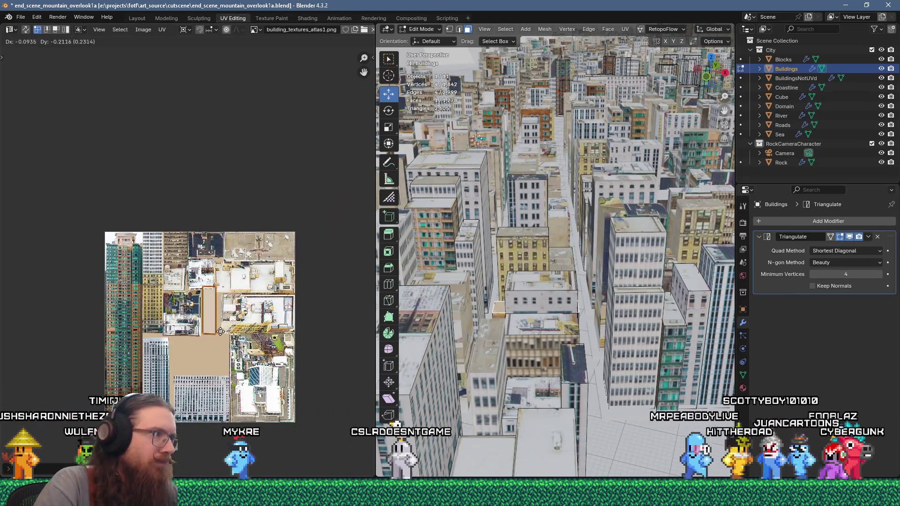
{"action": "left_click", "coordinate": [254, 386]}
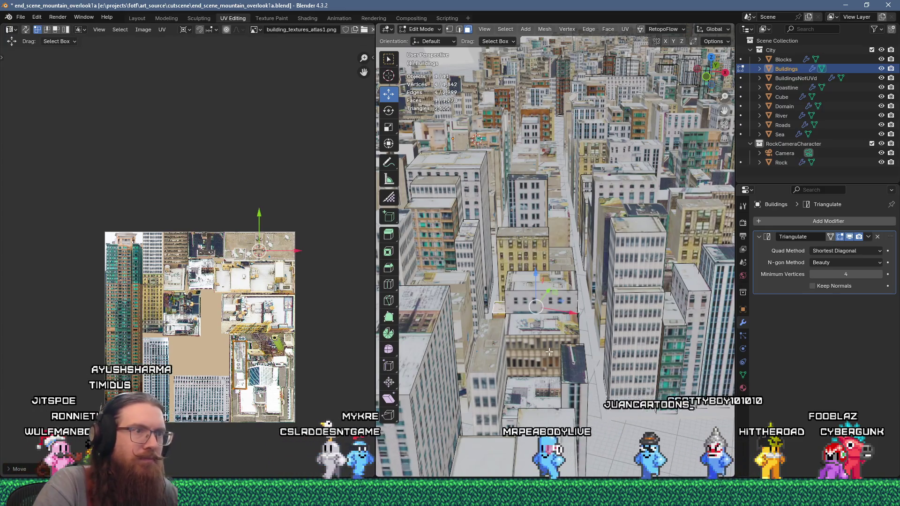
- Inspect the city in Object Mode, then resume editing with BuildingsNotUVd
{"action": "scroll", "coordinate": [546, 385], "scroll_direction": "down", "scroll_amount": 8}
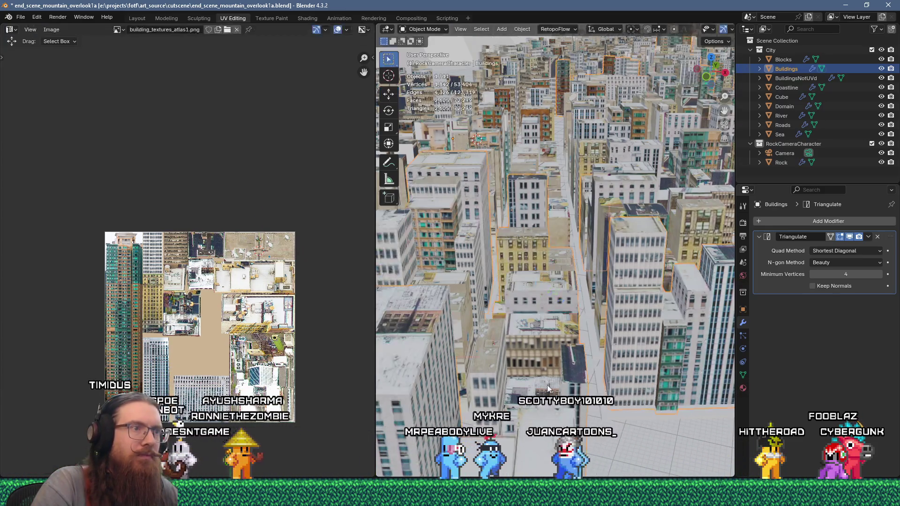
{"action": "key", "text": "Tab"}
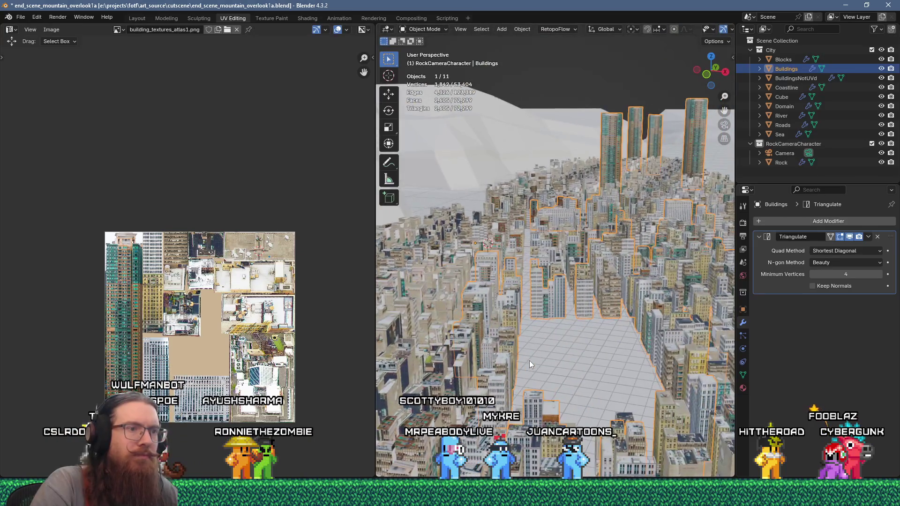
{"action": "scroll", "coordinate": [534, 356], "scroll_direction": "up", "scroll_amount": 4}
{"action": "scroll", "coordinate": [524, 362], "scroll_direction": "up", "scroll_amount": 5}
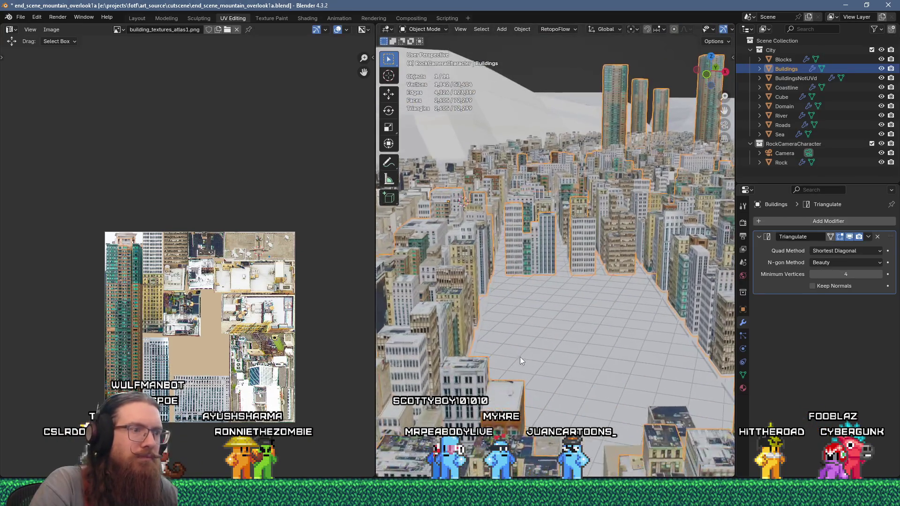
{"action": "mouse_move", "coordinate": [494, 347]}
{"action": "middle_mouse_down", "text": "shift"}
{"action": "mouse_move", "coordinate": [511, 358]}
{"action": "mouse_move", "coordinate": [542, 356]}
{"action": "mouse_move", "coordinate": [519, 357]}
{"action": "mouse_move", "coordinate": [524, 364]}
{"action": "mouse_move", "coordinate": [547, 350]}
{"action": "mouse_move", "coordinate": [547, 236]}
{"action": "middle_mouse_up", "text": "shift"}
{"action": "scroll", "coordinate": [508, 359], "scroll_direction": "up", "scroll_amount": 2}
{"action": "scroll", "coordinate": [536, 348], "scroll_direction": "up", "scroll_amount": 3}
{"action": "key", "text": "Tab"}
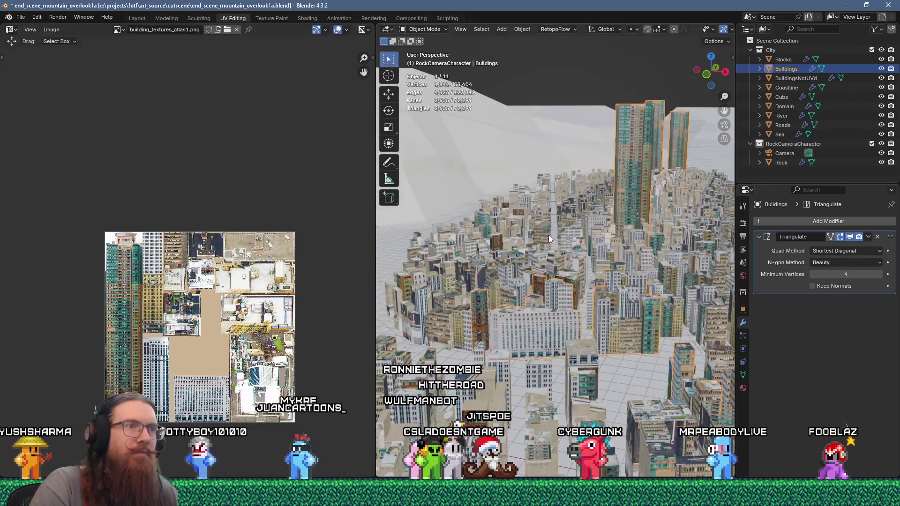
{"action": "key", "text": "alt+q"}
{"action": "scroll", "coordinate": [546, 232], "scroll_direction": "up", "scroll_amount": 5}
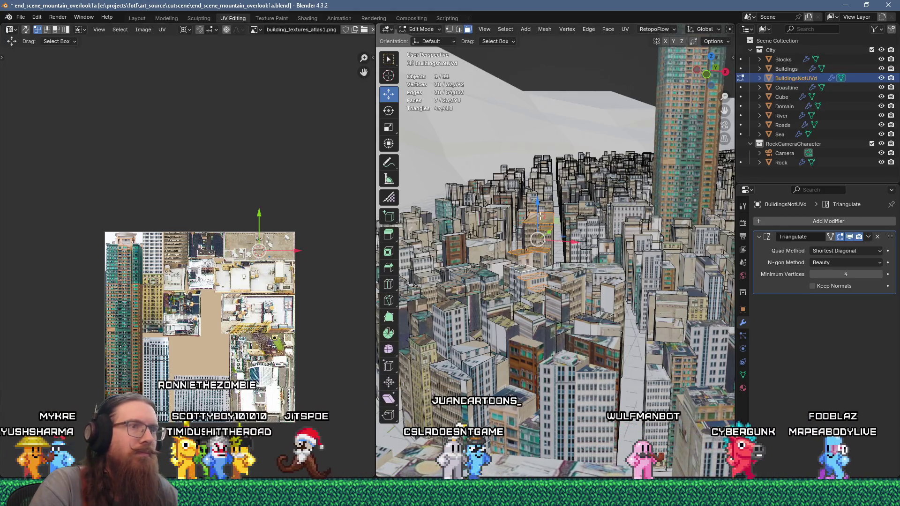
- Unwrap the selected roof faces and scale their islands to 0.2
{"action": "key", "text": "u"}
{"action": "left_click", "coordinate": [516, 117]}
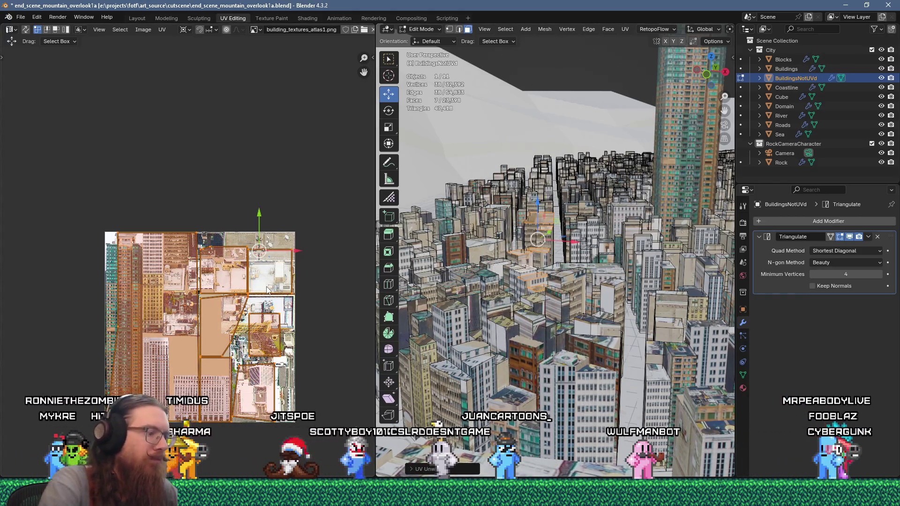
{"action": "type", "text": "2"}
{"action": "key", "text": "Return"}
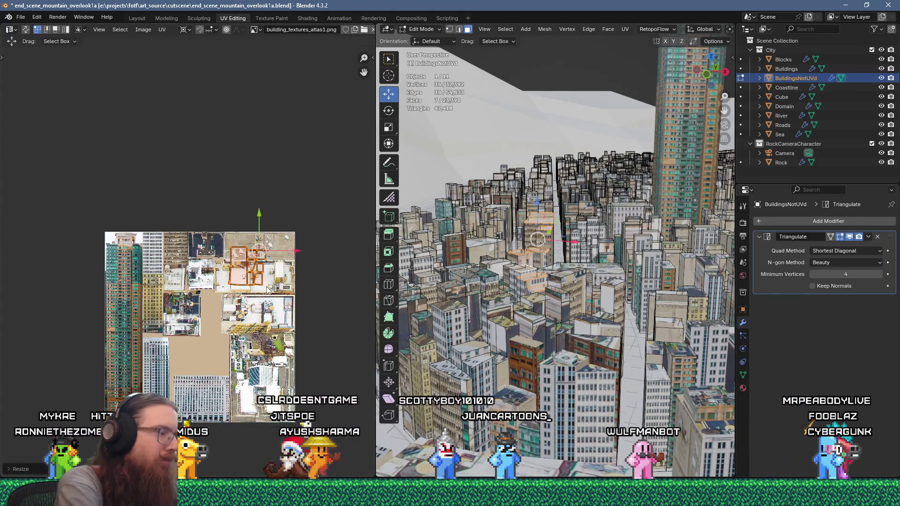
{"action": "scroll", "coordinate": [267, 289], "scroll_direction": "up", "scroll_amount": 3}
{"action": "key", "text": "g"}
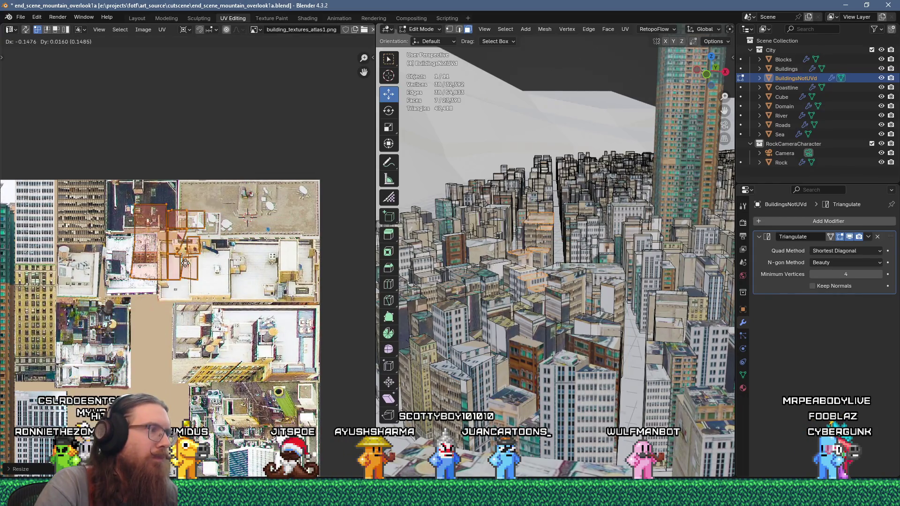
- Rotate the islands 90° around the 2D cursor and drop them onto the rooftop image
{"action": "right_click", "coordinate": [145, 214], "text": "shift"}
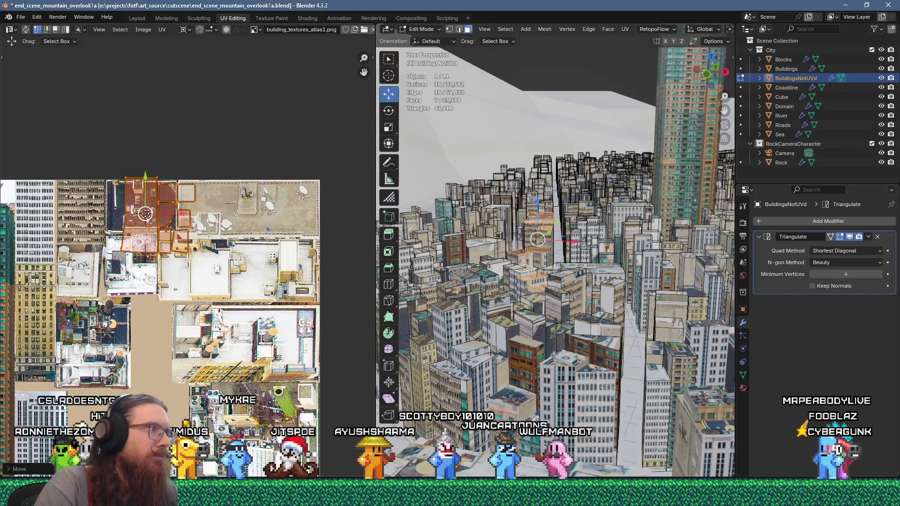
{"action": "type", "text": "r90"}
{"action": "key", "text": "Return"}
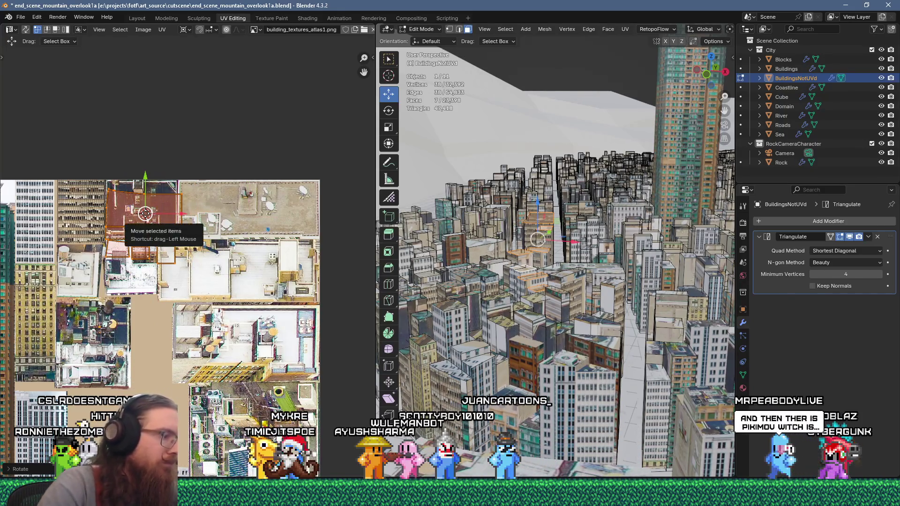
{"action": "scroll", "coordinate": [145, 214], "scroll_direction": "up", "scroll_amount": 2}
{"action": "key", "text": "g"}
{"action": "left_click", "coordinate": [166, 205]}
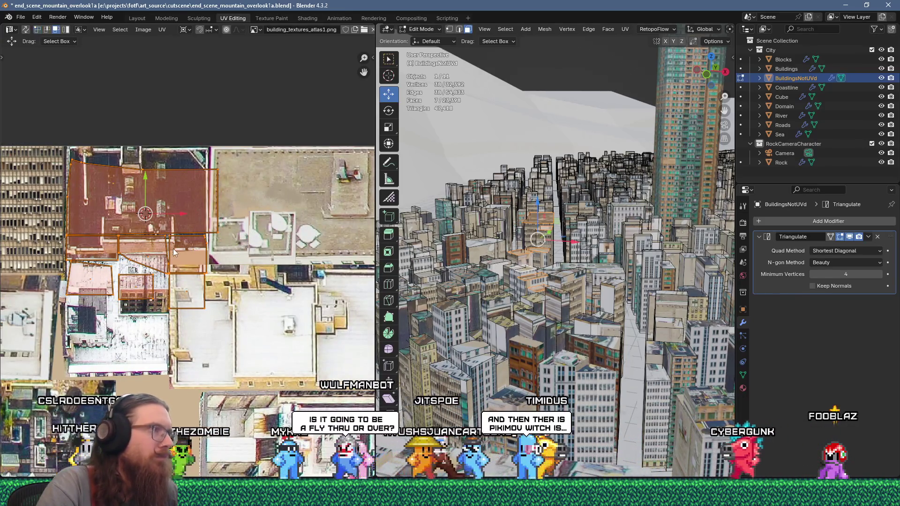
- In face select mode, reposition individual roof UV faces on the atlas
{"action": "key", "text": "3"}
{"action": "left_click", "coordinate": [135, 257]}
{"action": "left_click", "coordinate": [136, 287]}
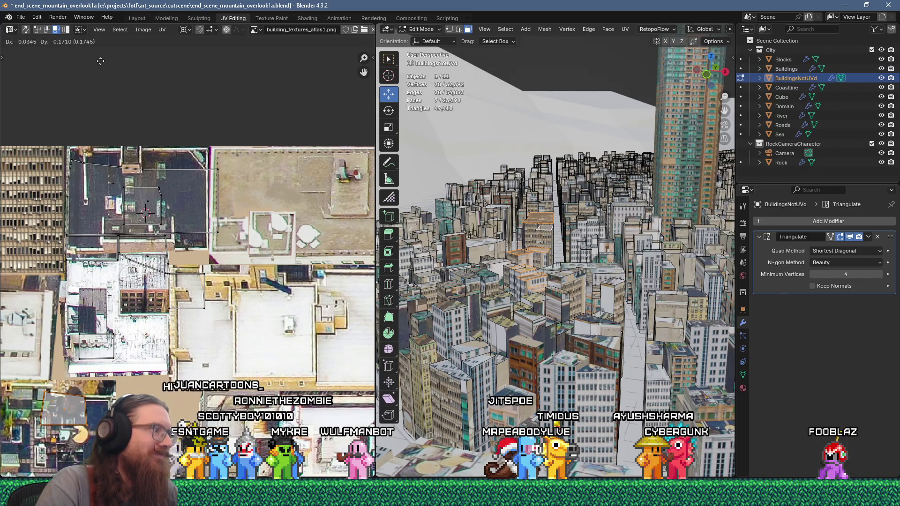
{"action": "scroll", "coordinate": [171, 169], "scroll_direction": "down", "scroll_amount": 2}
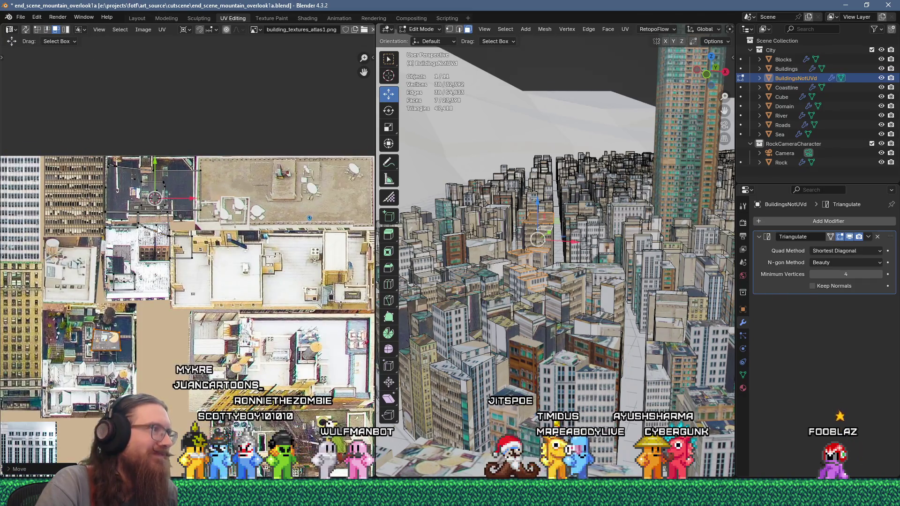
{"action": "key", "text": "g"}
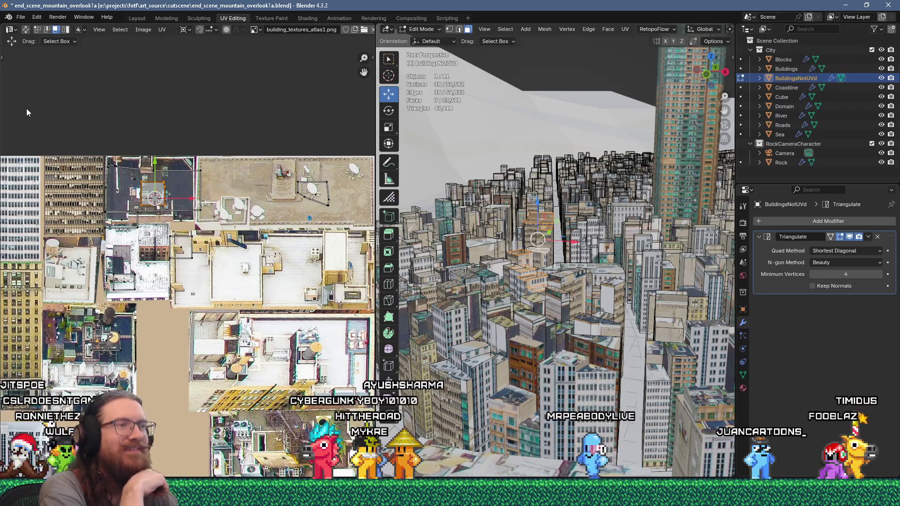
{"action": "middle_click_drag", "start_coordinate": [539, 257], "coordinate": [576, 250]}
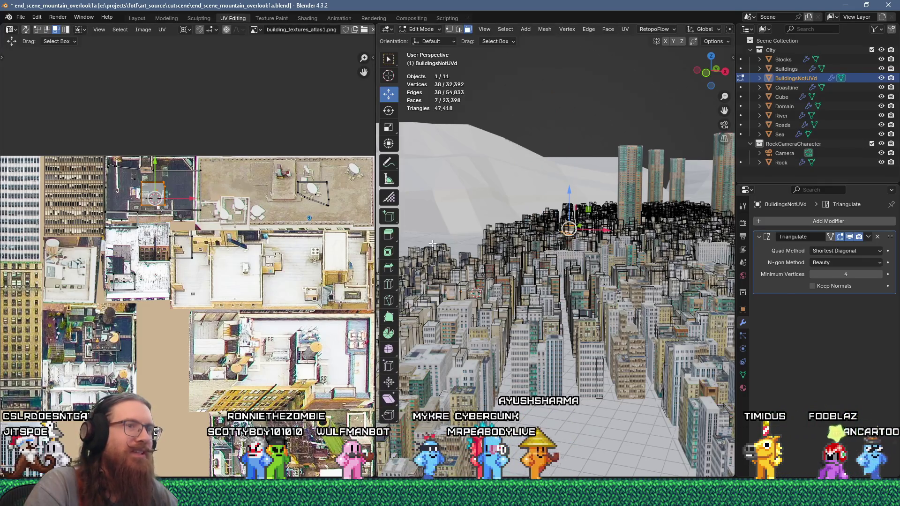
{"action": "left_click", "coordinate": [23, 17]}
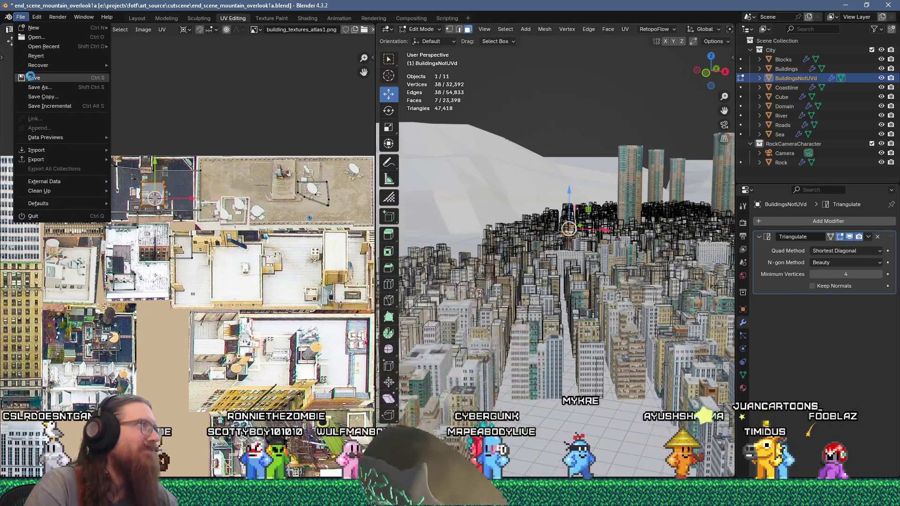
- Save end_scene_mountain_overlook1a.blend and view the textured city from lower and farther away
{"action": "left_click", "coordinate": [34, 77]}
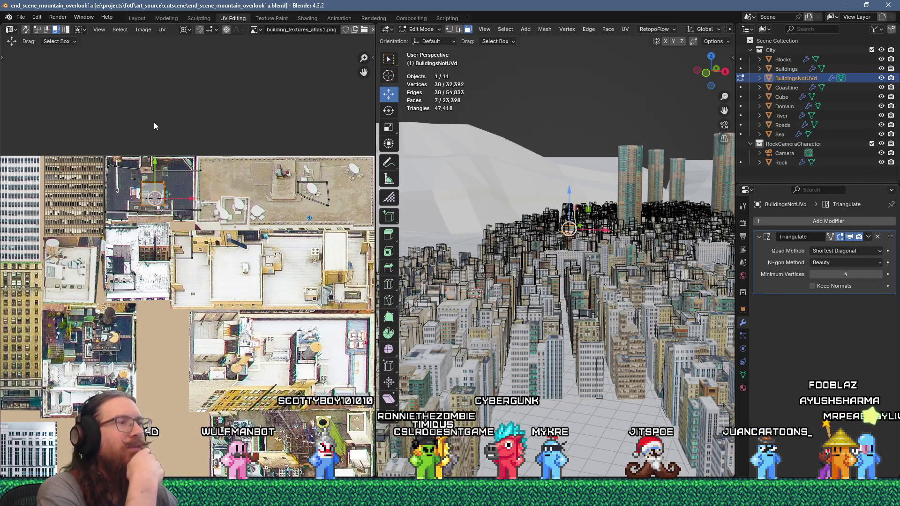
{"action": "middle_click_drag", "start_coordinate": [406, 228], "coordinate": [529, 308]}
{"action": "scroll", "coordinate": [530, 308], "scroll_direction": "up", "scroll_amount": 5}
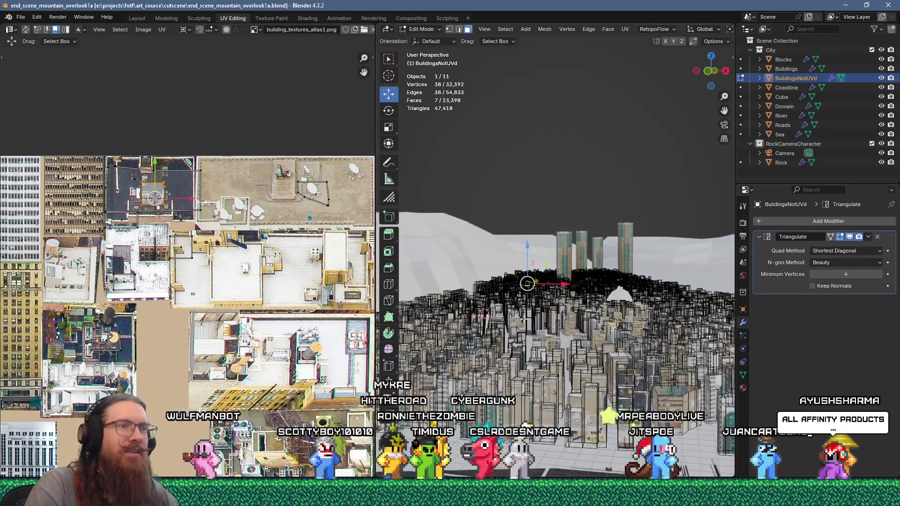
- Return to Object Mode, export the city scene as glTF 2.0, and switch to Godot
{"action": "left_click", "coordinate": [20, 17]}
{"action": "key", "text": "Escape"}
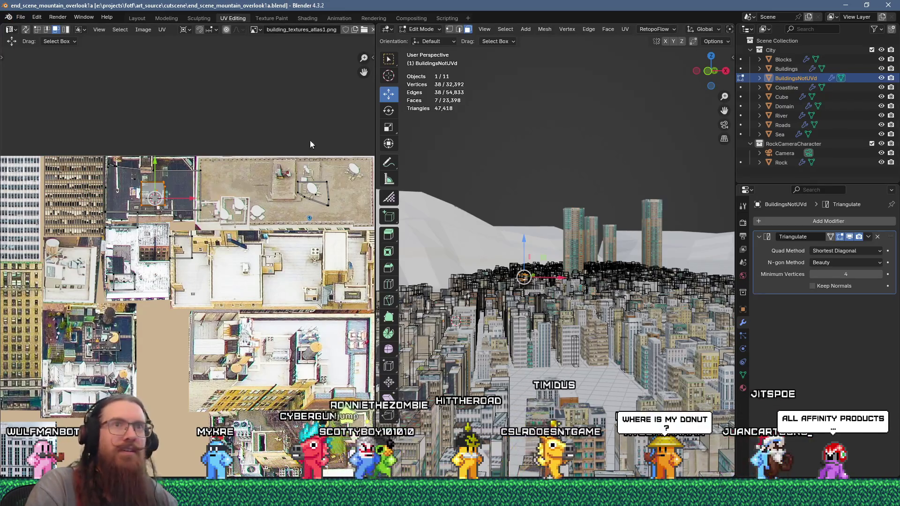
{"action": "key", "text": "Tab"}
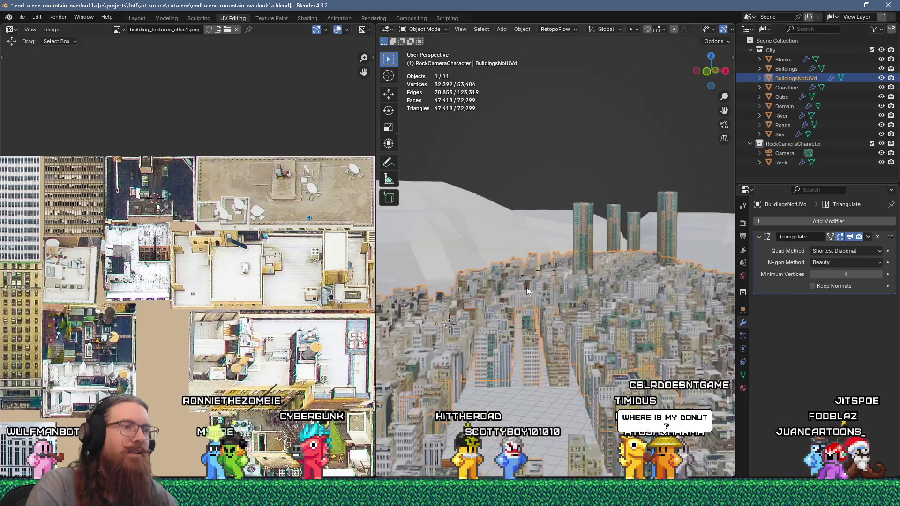
{"action": "key", "text": "Tab"}
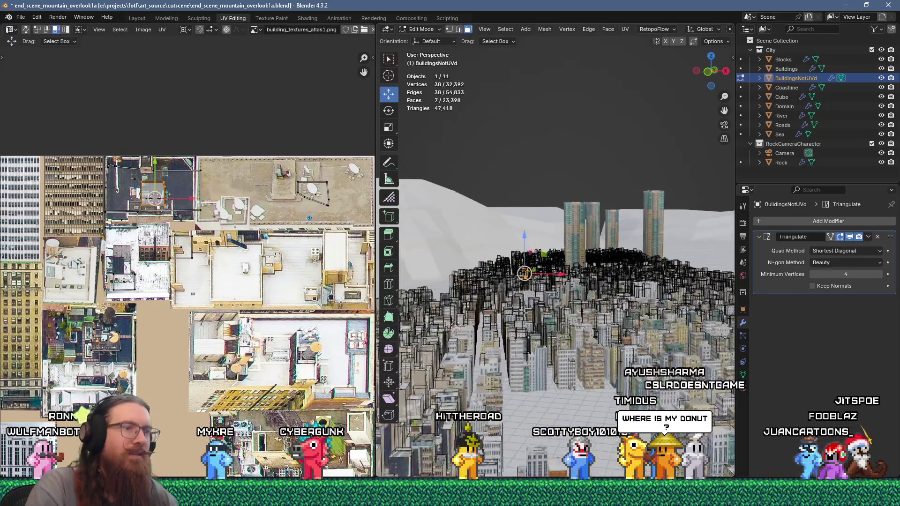
{"action": "key", "text": "Tab"}
{"action": "left_click", "coordinate": [29, 19]}
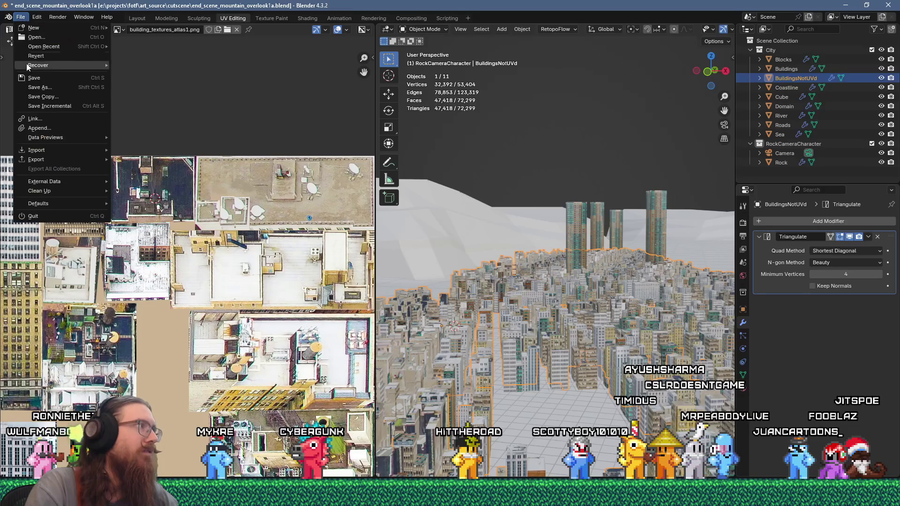
{"action": "mouse_move", "coordinate": [84, 160]}
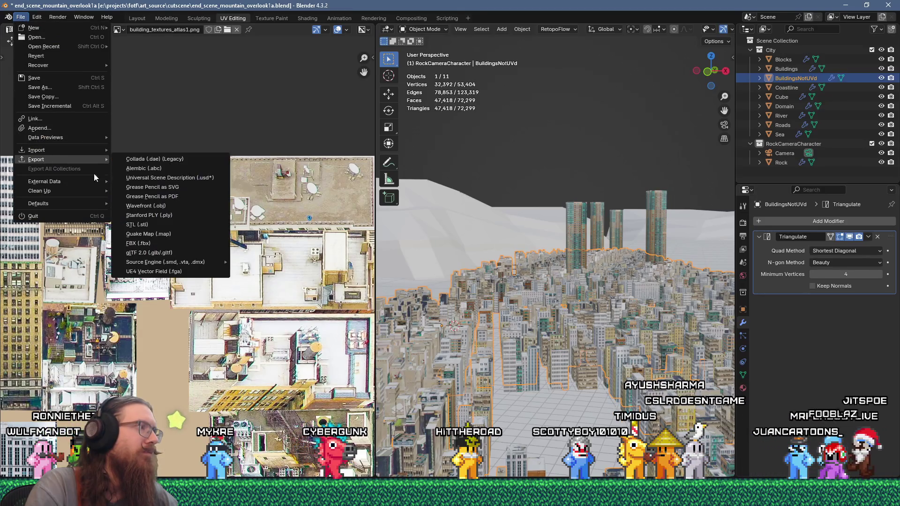
{"action": "left_click", "coordinate": [153, 253]}
{"action": "key", "text": "Return"}
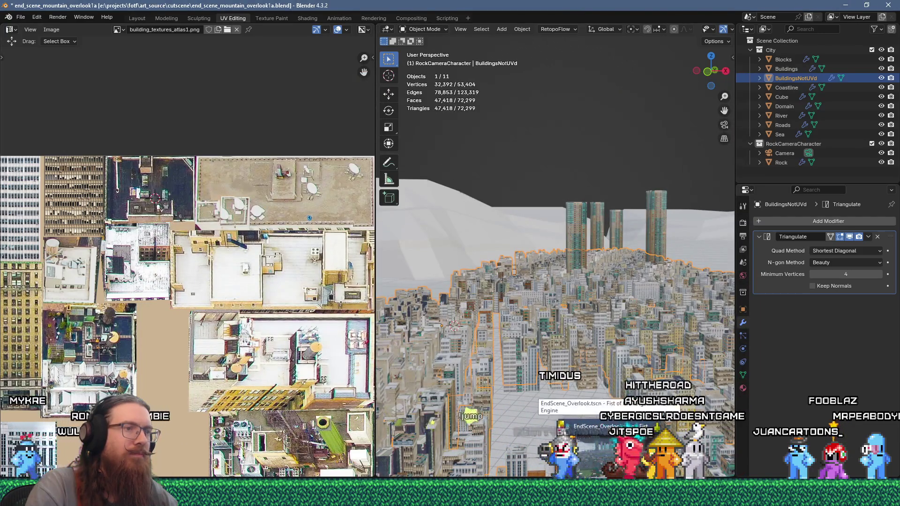
{"action": "key", "text": "alt+Tab"}
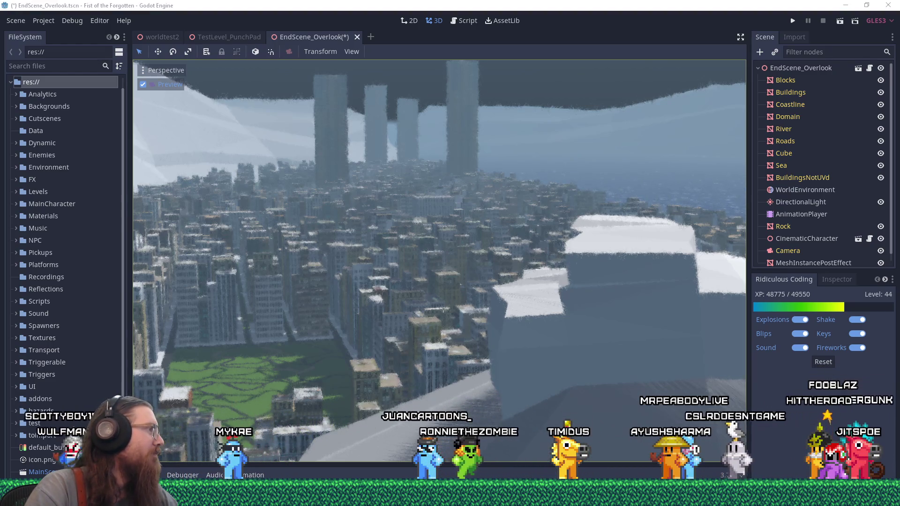
- Show the Windows overview of open windows over Godot's EndScene_Overlook scene
{"action": "key", "text": "alt+Tab"}
{"action": "key", "text": "alt+Tab"}
{"action": "key", "text": "alt+Tab"}
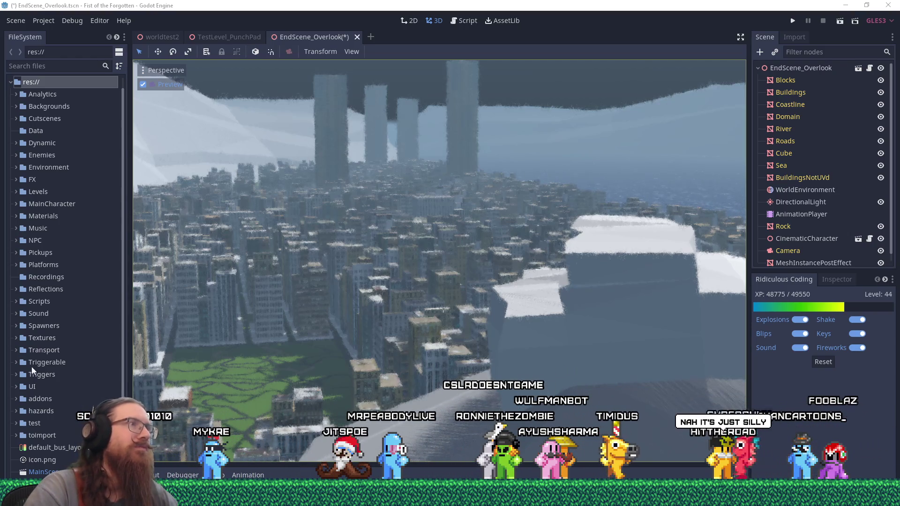
{"action": "key", "text": "alt+Tab"}
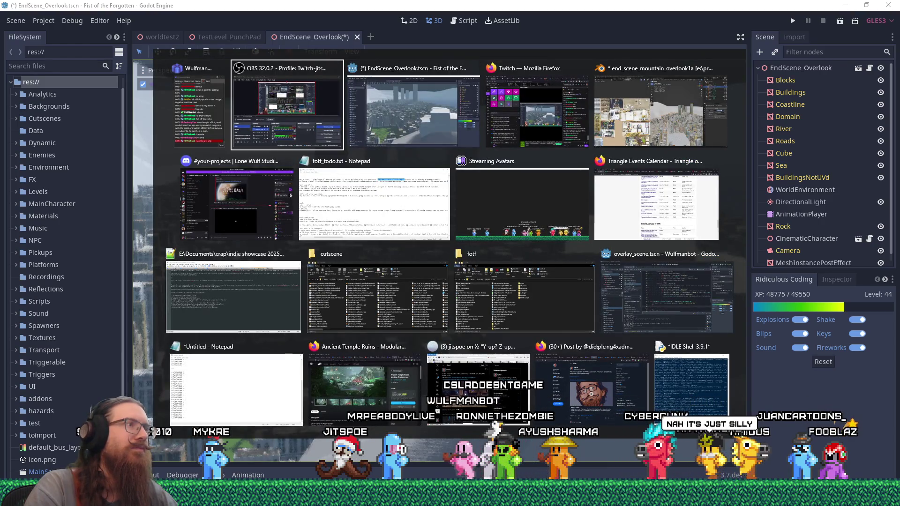
- Reload the current Godot project without saving the scene changes
{"action": "key", "text": "Escape"}
{"action": "left_click", "coordinate": [43, 21]}
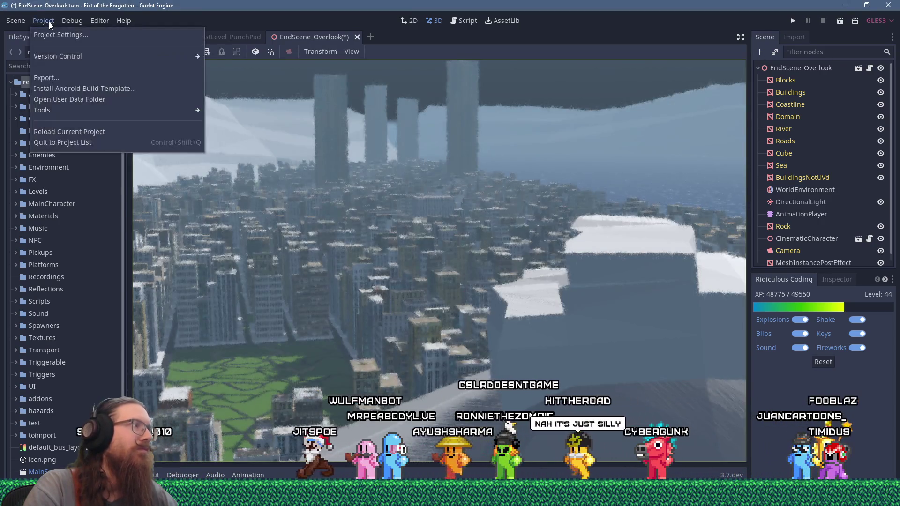
{"action": "left_click", "coordinate": [92, 133]}
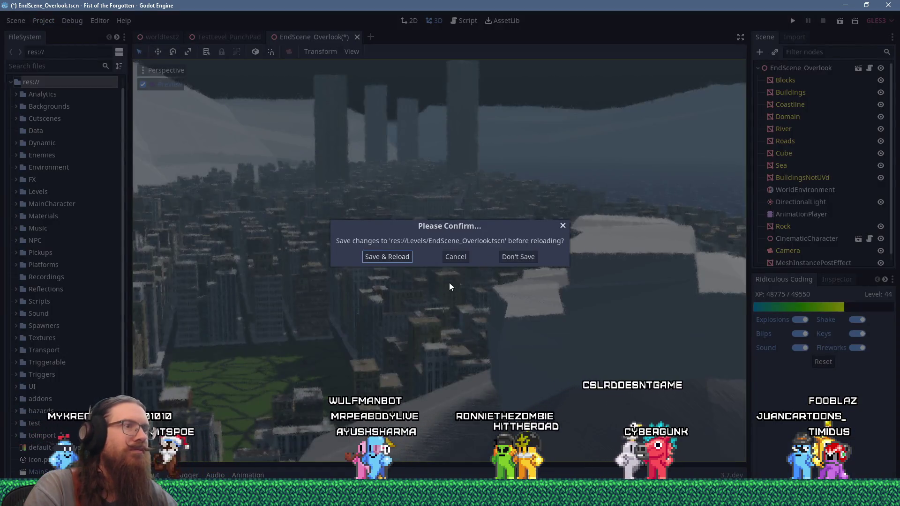
{"action": "left_click", "coordinate": [517, 259]}
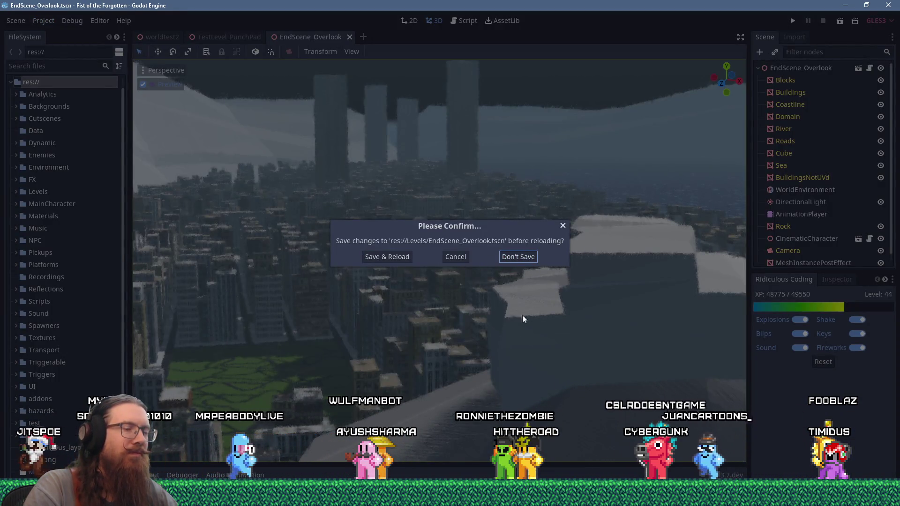
- In fotf_todo.txt, mark "better building UV's" done with an x
{"action": "key", "text": "alt+Tab"}
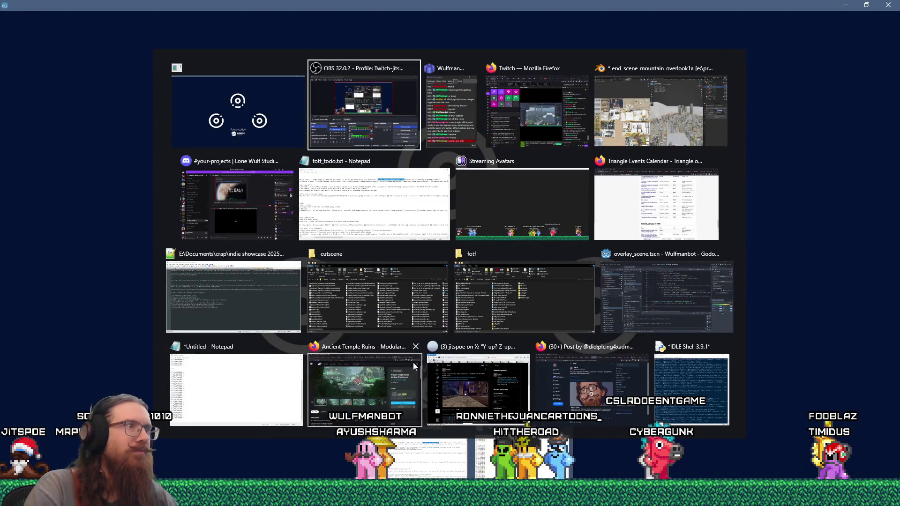
{"action": "left_click", "coordinate": [375, 201]}
{"action": "left_click", "coordinate": [368, 132]}
{"action": "type", "text": "x"}
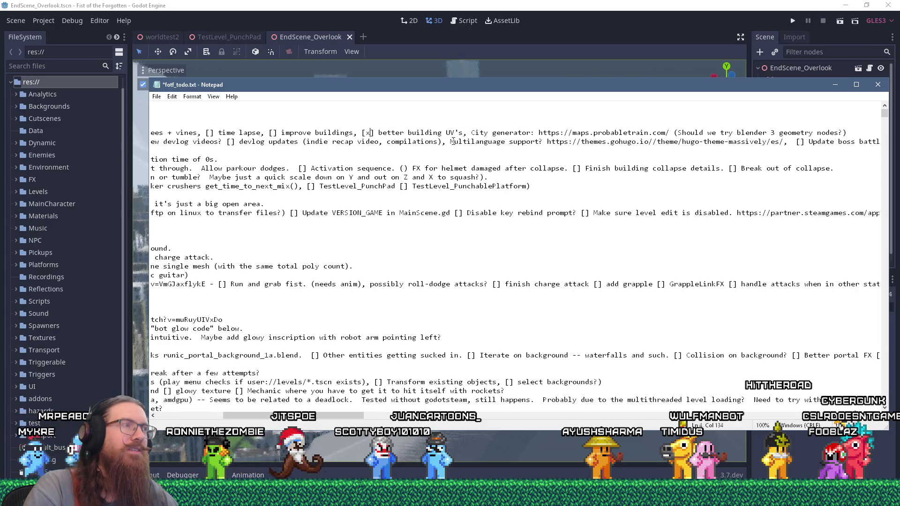
- Move the Notepad to-do list to the screen's bottom edge and bring Godot back in front
{"action": "left_click_drag", "start_coordinate": [408, 88], "coordinate": [416, 440]}
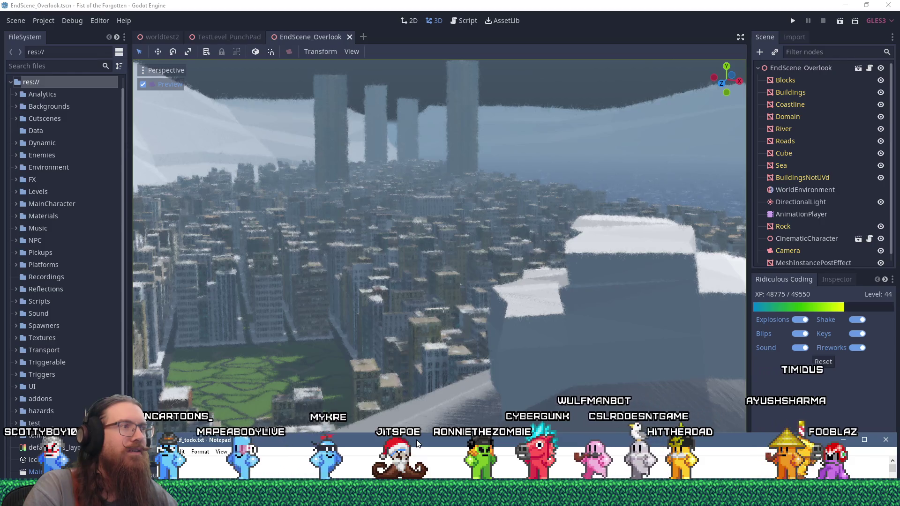
{"action": "left_click_drag", "start_coordinate": [417, 443], "coordinate": [420, 409]}
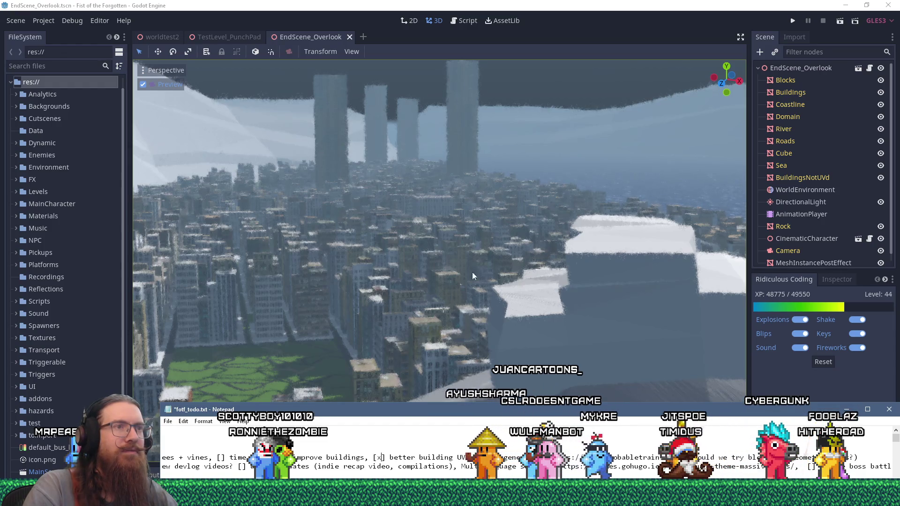
{"action": "left_click", "coordinate": [589, 23]}
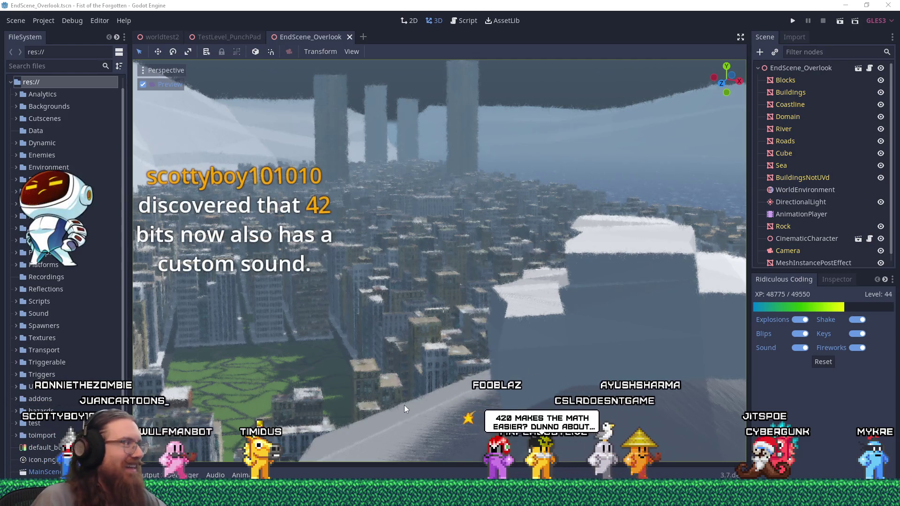
- Open Task View to see all open windows
{"action": "key", "text": "super+Tab"}
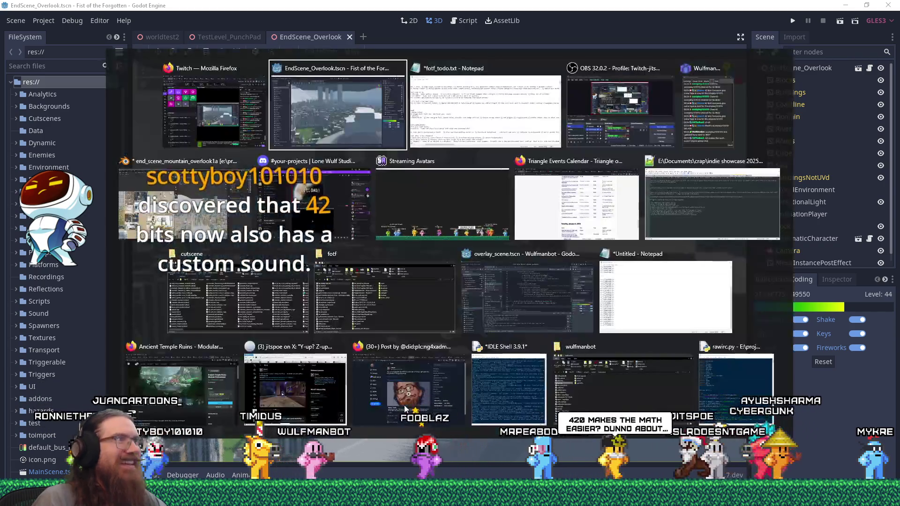
- Switch to Blender and orbit and zoom the city view toward a nearby rooftop
{"action": "left_click", "coordinate": [205, 225]}
{"action": "mouse_move", "coordinate": [516, 304]}
{"action": "middle_mouse_down"}
{"action": "mouse_move", "coordinate": [537, 345]}
{"action": "mouse_move", "coordinate": [552, 345]}
{"action": "middle_mouse_up"}
{"action": "scroll", "coordinate": [539, 347], "scroll_direction": "up", "scroll_amount": 2}
{"action": "scroll", "coordinate": [520, 329], "scroll_direction": "up", "scroll_amount": 3}
{"action": "scroll", "coordinate": [547, 331], "scroll_direction": "up", "scroll_amount": 2}
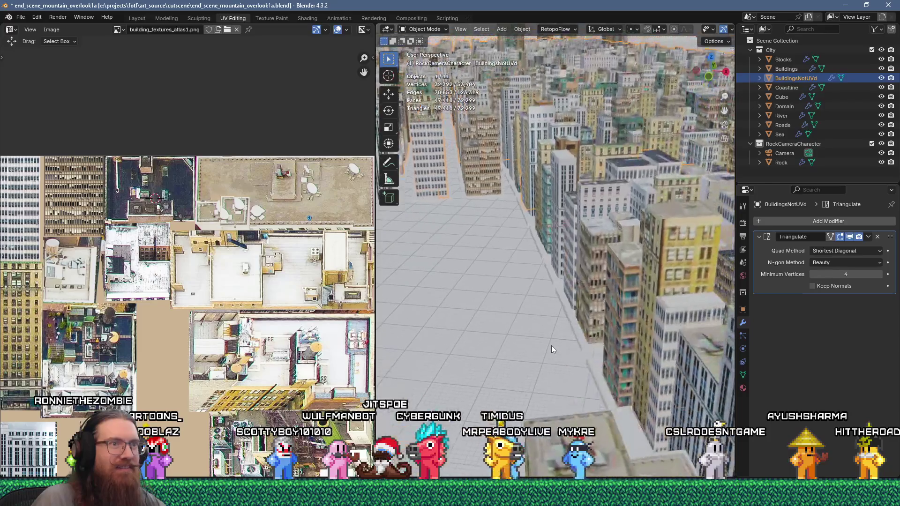
{"action": "middle_click_drag", "start_coordinate": [591, 452], "coordinate": [588, 440]}
- Enter Edit Mode on the Buildings mesh, select a roof face and frame it close up
{"action": "left_click", "coordinate": [561, 390]}
{"action": "key", "text": "Tab"}
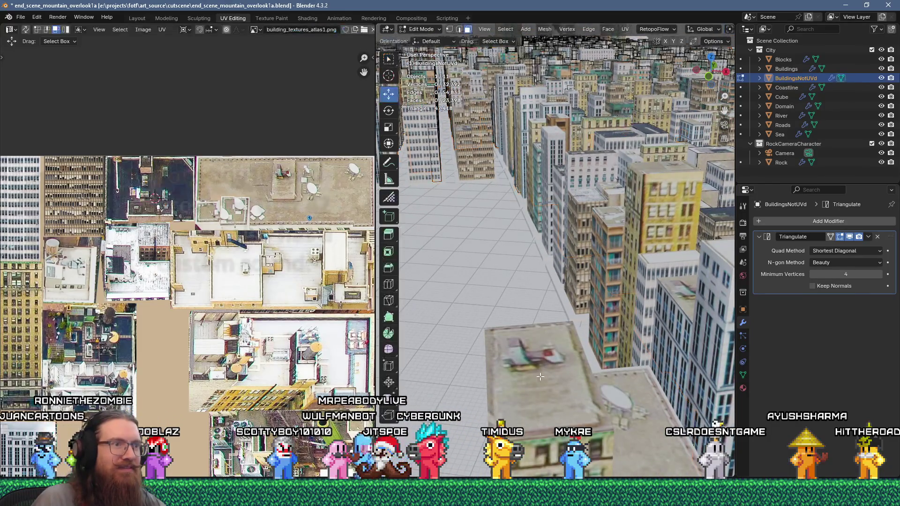
{"action": "scroll", "coordinate": [545, 384], "scroll_direction": "up", "scroll_amount": 3}
{"action": "scroll", "coordinate": [545, 383], "scroll_direction": "down", "scroll_amount": 5}
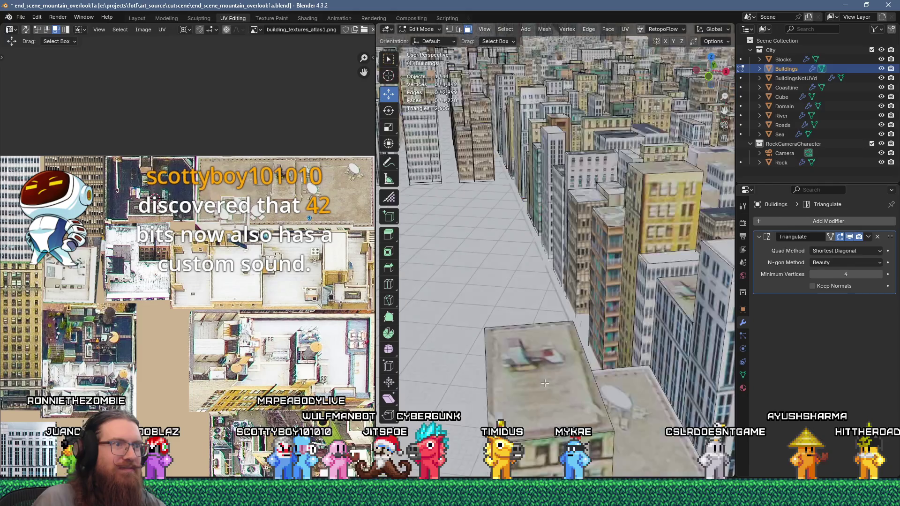
{"action": "left_click", "coordinate": [544, 383]}
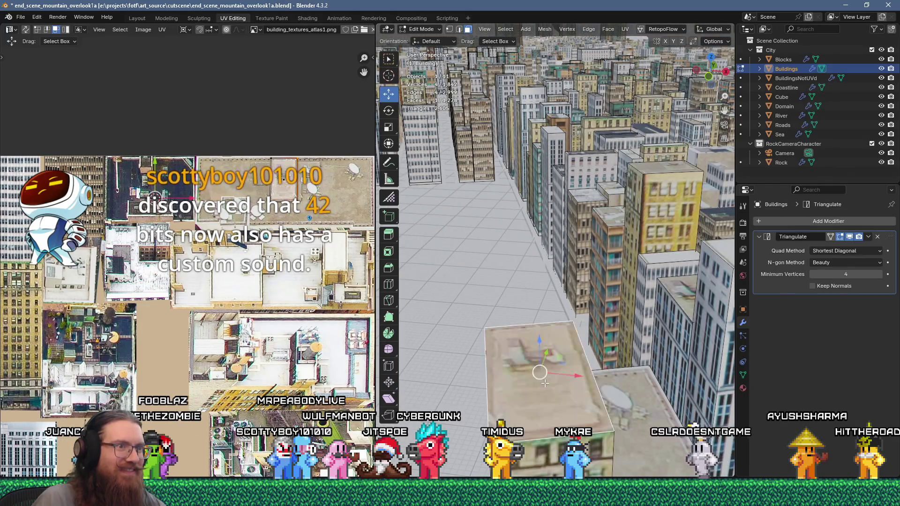
{"action": "key", "text": "KP_Decimal"}
{"action": "scroll", "coordinate": [563, 358], "scroll_direction": "up", "scroll_amount": 2}
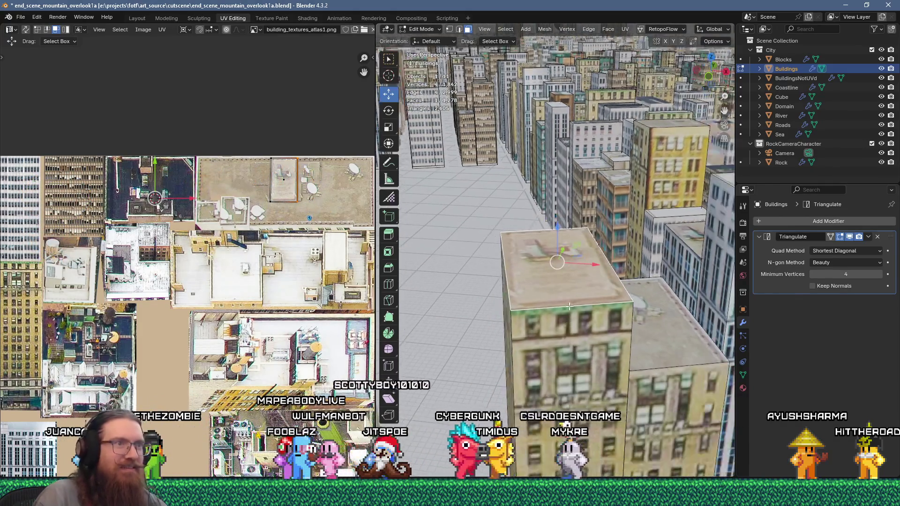
{"action": "scroll", "coordinate": [563, 357], "scroll_direction": "up", "scroll_amount": 4}
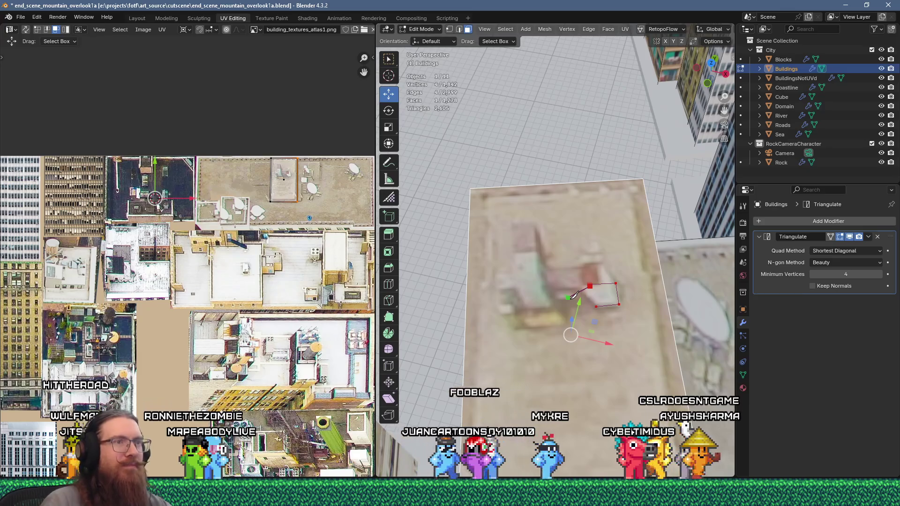
- Knife-cut a small closed square outline into the rooftop
{"action": "scroll", "coordinate": [596, 309], "scroll_direction": "down", "scroll_amount": 2}
{"action": "scroll", "coordinate": [596, 309], "scroll_direction": "up", "scroll_amount": 2}
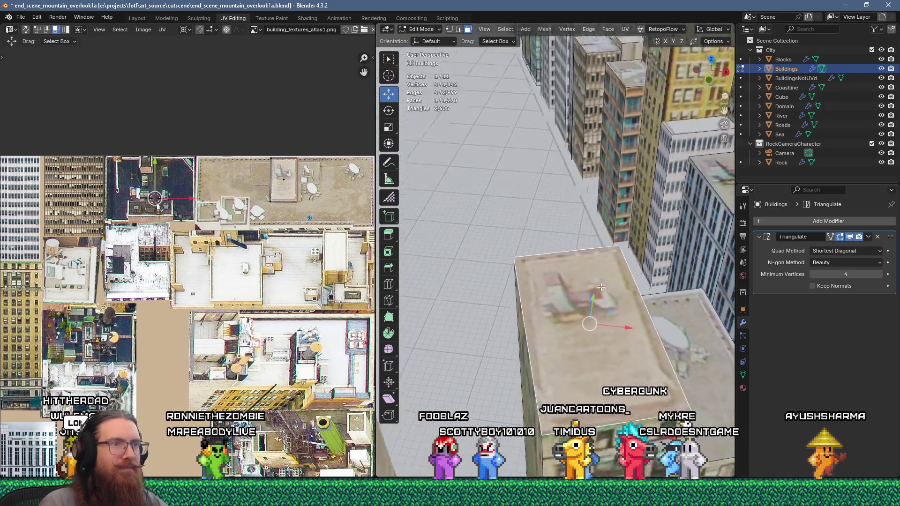
{"action": "scroll", "coordinate": [592, 313], "scroll_direction": "up", "scroll_amount": 1}
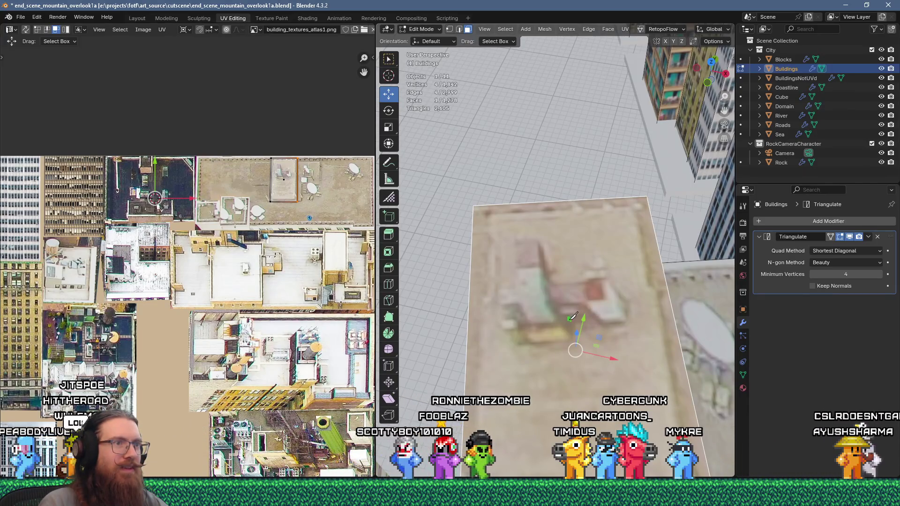
{"action": "left_click", "coordinate": [572, 336]}
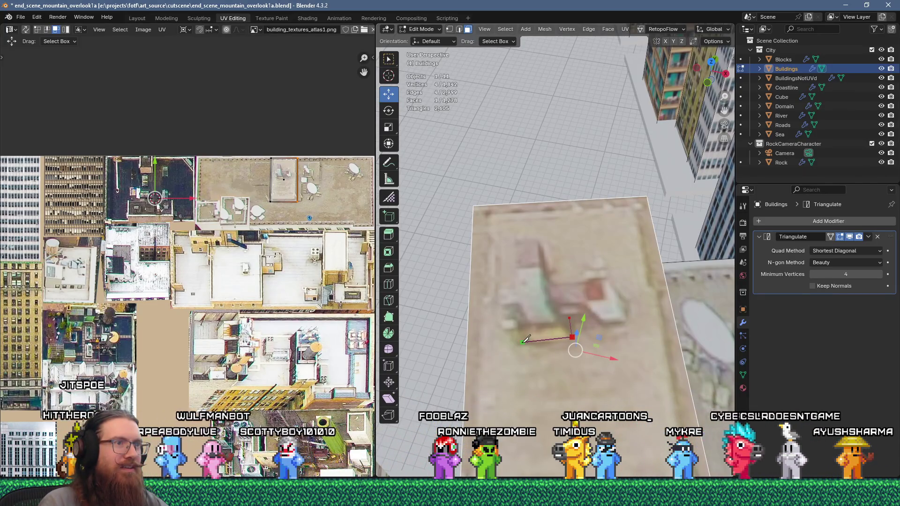
{"action": "left_click", "coordinate": [519, 343]}
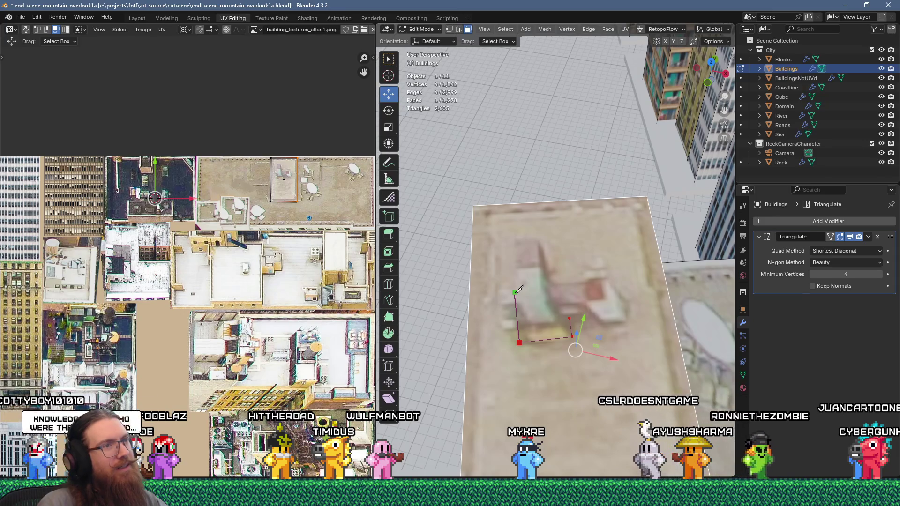
{"action": "left_click", "coordinate": [604, 323]}
{"action": "left_click", "coordinate": [627, 322]}
{"action": "left_click", "coordinate": [607, 298]}
{"action": "left_click", "coordinate": [604, 282]}
{"action": "left_click", "coordinate": [625, 303]}
{"action": "left_click", "coordinate": [604, 324]}
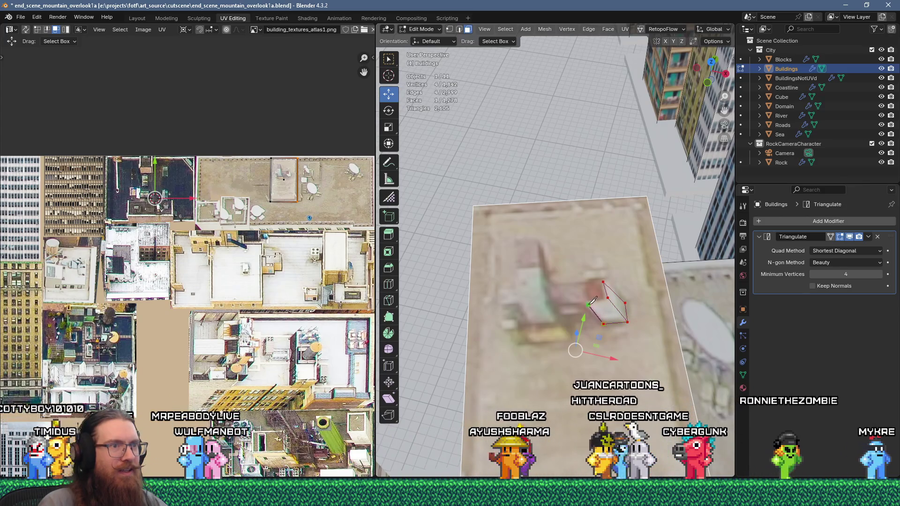
{"action": "left_click", "coordinate": [587, 301]}
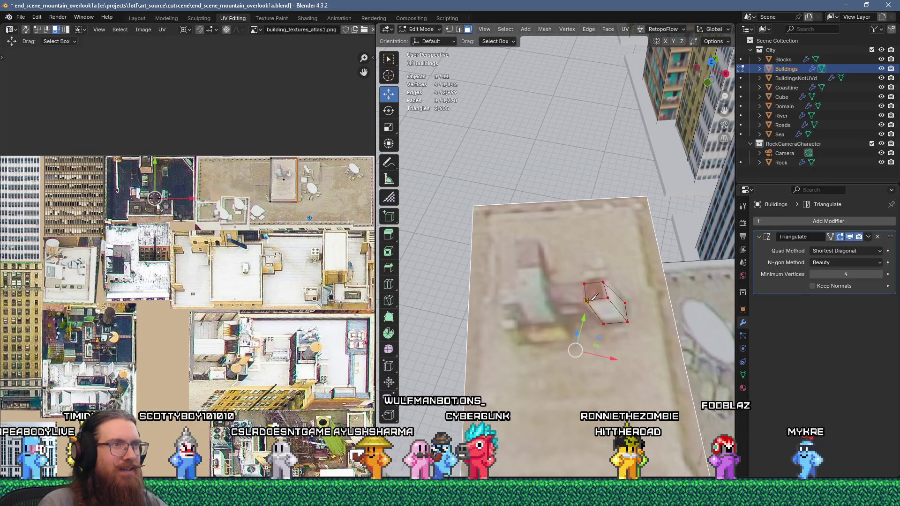
- Zoom in and select the new small square face on the roof
{"action": "scroll", "coordinate": [610, 310], "scroll_direction": "down", "scroll_amount": 4}
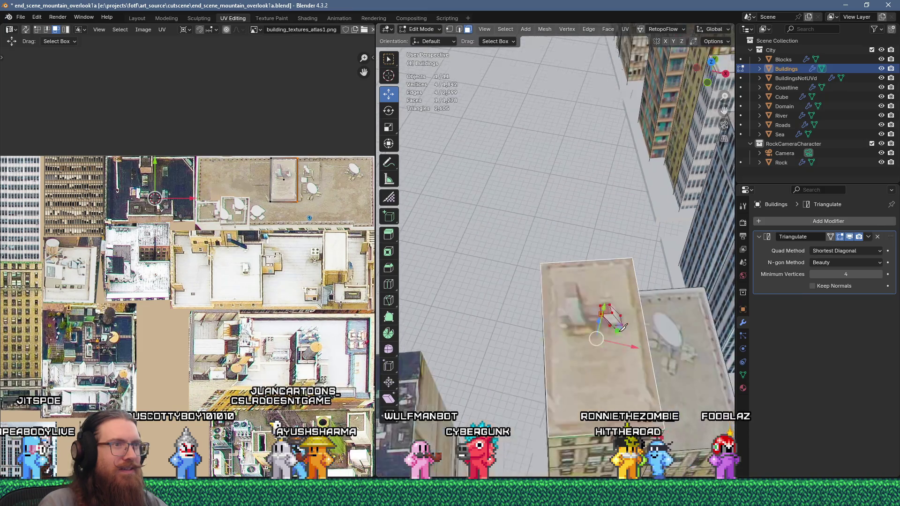
{"action": "scroll", "coordinate": [604, 323], "scroll_direction": "up", "scroll_amount": 2}
{"action": "scroll", "coordinate": [605, 324], "scroll_direction": "up", "scroll_amount": 1}
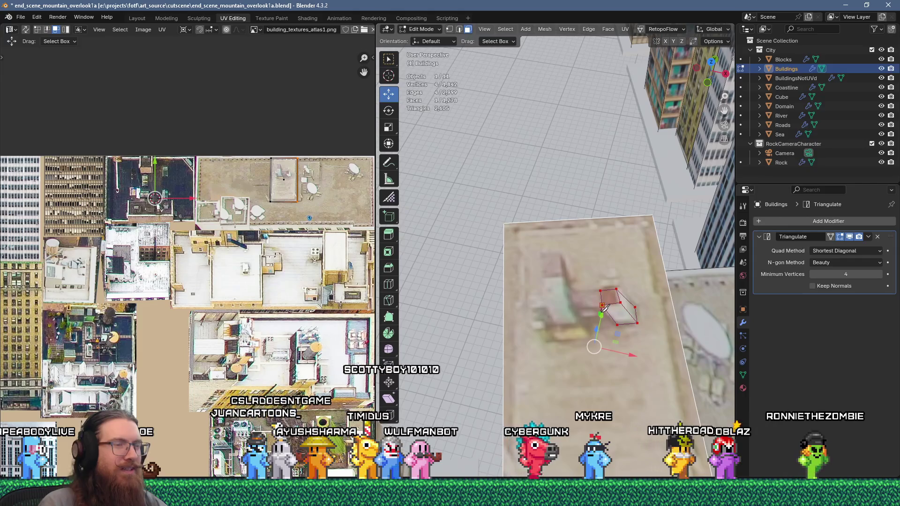
{"action": "scroll", "coordinate": [609, 306], "scroll_direction": "up", "scroll_amount": 4}
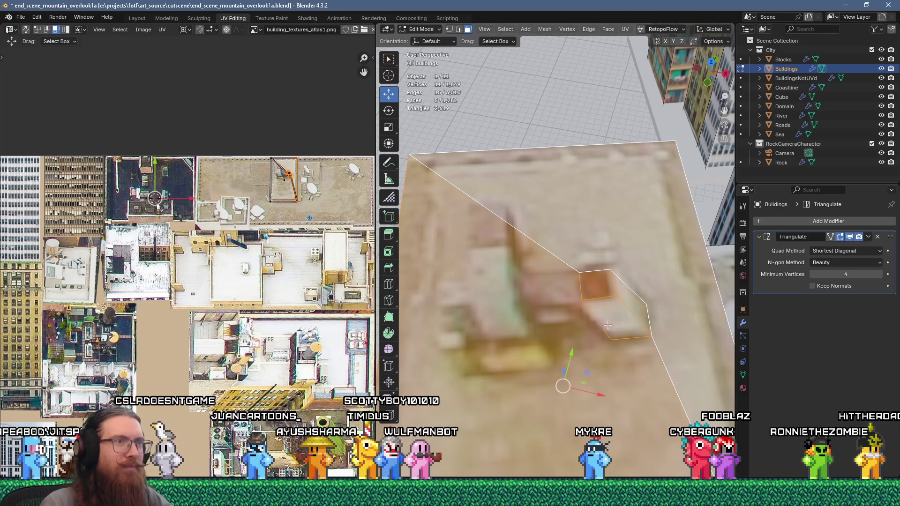
{"action": "left_click", "coordinate": [600, 285]}
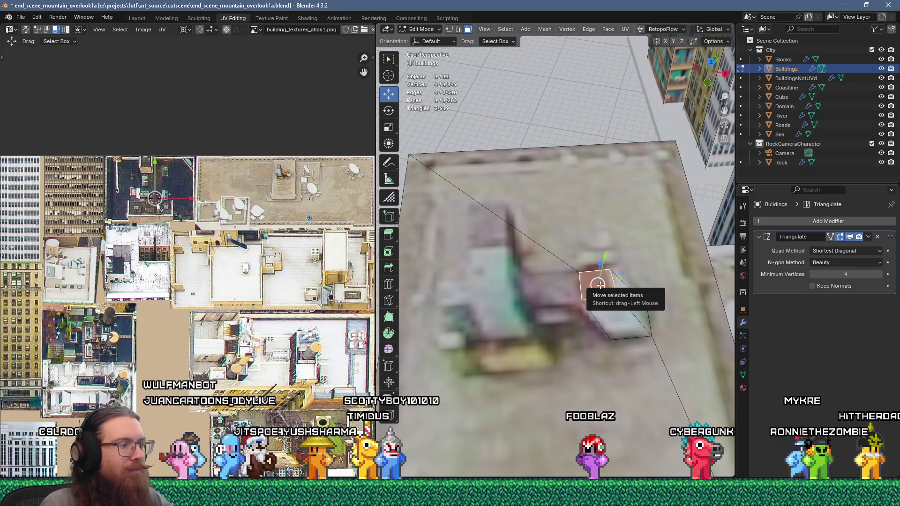
- Extrude the small rooftop face upward into a block
{"action": "key", "text": "e"}
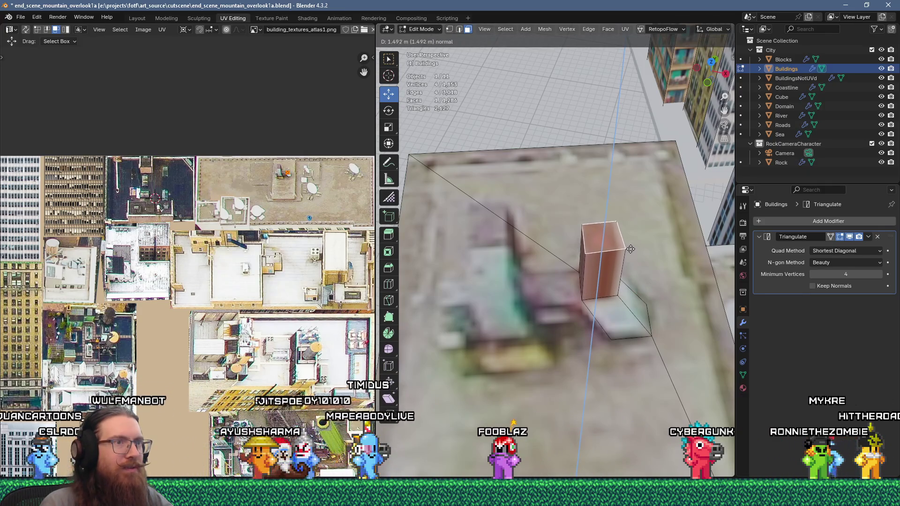
{"action": "left_click", "coordinate": [630, 248]}
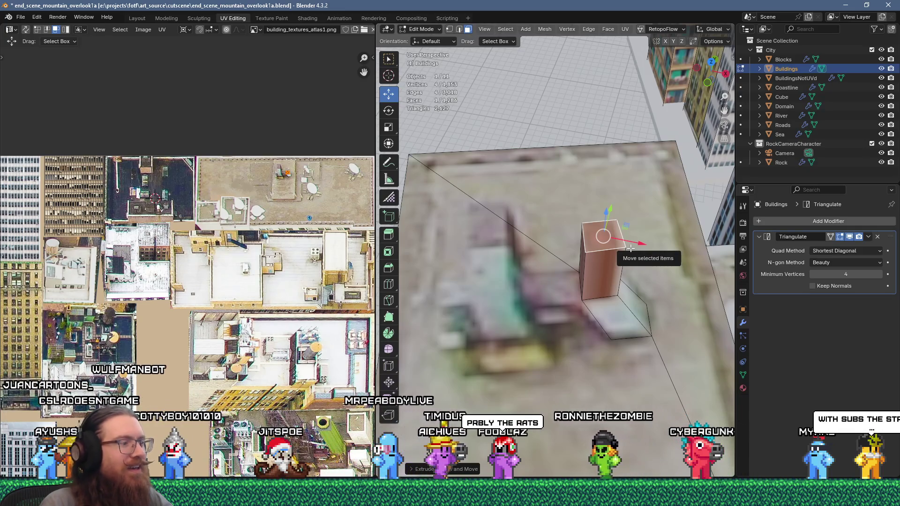
{"action": "mouse_move", "coordinate": [631, 248]}
{"action": "middle_mouse_down"}
{"action": "mouse_move", "coordinate": [536, 273]}
{"action": "mouse_move", "coordinate": [561, 321]}
{"action": "middle_mouse_up"}
{"action": "key", "text": "g"}
{"action": "left_click", "coordinate": [562, 321]}
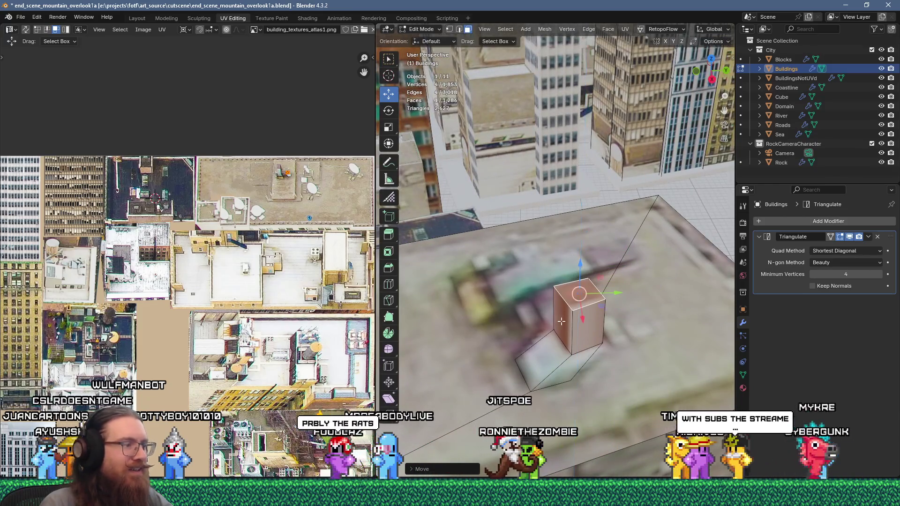
- In vertex mode, merge pairs of the block's base vertices at center to slant it
{"action": "key", "text": "1"}
{"action": "left_click", "coordinate": [574, 345]}
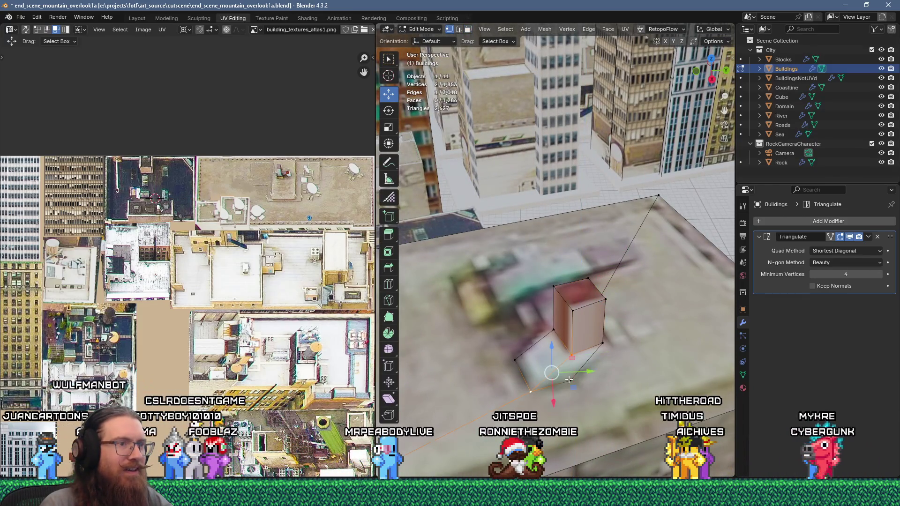
{"action": "right_click", "coordinate": [569, 378]}
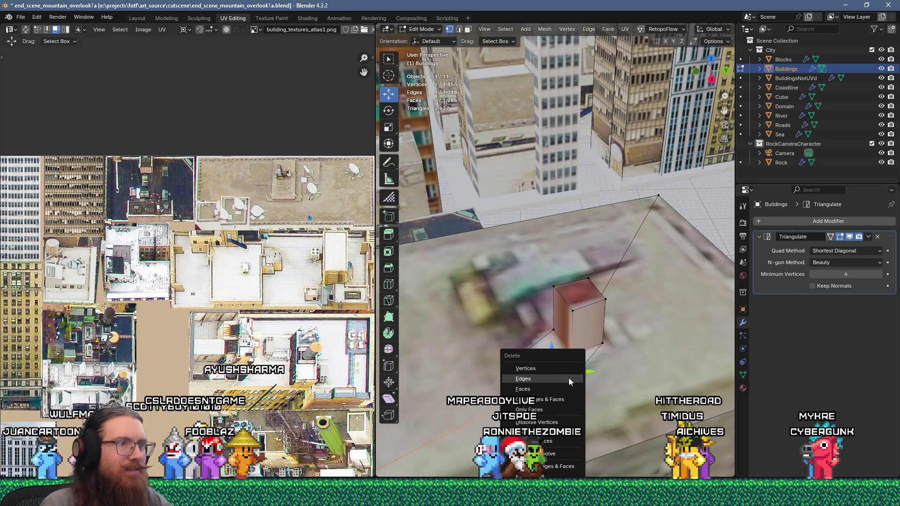
{"action": "left_click", "coordinate": [569, 378]}
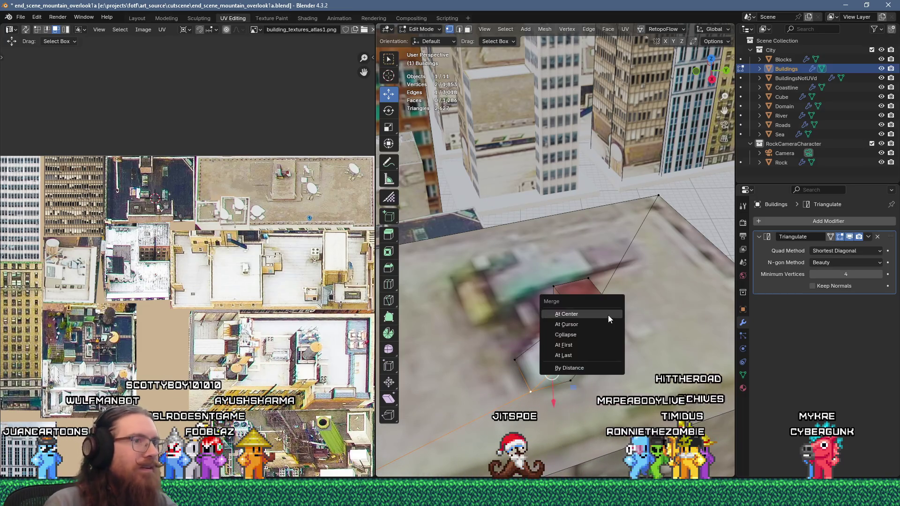
{"action": "left_click", "coordinate": [591, 350]}
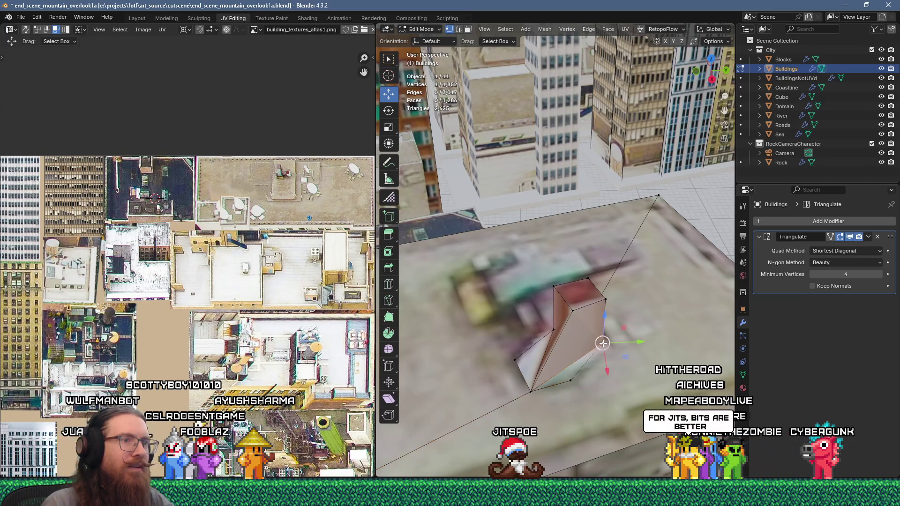
{"action": "key", "text": "m"}
{"action": "left_click", "coordinate": [587, 373]}
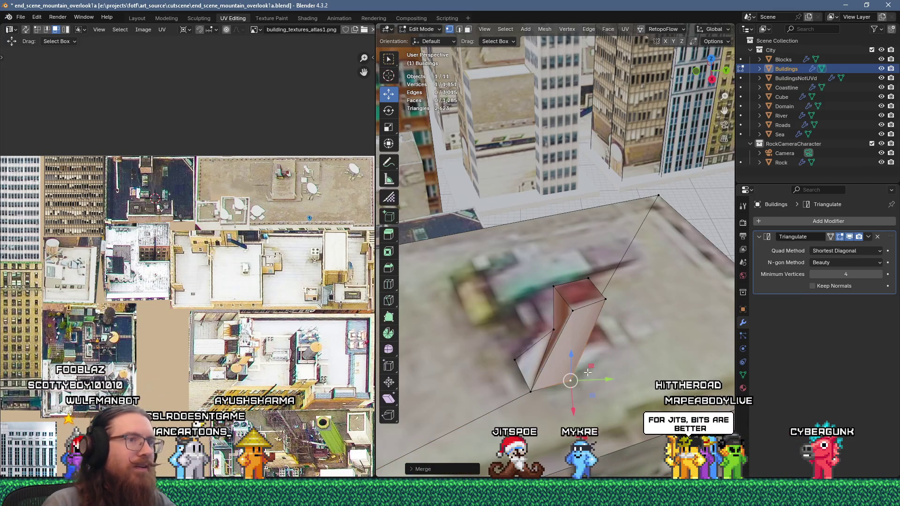
{"action": "key", "text": "m"}
{"action": "left_click", "coordinate": [516, 360]}
{"action": "mouse_move", "coordinate": [517, 361]}
{"action": "middle_mouse_down"}
{"action": "mouse_move", "coordinate": [575, 371]}
{"action": "mouse_move", "coordinate": [563, 234]}
{"action": "middle_mouse_up"}
{"action": "scroll", "coordinate": [563, 207], "scroll_direction": "up", "scroll_amount": 3}
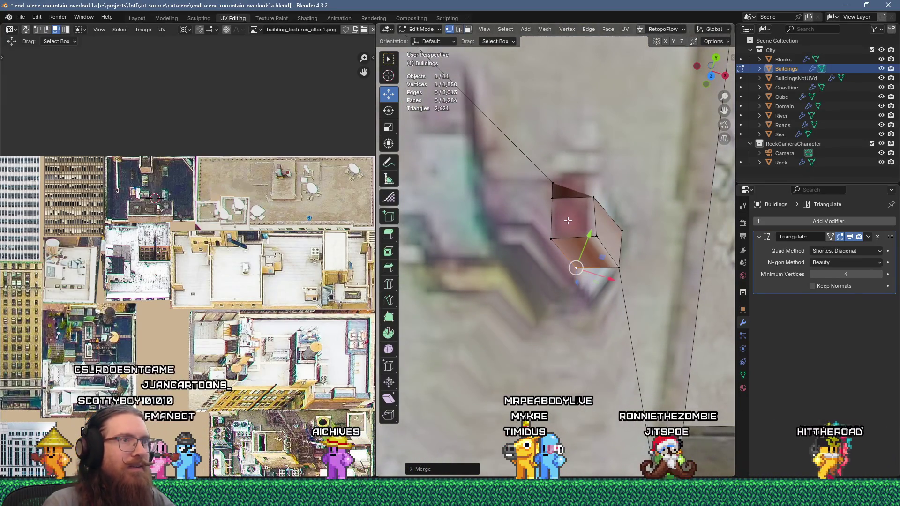
- Select the block's top-left edge and slide it along the Y axis
{"action": "key", "text": "3"}
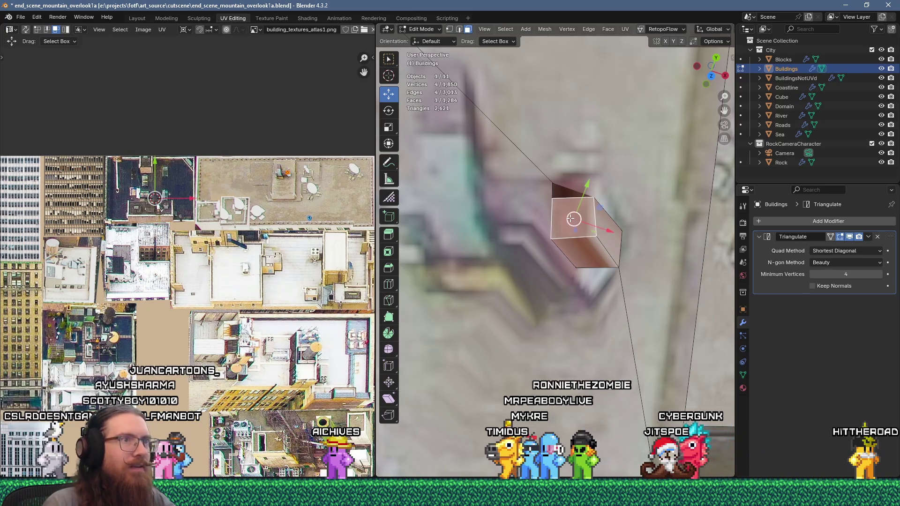
{"action": "key", "text": "2"}
{"action": "left_click", "coordinate": [557, 185]}
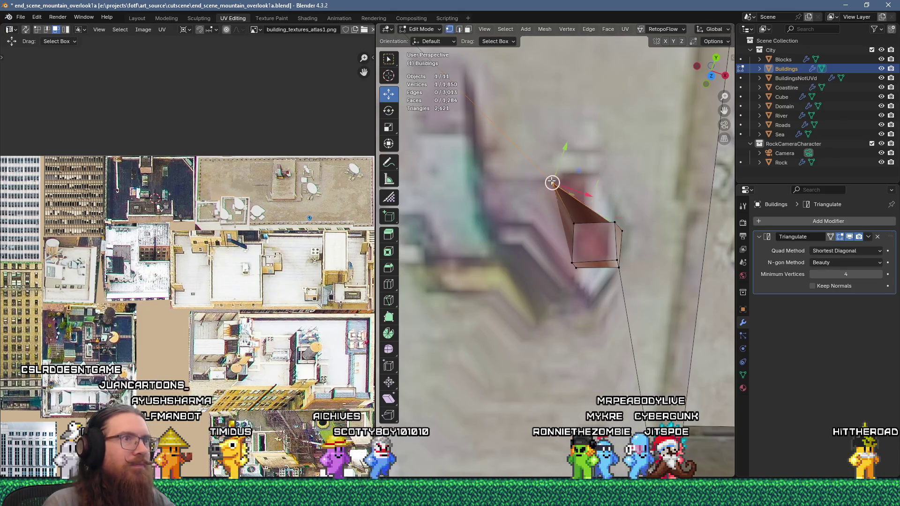
{"action": "left_click_drag", "start_coordinate": [566, 189], "coordinate": [598, 245]}
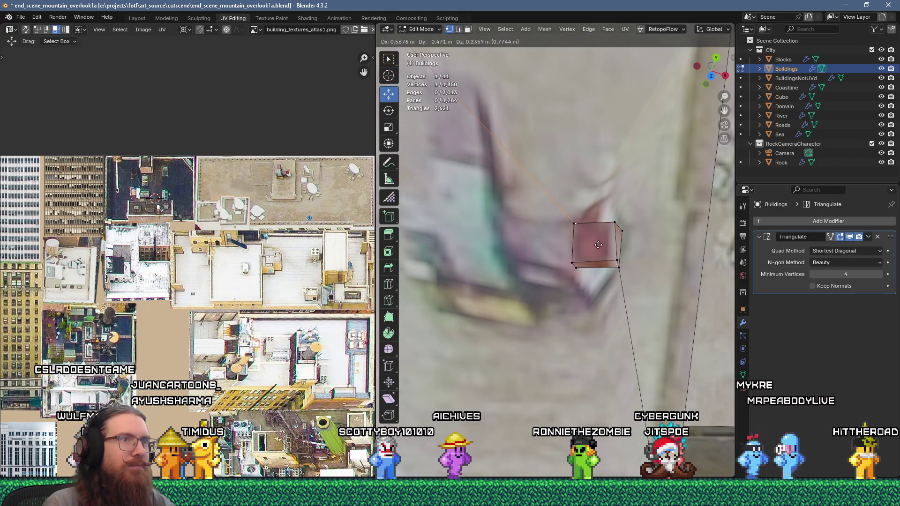
{"action": "mouse_move", "coordinate": [599, 245]}
{"action": "middle_mouse_down"}
{"action": "mouse_move", "coordinate": [562, 166]}
{"action": "mouse_move", "coordinate": [580, 263]}
{"action": "middle_mouse_up"}
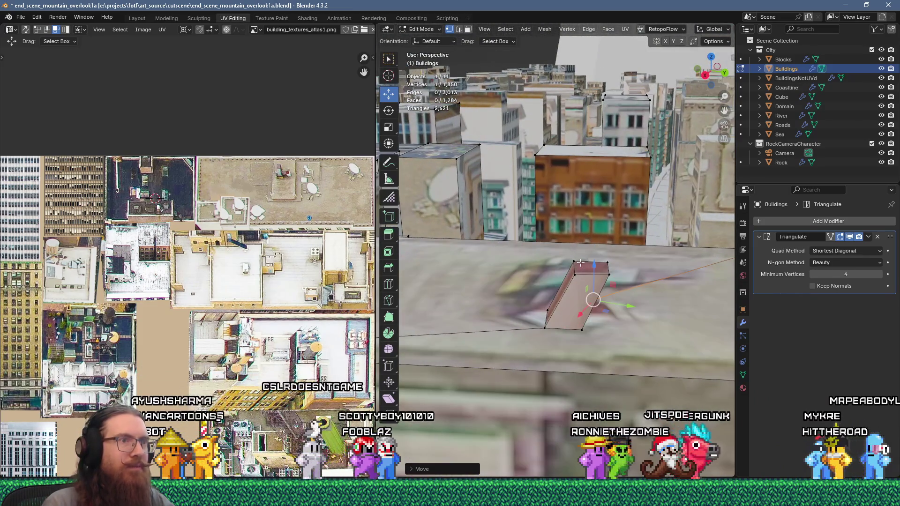
{"action": "left_click_drag", "start_coordinate": [604, 270], "coordinate": [596, 273]}
{"action": "middle_click_drag", "start_coordinate": [596, 273], "coordinate": [521, 291]}
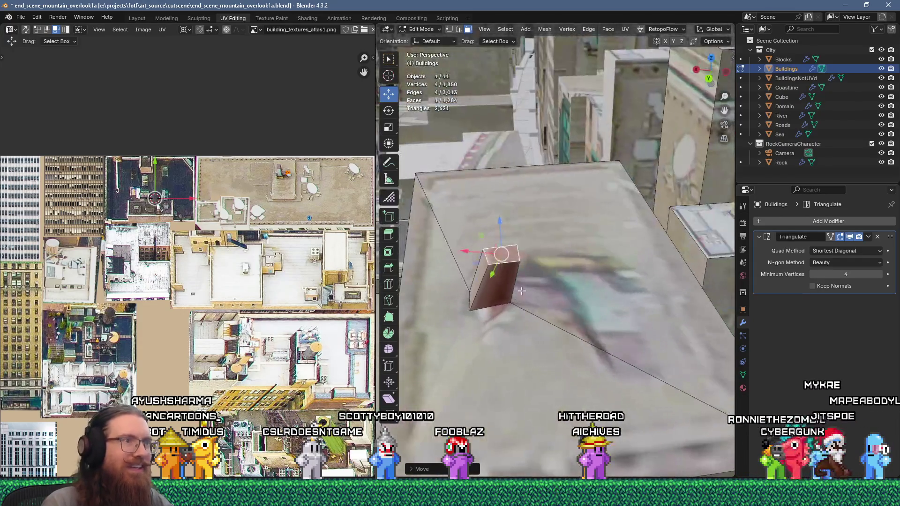
{"action": "mouse_move", "coordinate": [477, 258]}
{"action": "middle_mouse_down"}
{"action": "mouse_move", "coordinate": [506, 253]}
{"action": "mouse_move", "coordinate": [553, 215]}
{"action": "mouse_move", "coordinate": [600, 225]}
{"action": "mouse_move", "coordinate": [622, 216]}
{"action": "mouse_move", "coordinate": [645, 247]}
{"action": "middle_mouse_up"}
{"action": "left_click", "coordinate": [659, 252]}
- Nudge the selected vertex into its final spot, then leave Edit Mode
{"action": "mouse_move", "coordinate": [659, 251]}
{"action": "middle_mouse_down"}
{"action": "mouse_move", "coordinate": [624, 197]}
{"action": "mouse_move", "coordinate": [581, 229]}
{"action": "mouse_move", "coordinate": [544, 279]}
{"action": "middle_mouse_up"}
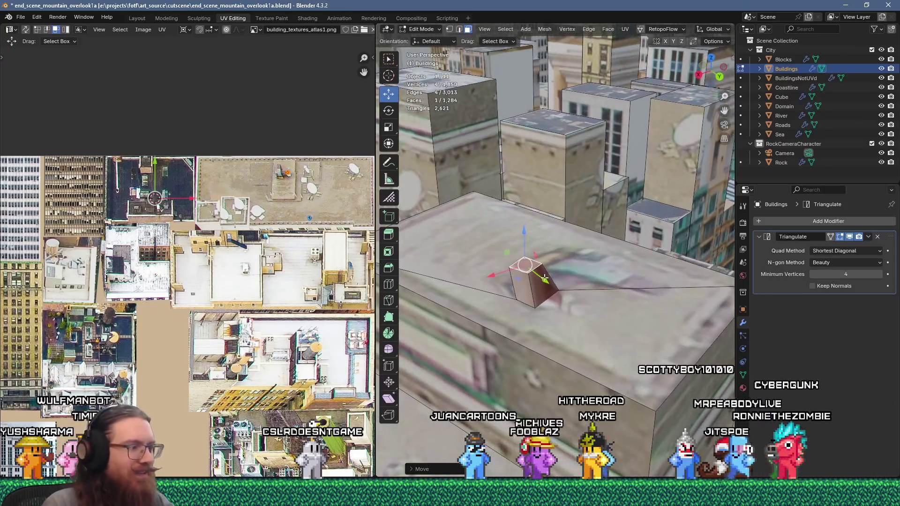
{"action": "mouse_move", "coordinate": [612, 280]}
{"action": "middle_mouse_down"}
{"action": "mouse_move", "coordinate": [640, 279]}
{"action": "mouse_move", "coordinate": [504, 263]}
{"action": "middle_mouse_up"}
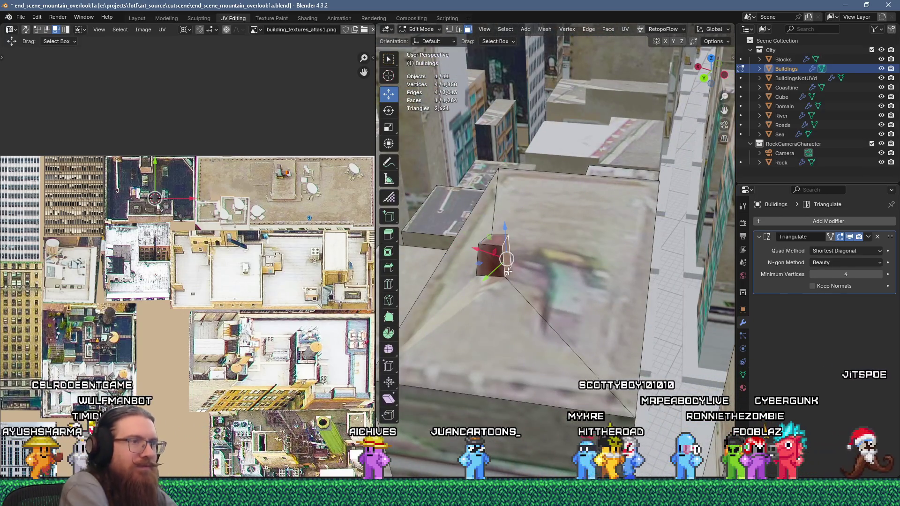
{"action": "middle_click_drag", "start_coordinate": [508, 271], "coordinate": [668, 250]}
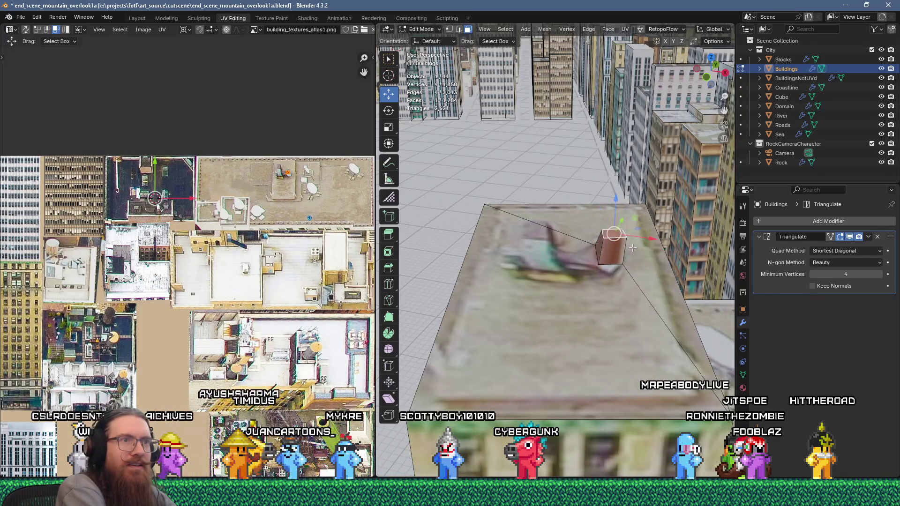
{"action": "middle_click_drag", "start_coordinate": [650, 256], "coordinate": [596, 299]}
{"action": "scroll", "coordinate": [596, 298], "scroll_direction": "up", "scroll_amount": 3}
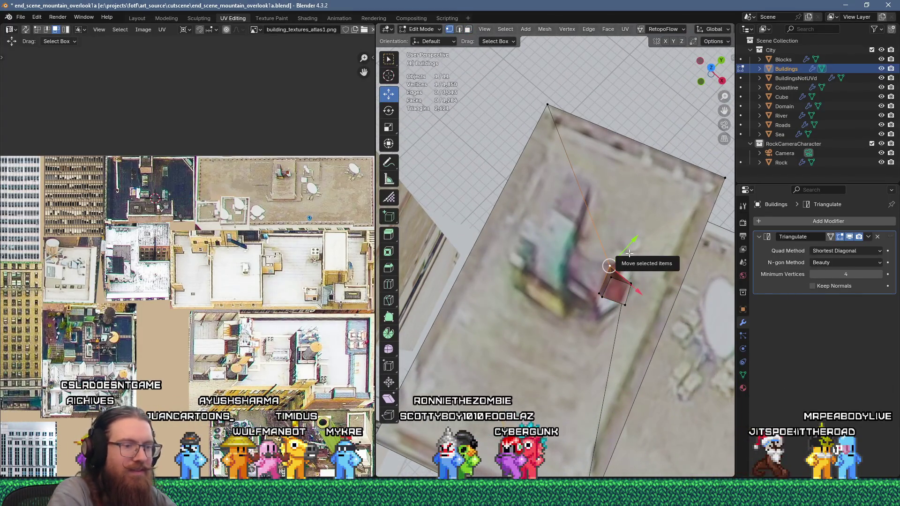
{"action": "left_click_drag", "start_coordinate": [629, 254], "coordinate": [631, 266]}
{"action": "mouse_move", "coordinate": [628, 264]}
{"action": "middle_mouse_down"}
{"action": "mouse_move", "coordinate": [600, 272]}
{"action": "mouse_move", "coordinate": [602, 237]}
{"action": "mouse_move", "coordinate": [561, 216]}
{"action": "mouse_move", "coordinate": [559, 329]}
{"action": "mouse_move", "coordinate": [543, 304]}
{"action": "middle_mouse_up"}
{"action": "key", "text": "Tab"}
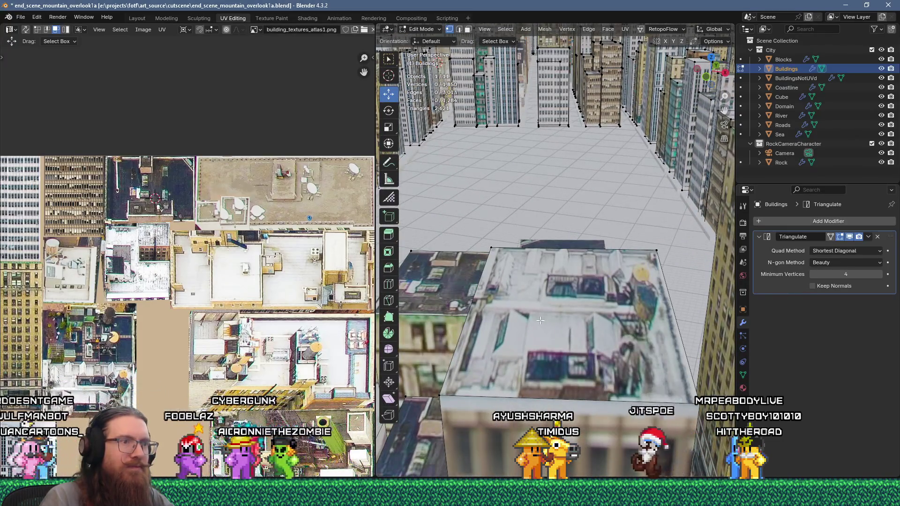
- Return to Edit Mode on the Buildings mesh and orbit to the rooftop face
{"action": "scroll", "coordinate": [528, 336], "scroll_direction": "up", "scroll_amount": 2}
{"action": "key", "text": "k"}
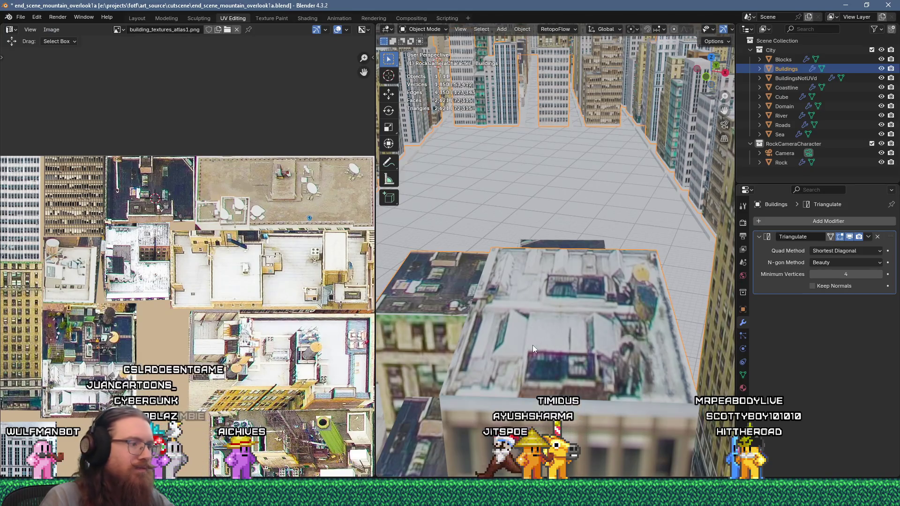
{"action": "key", "text": "Tab"}
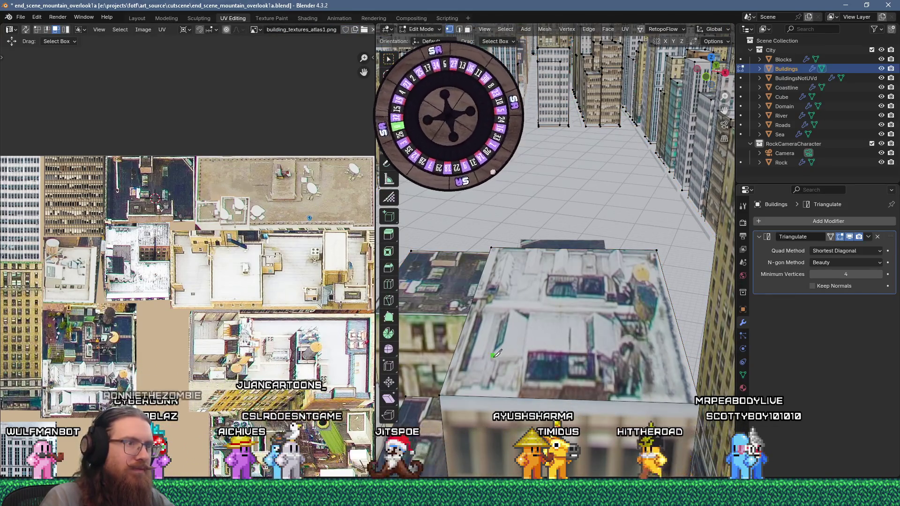
{"action": "middle_click_drag", "start_coordinate": [499, 344], "coordinate": [537, 317]}
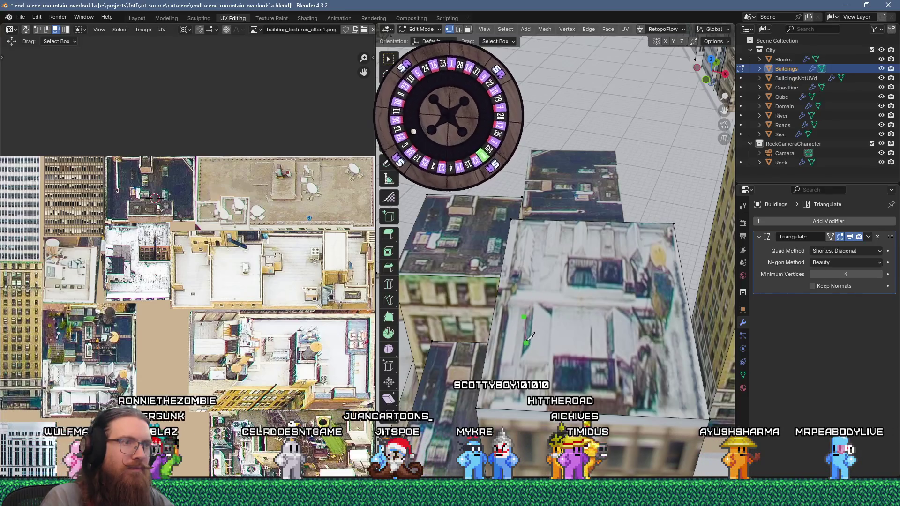
- Knife a vertical cut down the face's middle, select the new edge, then switch to vertex mode
{"action": "left_click", "coordinate": [552, 316]}
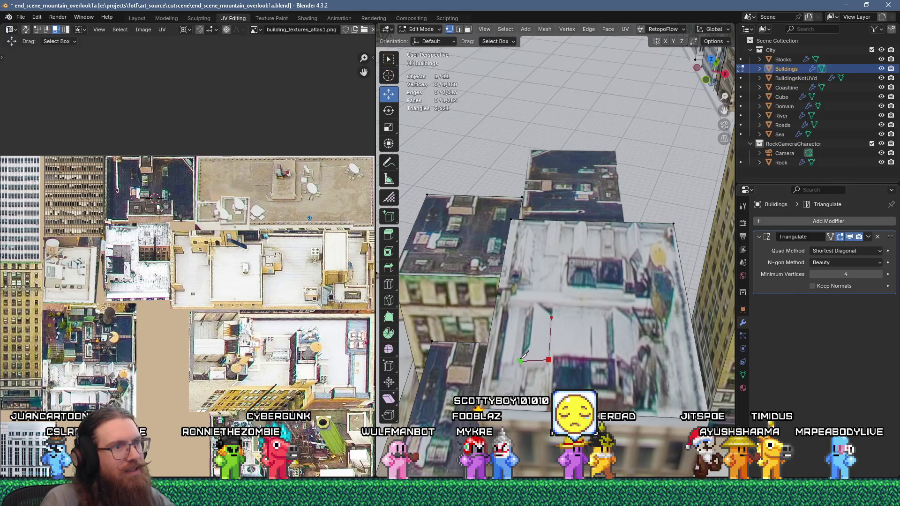
{"action": "left_click", "coordinate": [523, 358]}
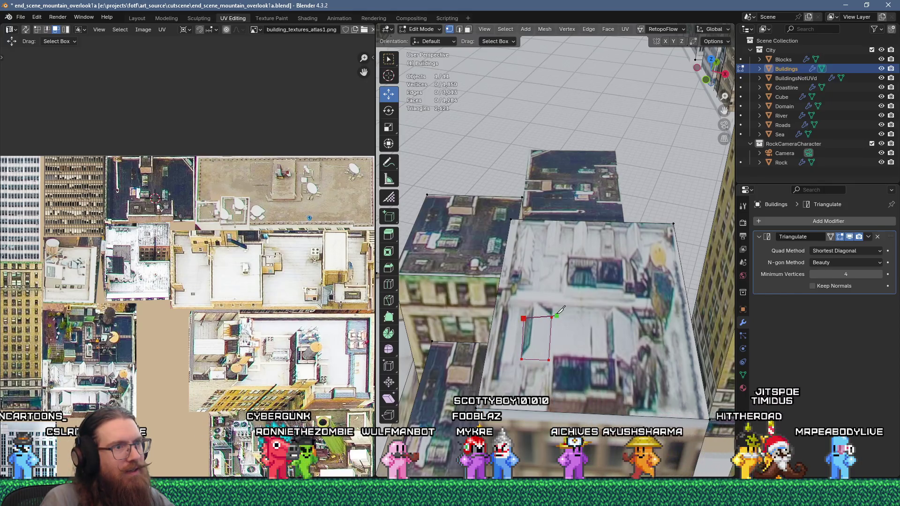
{"action": "left_click", "coordinate": [535, 318]}
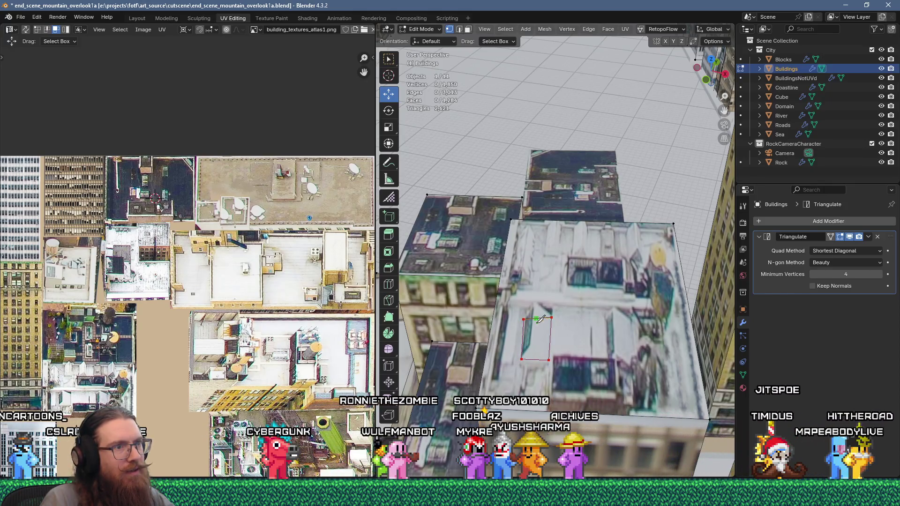
{"action": "left_click", "coordinate": [536, 359]}
{"action": "key", "text": "Return"}
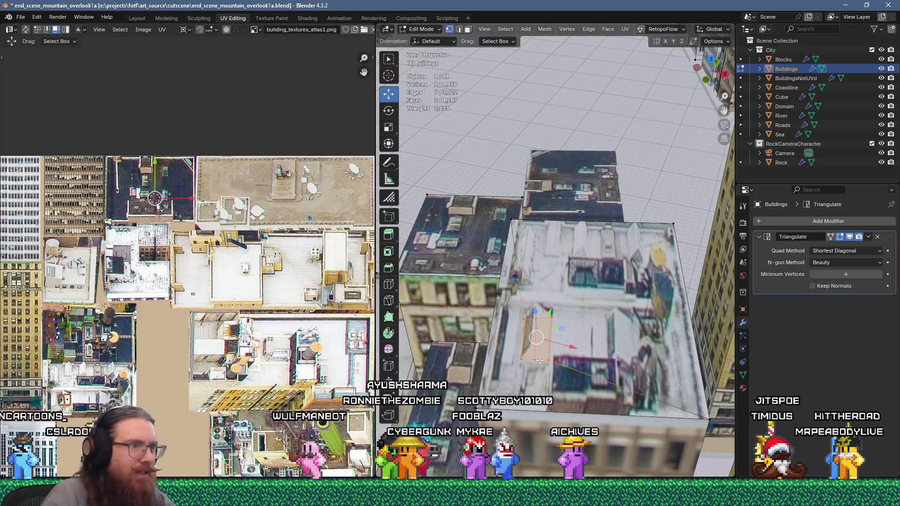
{"action": "key", "text": "2"}
{"action": "left_click", "coordinate": [535, 349]}
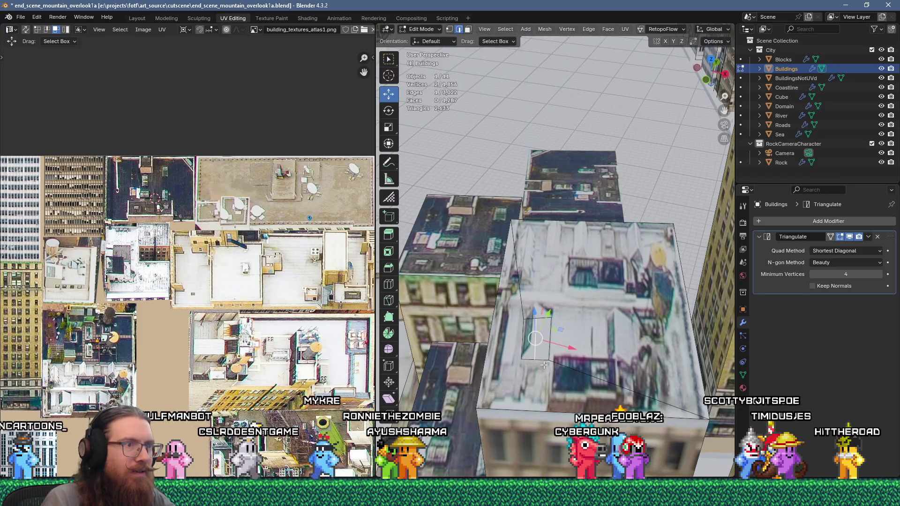
{"action": "key", "text": "1"}
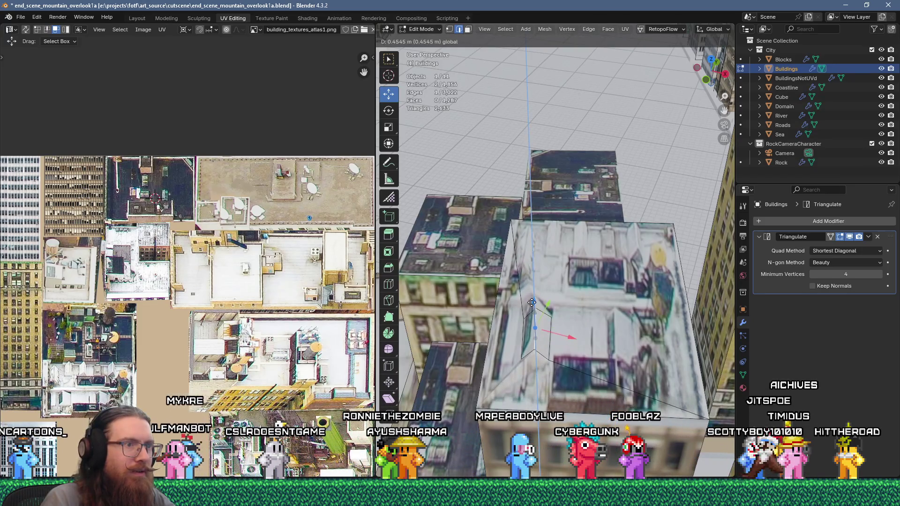
- Pick one building face in face mode and Ctrl+L to select the whole linked mesh
{"action": "mouse_move", "coordinate": [543, 333]}
{"action": "middle_mouse_down"}
{"action": "mouse_move", "coordinate": [465, 358]}
{"action": "mouse_move", "coordinate": [594, 334]}
{"action": "middle_mouse_up"}
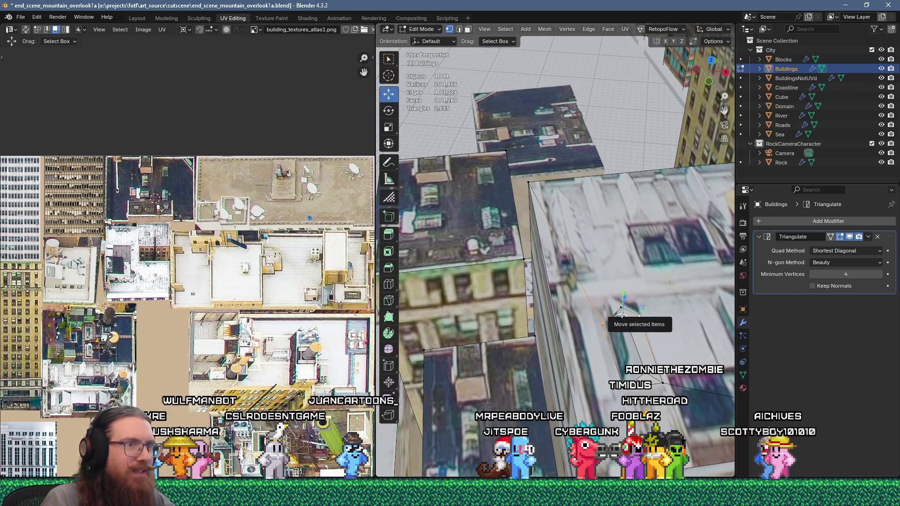
{"action": "left_click", "coordinate": [629, 342]}
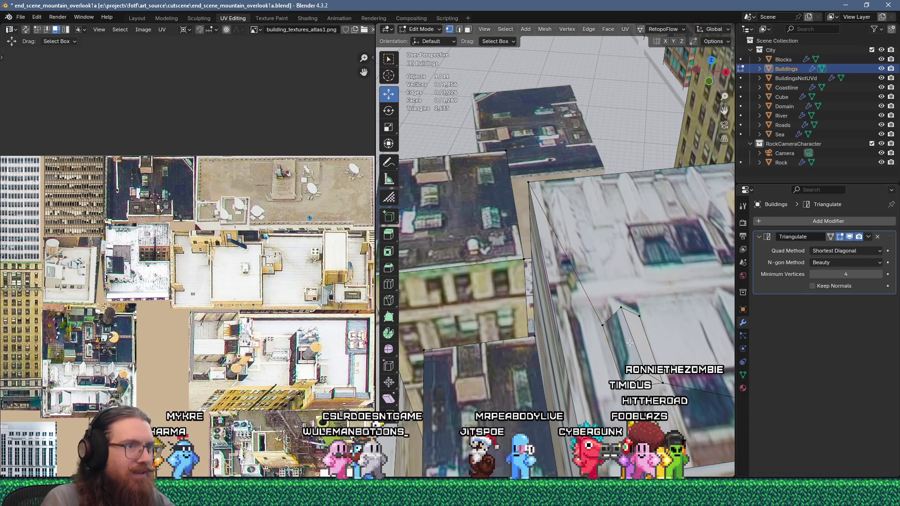
{"action": "key", "text": "3"}
{"action": "left_click", "coordinate": [630, 343]}
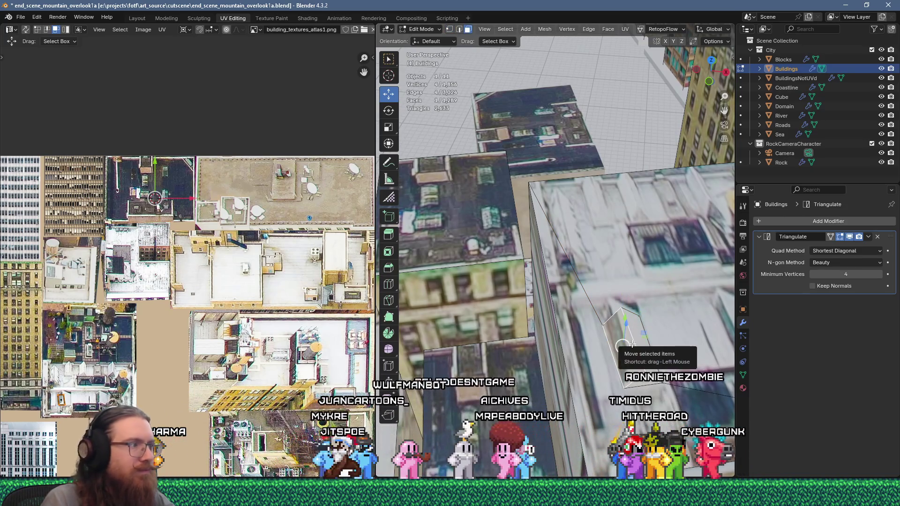
{"action": "scroll", "coordinate": [228, 295], "scroll_direction": "down", "scroll_amount": 3}
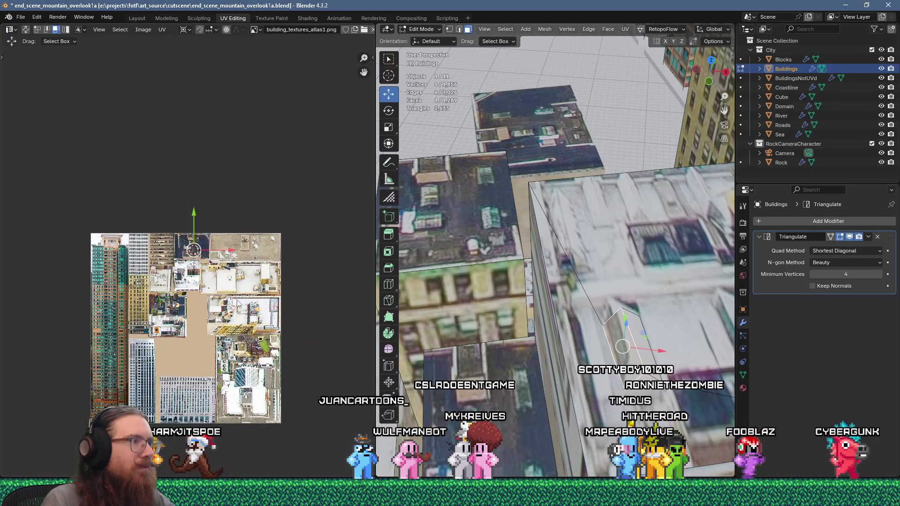
{"action": "key", "text": "ctrl+l"}
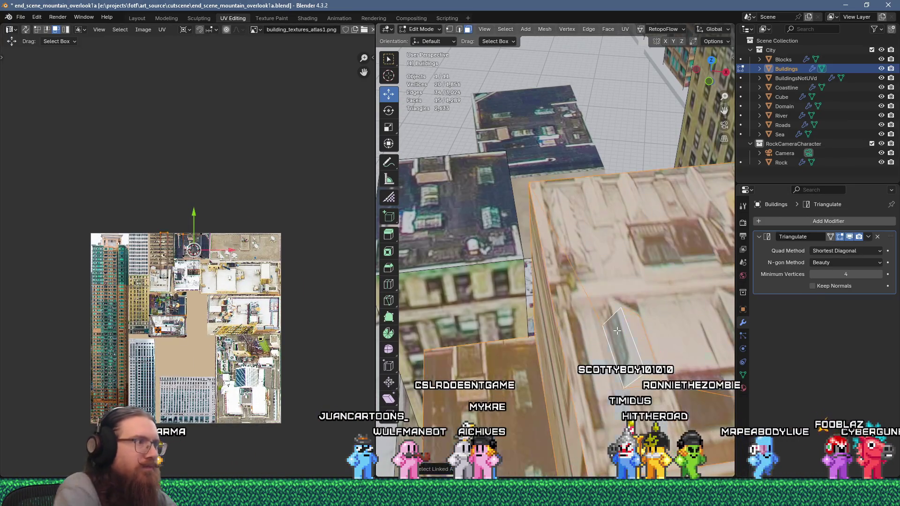
{"action": "scroll", "coordinate": [225, 312], "scroll_direction": "up", "scroll_amount": 10}
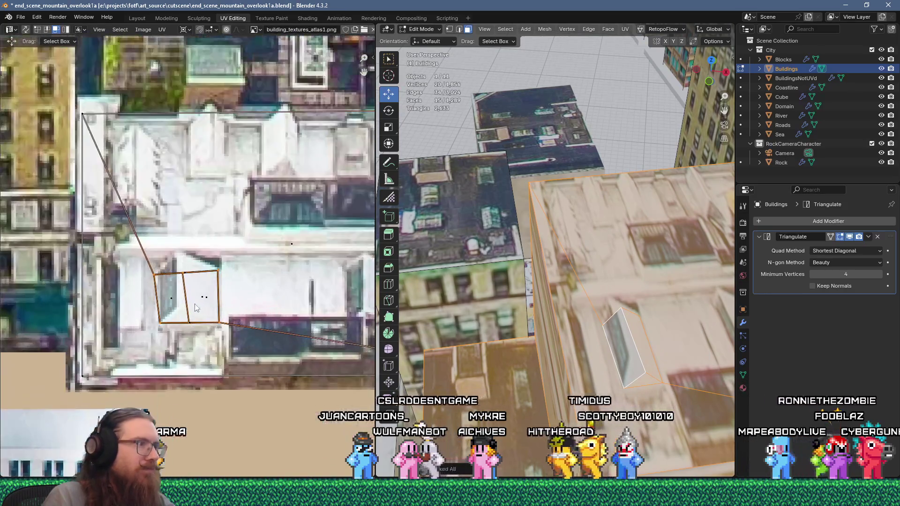
- Move a UV corner onto the rooftop structure in the photo atlas, then frame the building
{"action": "middle_click_drag", "start_coordinate": [225, 312], "coordinate": [232, 314]}
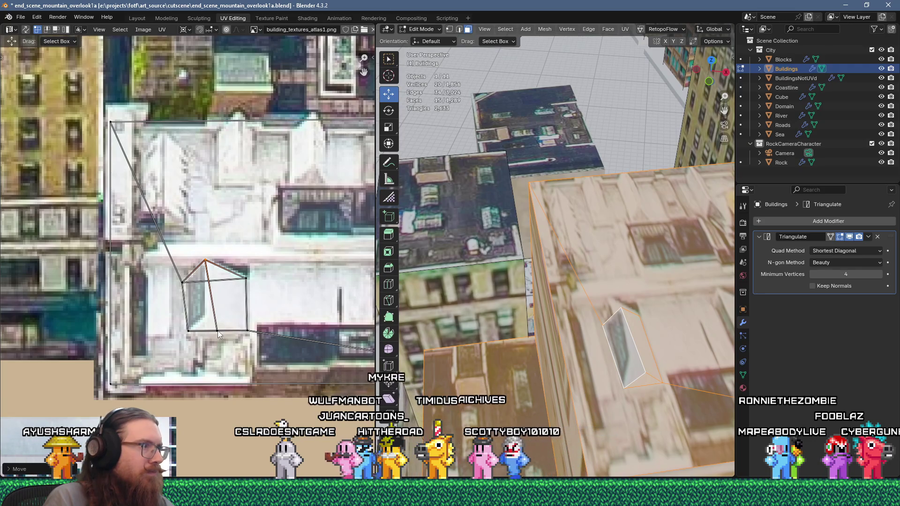
{"action": "left_click", "coordinate": [212, 304]}
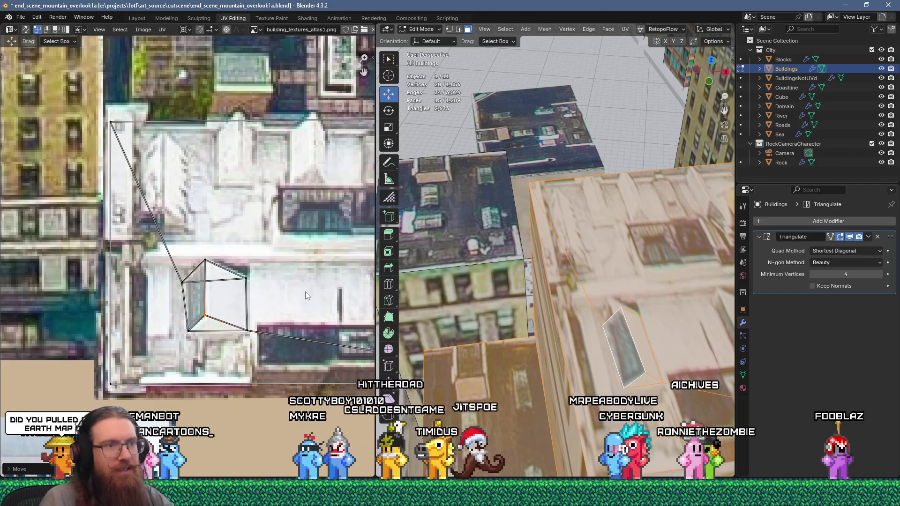
{"action": "key", "text": "KP_Decimal"}
{"action": "mouse_move", "coordinate": [561, 259]}
{"action": "middle_mouse_down", "text": "shift"}
{"action": "mouse_move", "coordinate": [577, 277]}
{"action": "mouse_move", "coordinate": [570, 247]}
{"action": "middle_mouse_up", "text": "shift"}
{"action": "key", "text": "Tab"}
{"action": "scroll", "coordinate": [572, 249], "scroll_direction": "down", "scroll_amount": 5}
{"action": "scroll", "coordinate": [581, 251], "scroll_direction": "up", "scroll_amount": 4}
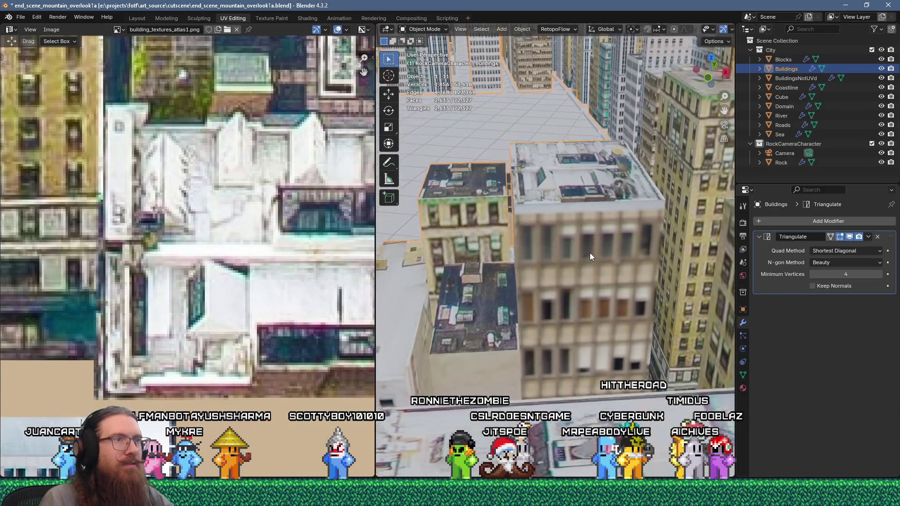
{"action": "mouse_move", "coordinate": [601, 277]}
{"action": "middle_mouse_down"}
{"action": "mouse_move", "coordinate": [623, 277]}
{"action": "mouse_move", "coordinate": [601, 284]}
{"action": "middle_mouse_up"}
{"action": "scroll", "coordinate": [602, 286], "scroll_direction": "up", "scroll_amount": 3}
- Select the roof corners in Edit Mode and inset the roof to form a rim
{"action": "key", "text": "Tab"}
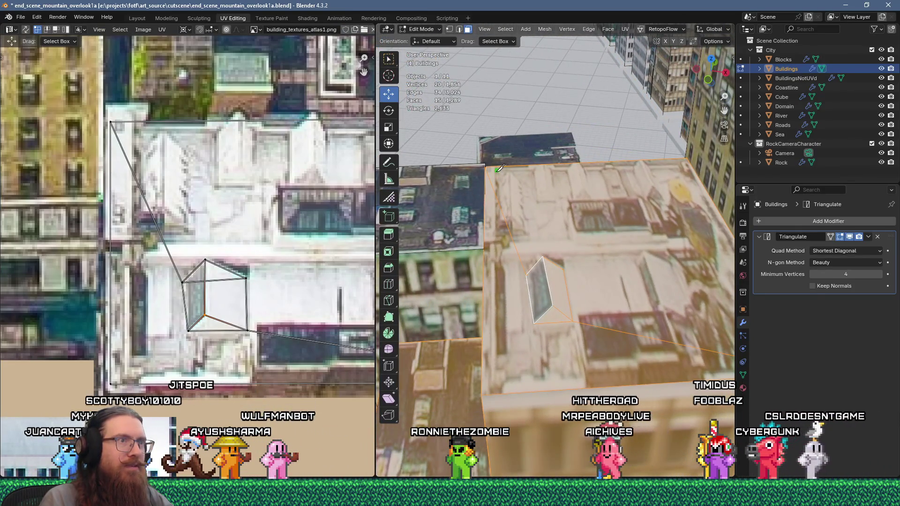
{"action": "scroll", "coordinate": [499, 169], "scroll_direction": "down", "scroll_amount": 3}
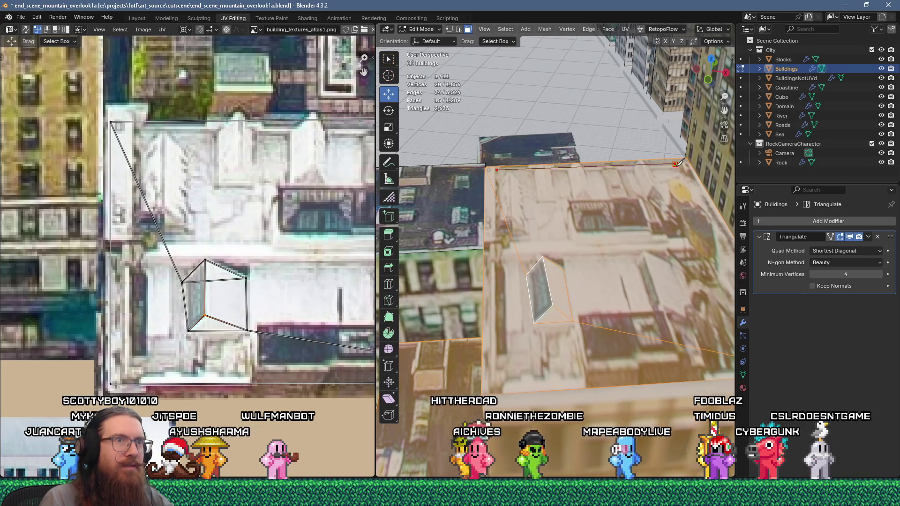
{"action": "scroll", "coordinate": [699, 241], "scroll_direction": "up", "scroll_amount": 3}
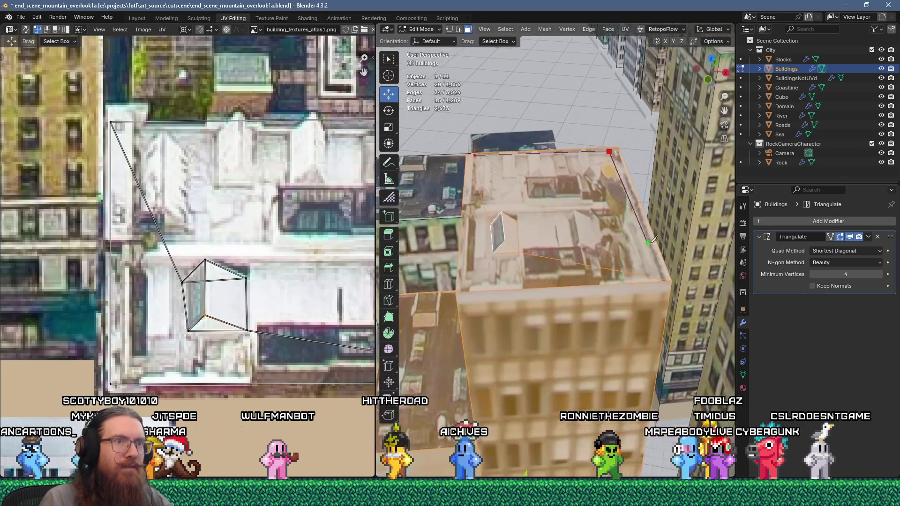
{"action": "left_click", "coordinate": [661, 272], "text": "shift"}
{"action": "left_click", "coordinate": [467, 284], "text": "shift"}
{"action": "left_click", "coordinate": [475, 155], "text": "shift"}
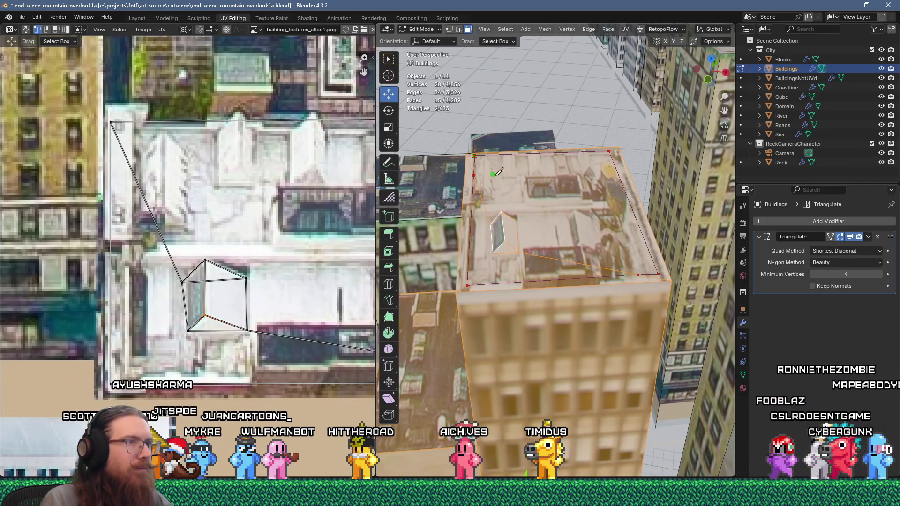
{"action": "scroll", "coordinate": [498, 172], "scroll_direction": "up", "scroll_amount": 2}
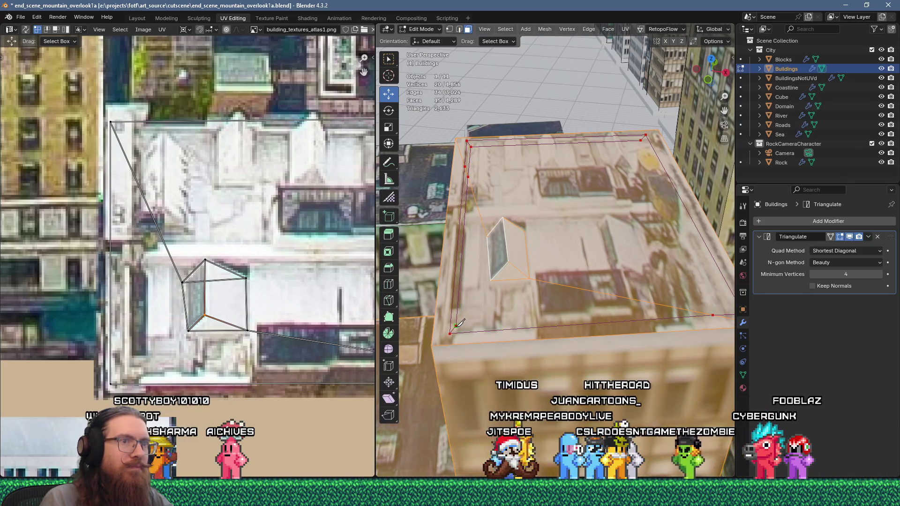
{"action": "middle_click_drag", "start_coordinate": [466, 324], "coordinate": [570, 305]}
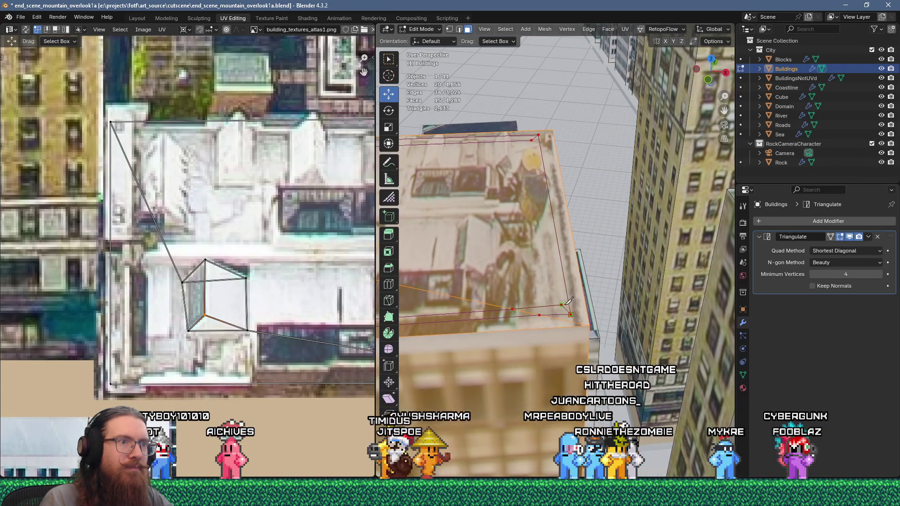
{"action": "key", "text": "i"}
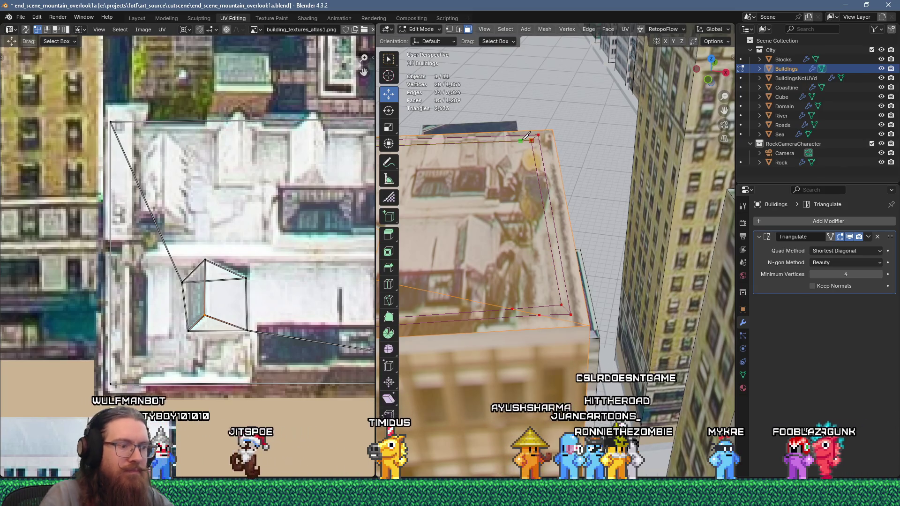
{"action": "middle_click_drag", "start_coordinate": [521, 139], "coordinate": [510, 198]}
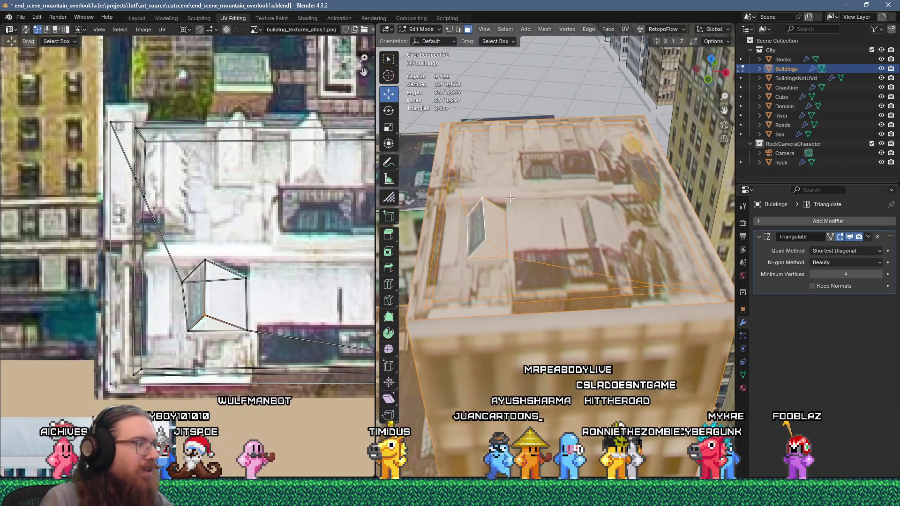
- Select the two inner roof faces and lower them slightly
{"action": "left_click", "coordinate": [482, 275]}
{"action": "left_click", "coordinate": [565, 176], "text": "shift"}
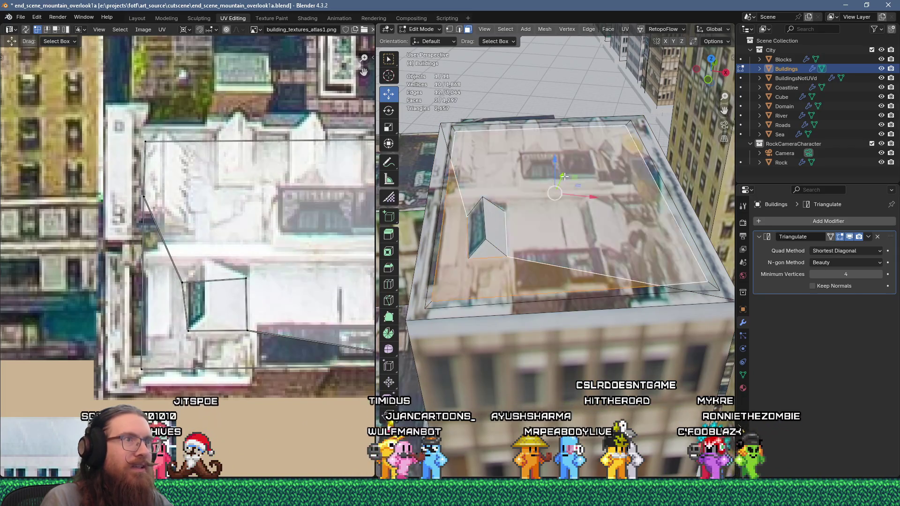
{"action": "left_click_drag", "start_coordinate": [558, 170], "coordinate": [555, 171]}
{"action": "scroll", "coordinate": [571, 180], "scroll_direction": "down", "scroll_amount": 5}
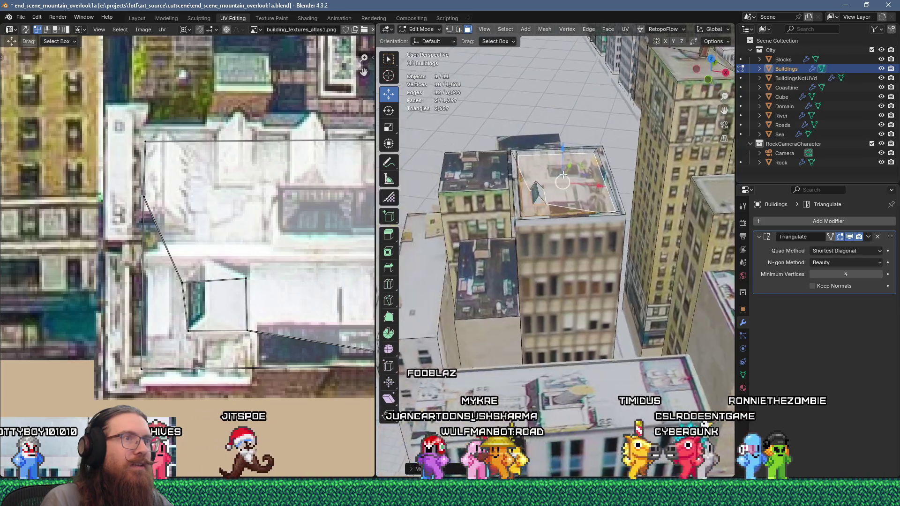
{"action": "middle_click_drag", "start_coordinate": [571, 179], "coordinate": [501, 208]}
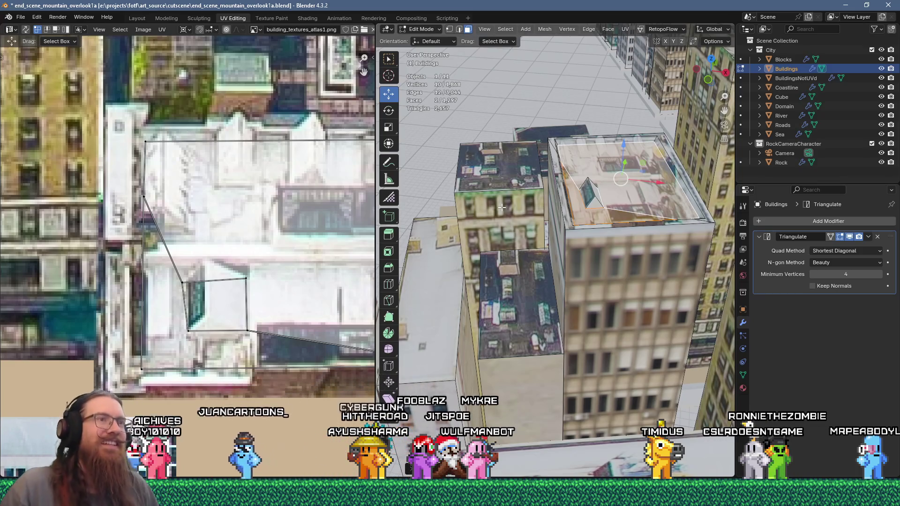
{"action": "middle_click_drag", "start_coordinate": [656, 217], "coordinate": [605, 272]}
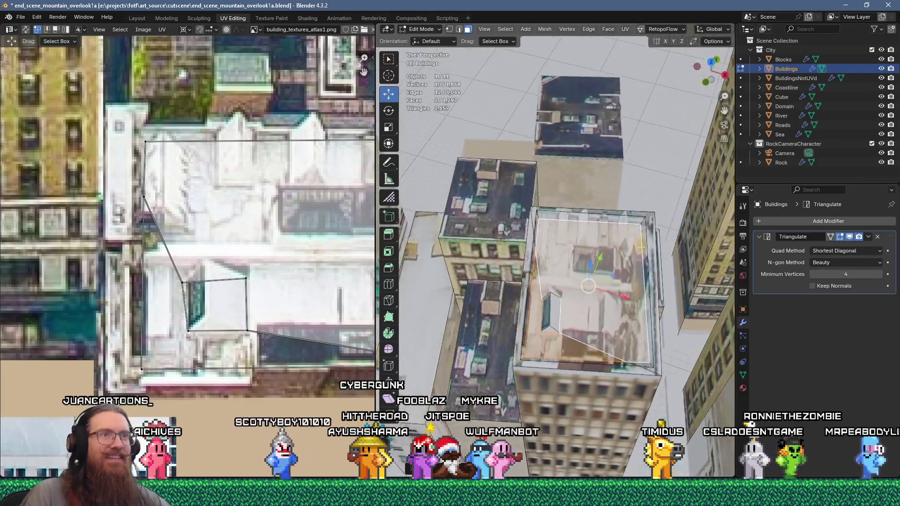
{"action": "scroll", "coordinate": [601, 279], "scroll_direction": "up", "scroll_amount": 6}
- Knife-cut a rectangular outline into the roof, confirm it, and switch to edge mode
{"action": "left_click", "coordinate": [593, 294]}
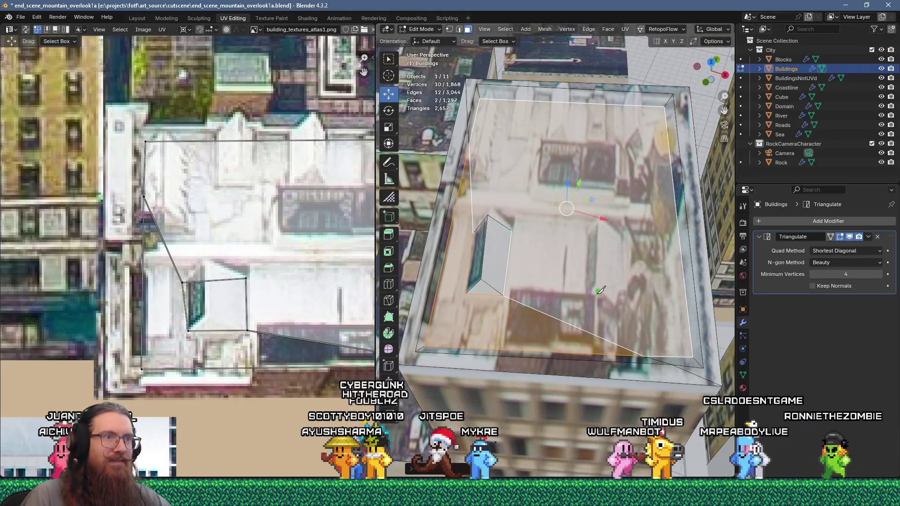
{"action": "left_click", "coordinate": [624, 300]}
{"action": "left_click", "coordinate": [623, 233]}
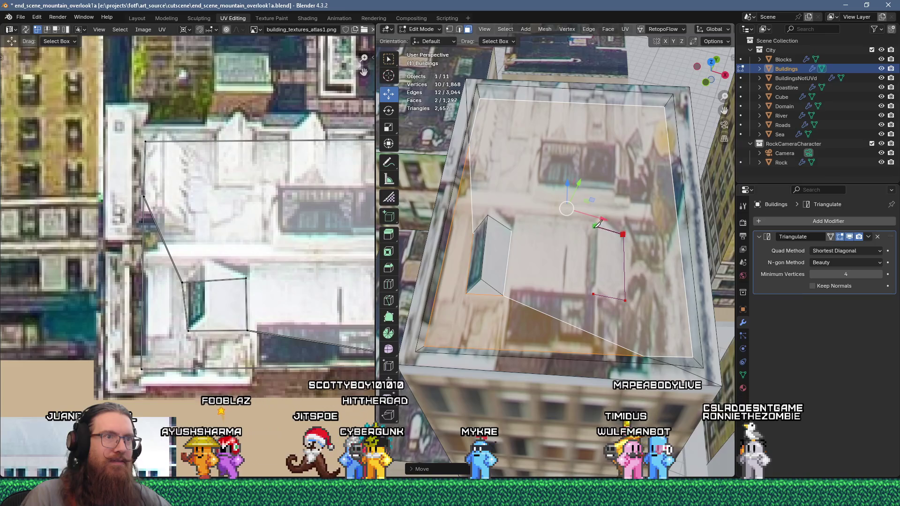
{"action": "left_click", "coordinate": [588, 228]}
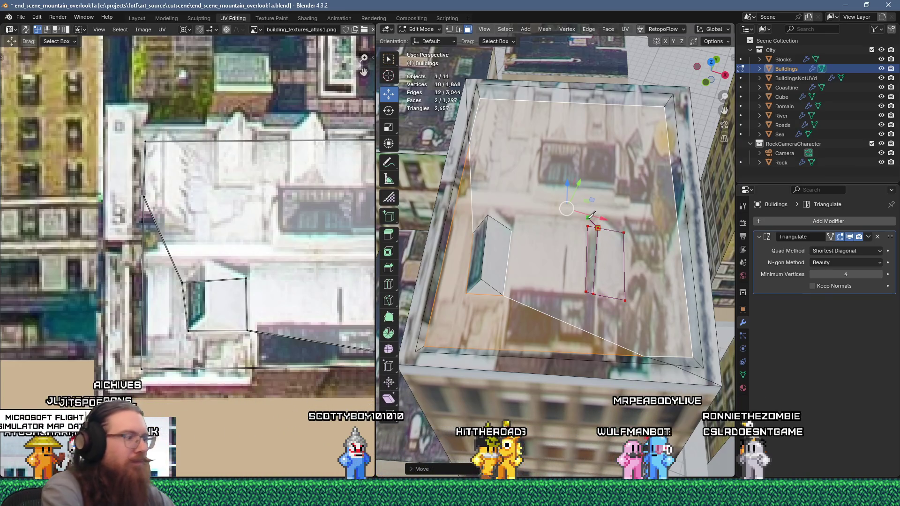
{"action": "key", "text": "Return"}
{"action": "key", "text": "2"}
{"action": "mouse_move", "coordinate": [591, 215]}
{"action": "middle_mouse_down"}
{"action": "mouse_move", "coordinate": [591, 187]}
{"action": "mouse_move", "coordinate": [586, 192]}
{"action": "middle_mouse_up"}
- Build a small slanted wedge of faces at the inset roof's far corner
{"action": "key", "text": "1"}
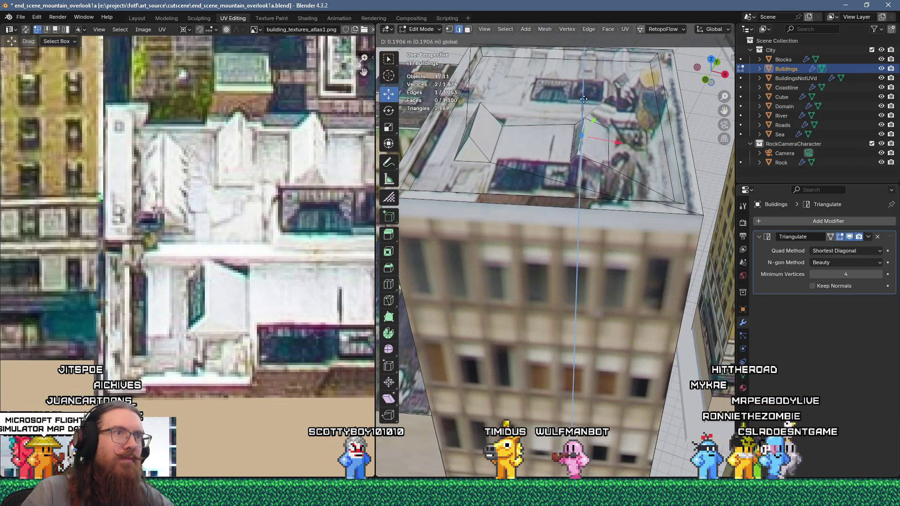
{"action": "left_click", "coordinate": [606, 169]}
{"action": "middle_click_drag", "start_coordinate": [606, 169], "coordinate": [614, 177]}
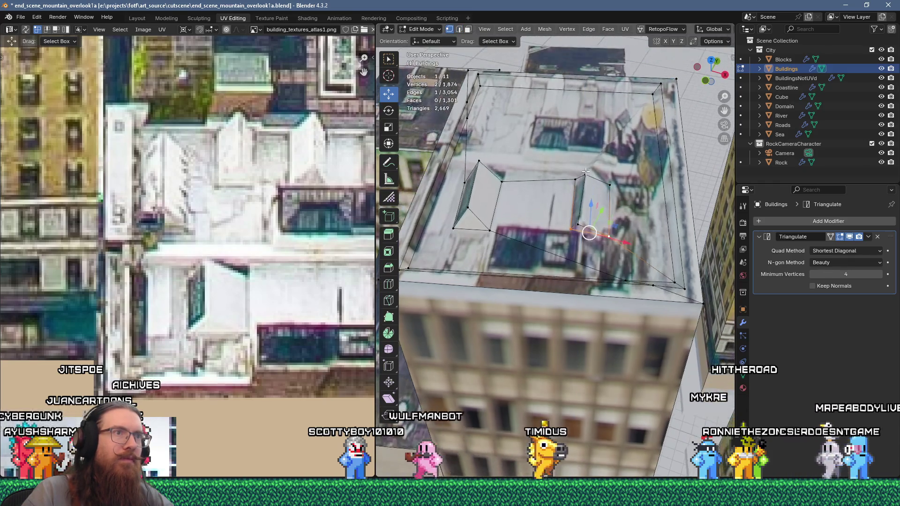
{"action": "left_click", "coordinate": [609, 186], "text": "shift"}
{"action": "key", "text": "j"}
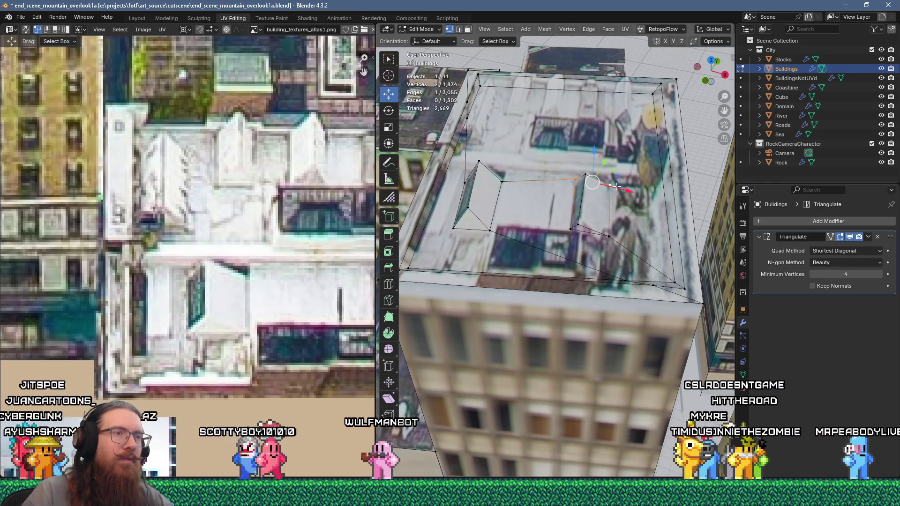
{"action": "mouse_move", "coordinate": [595, 196]}
{"action": "middle_mouse_down"}
{"action": "mouse_move", "coordinate": [610, 211]}
{"action": "mouse_move", "coordinate": [646, 202]}
{"action": "middle_mouse_up"}
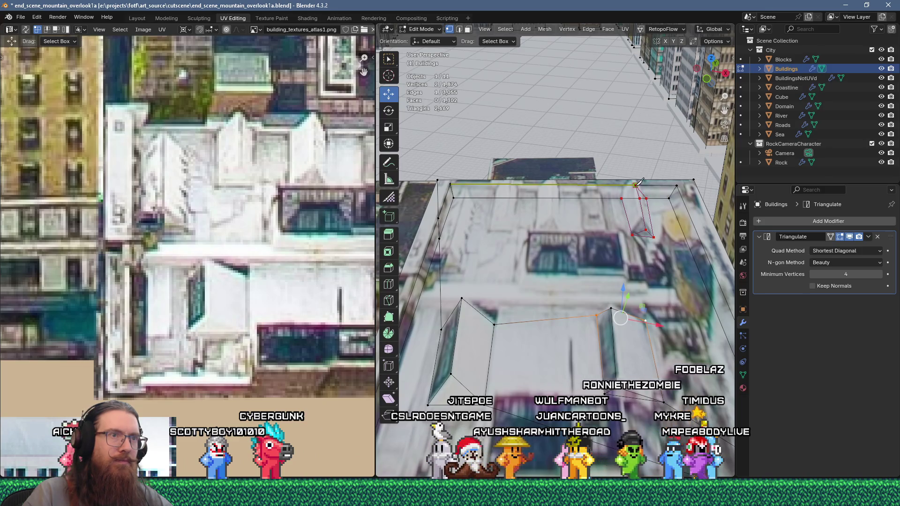
{"action": "left_click", "coordinate": [618, 200]}
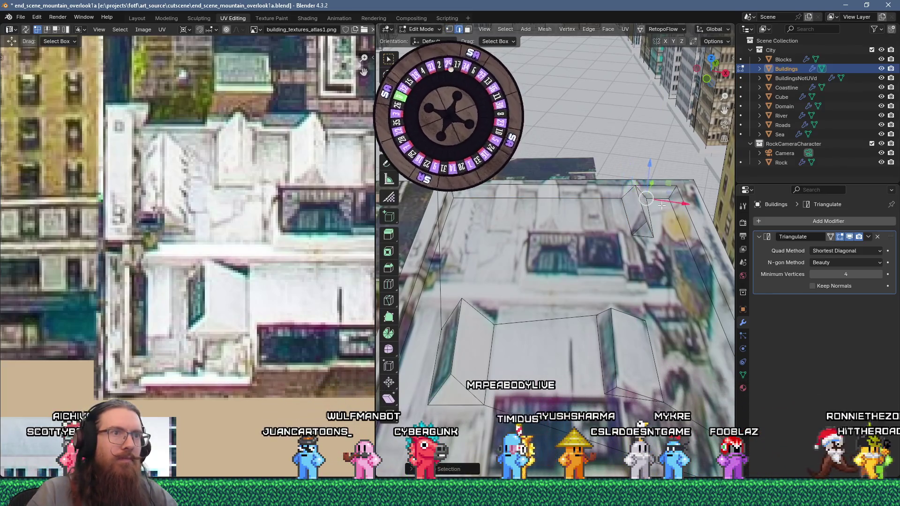
- Leave Edit Mode and zoom out so the whole city is in view
{"action": "key", "text": "KP_Decimal"}
{"action": "middle_click_drag", "start_coordinate": [650, 204], "coordinate": [622, 215]}
{"action": "key", "text": "Tab"}
{"action": "scroll", "coordinate": [563, 220], "scroll_direction": "down", "scroll_amount": 10}
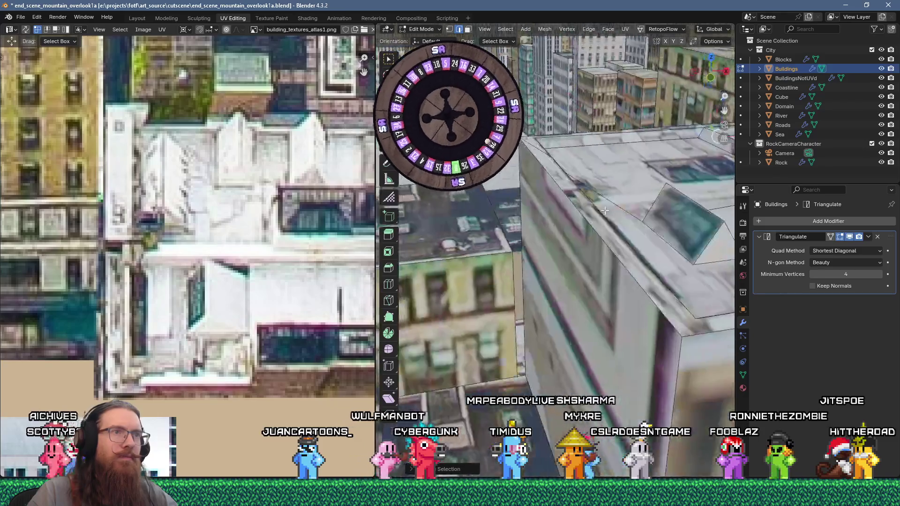
{"action": "scroll", "coordinate": [589, 229], "scroll_direction": "down", "scroll_amount": 8}
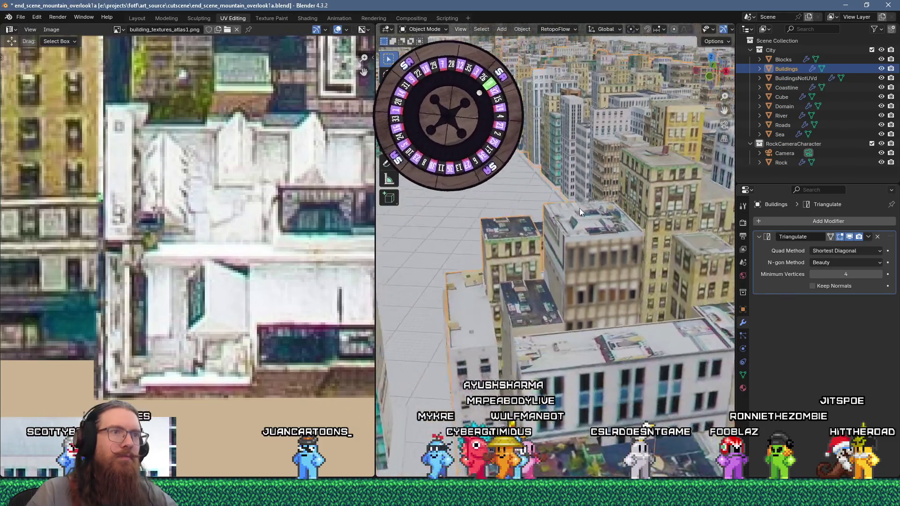
- Flow Unwrap the tall tan building's roof and front wall faces onto the atlas
{"action": "mouse_move", "coordinate": [621, 173]}
{"action": "middle_mouse_down", "text": "shift"}
{"action": "mouse_move", "coordinate": [653, 181]}
{"action": "mouse_move", "coordinate": [615, 196]}
{"action": "middle_mouse_up", "text": "shift"}
{"action": "mouse_move", "coordinate": [538, 222]}
{"action": "middle_mouse_down"}
{"action": "mouse_move", "coordinate": [499, 224]}
{"action": "mouse_move", "coordinate": [618, 216]}
{"action": "mouse_move", "coordinate": [584, 215]}
{"action": "mouse_move", "coordinate": [580, 224]}
{"action": "mouse_move", "coordinate": [552, 212]}
{"action": "mouse_move", "coordinate": [583, 232]}
{"action": "middle_mouse_up"}
{"action": "scroll", "coordinate": [583, 231], "scroll_direction": "up", "scroll_amount": 5}
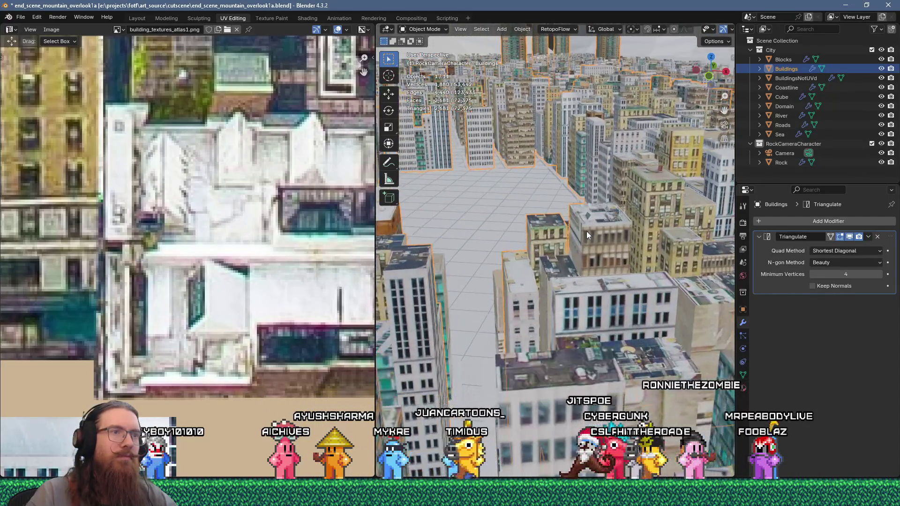
{"action": "key", "text": "Tab"}
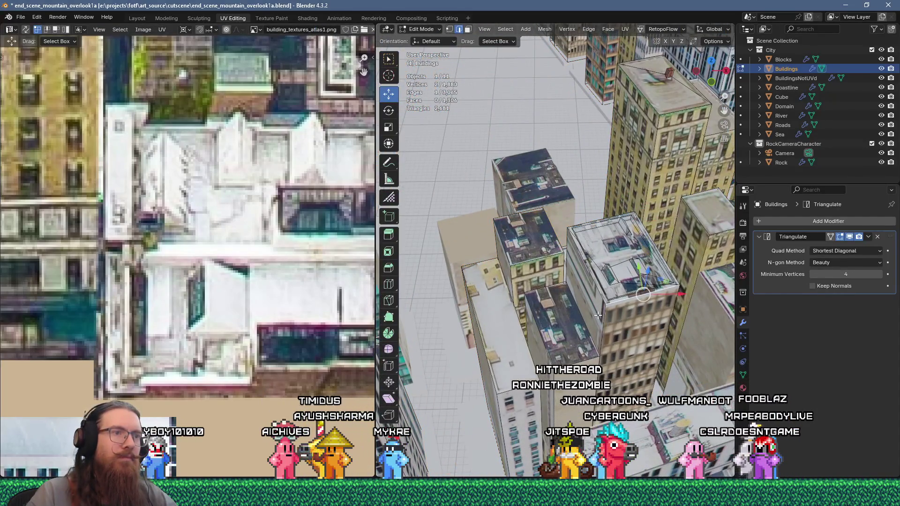
{"action": "left_click", "coordinate": [622, 321]}
{"action": "mouse_move", "coordinate": [622, 321]}
{"action": "middle_mouse_down"}
{"action": "mouse_move", "coordinate": [506, 310]}
{"action": "mouse_move", "coordinate": [582, 307]}
{"action": "middle_mouse_up"}
{"action": "left_click", "coordinate": [582, 307], "text": "shift"}
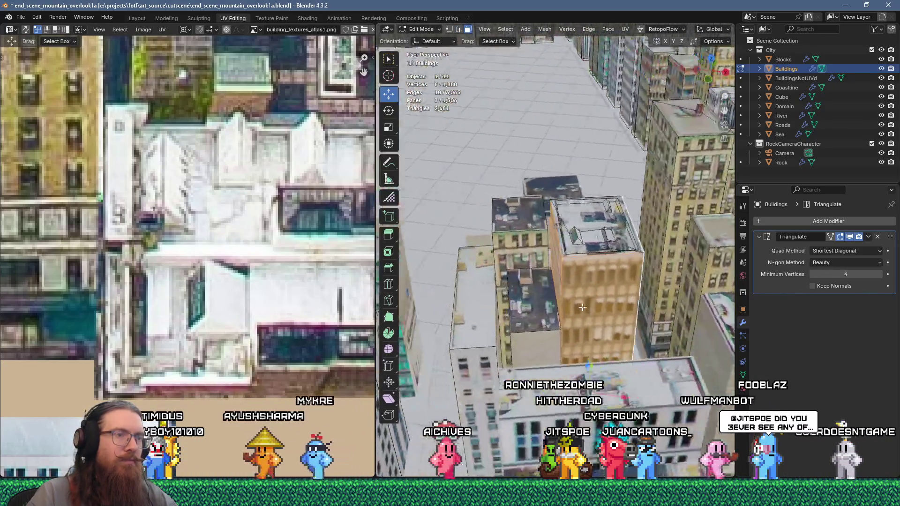
{"action": "key", "text": "u"}
{"action": "left_click", "coordinate": [565, 119]}
{"action": "scroll", "coordinate": [260, 244], "scroll_direction": "down", "scroll_amount": 6}
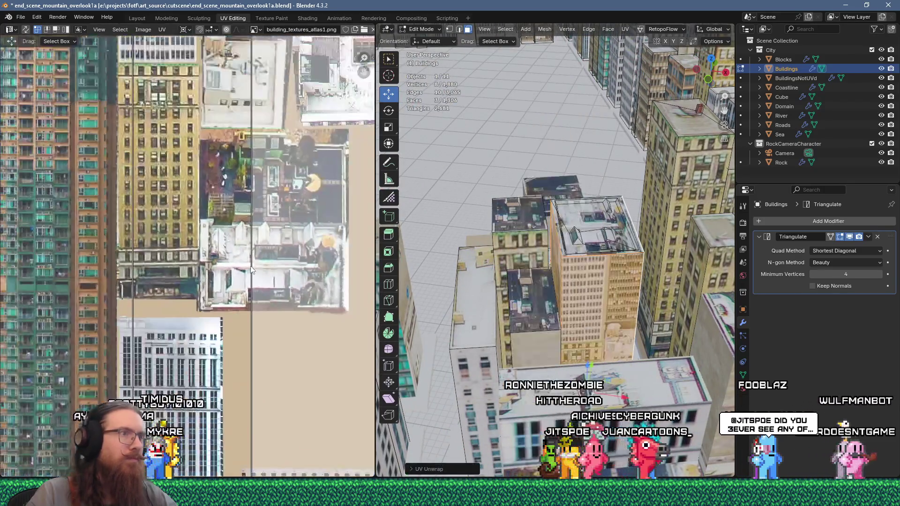
- Scale the building's UV island to 0.25 and move it onto a new atlas area
{"action": "middle_click_drag", "start_coordinate": [259, 243], "coordinate": [261, 247]}
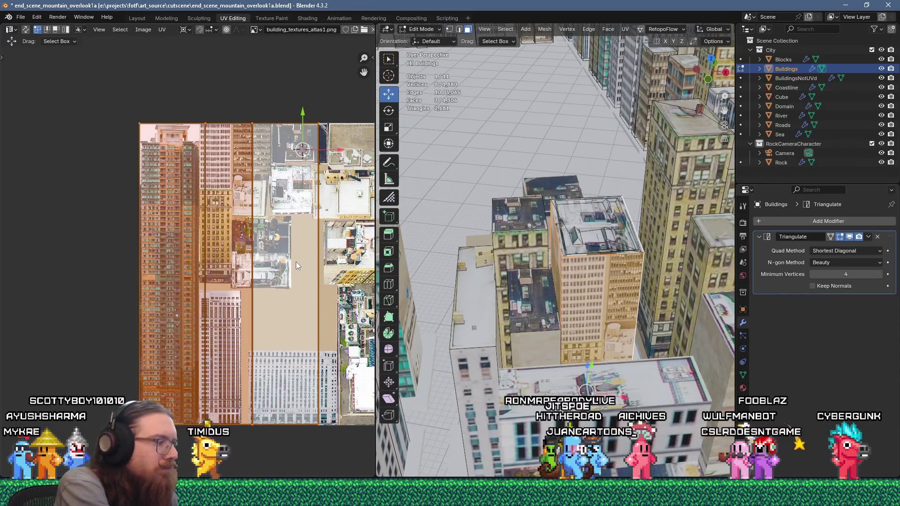
{"action": "type", "text": "25"}
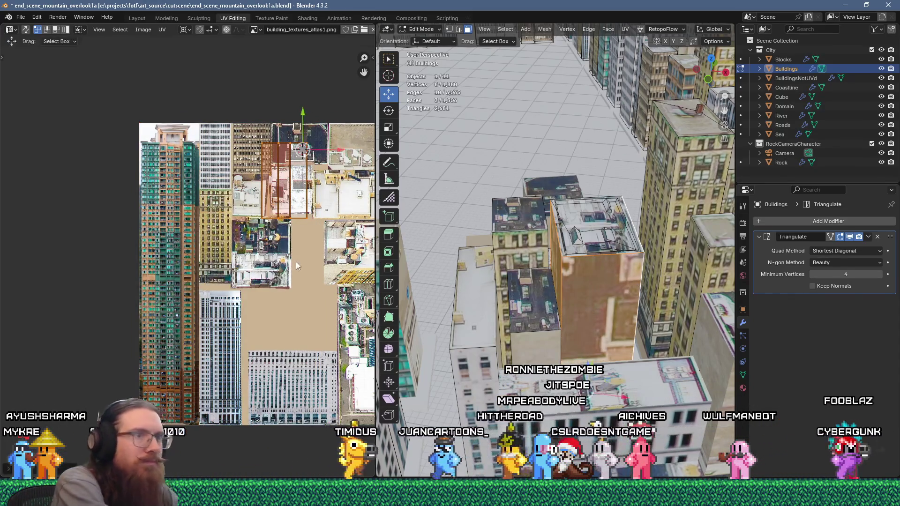
{"action": "scroll", "coordinate": [249, 165], "scroll_direction": "up", "scroll_amount": 4}
{"action": "key", "text": "g"}
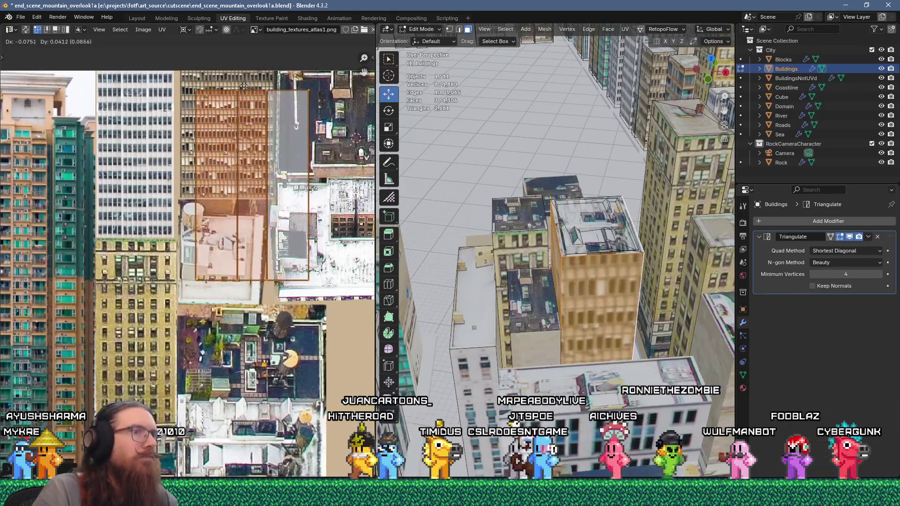
{"action": "left_click", "coordinate": [227, 66]}
- Reposition the UV island over the tan office facade and fine-tune its placement
{"action": "middle_click_drag", "start_coordinate": [241, 98], "coordinate": [277, 174]}
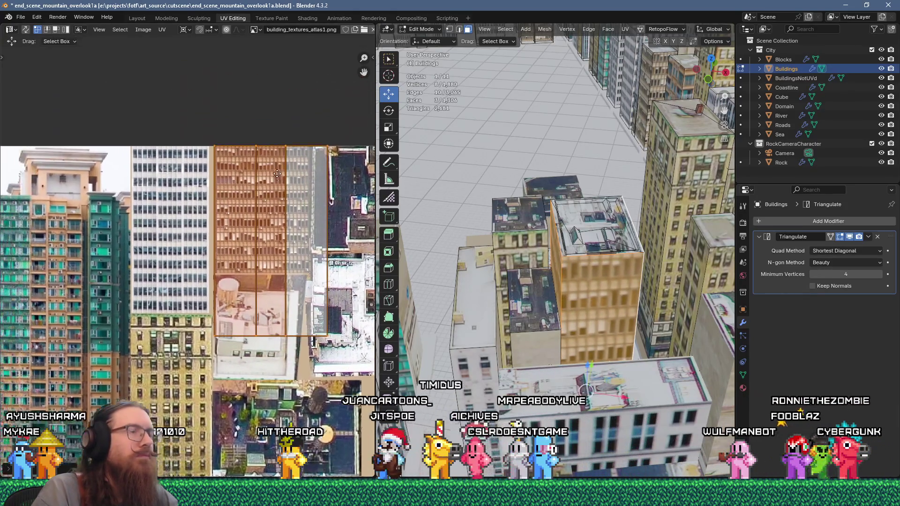
{"action": "scroll", "coordinate": [262, 174], "scroll_direction": "up", "scroll_amount": 3}
{"action": "key", "text": "g"}
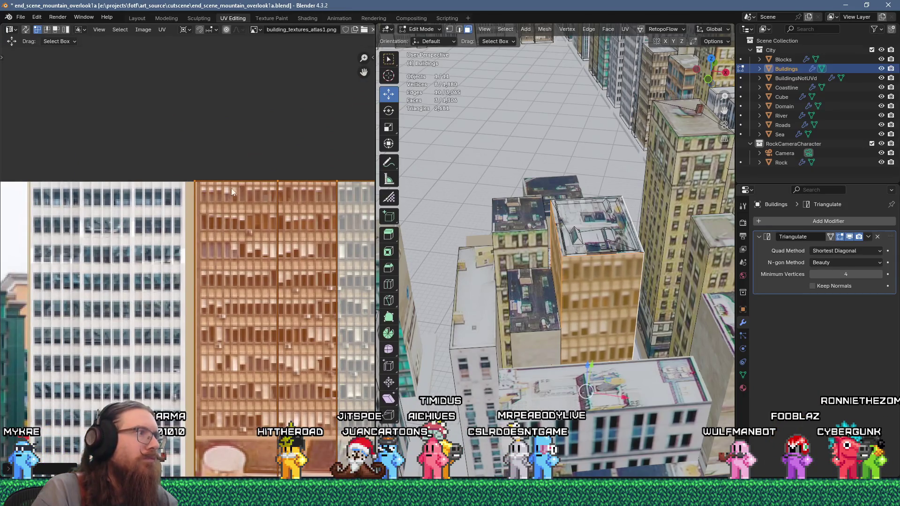
{"action": "key", "text": "g"}
{"action": "left_click", "coordinate": [198, 149]}
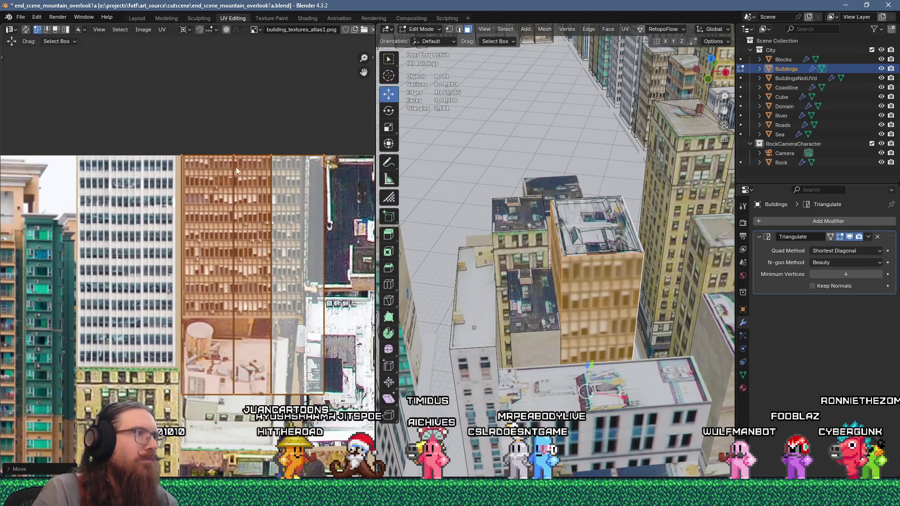
{"action": "scroll", "coordinate": [248, 172], "scroll_direction": "up", "scroll_amount": 2}
{"action": "scroll", "coordinate": [165, 149], "scroll_direction": "up", "scroll_amount": 1}
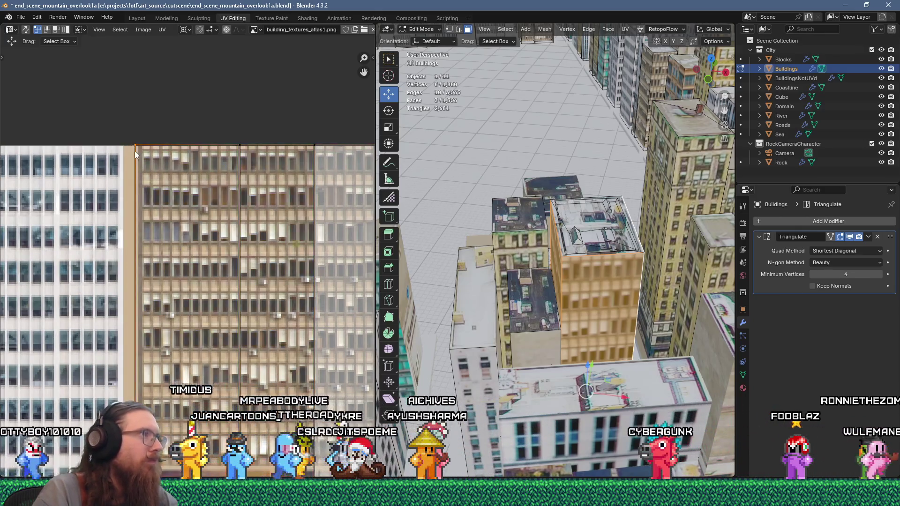
{"action": "scroll", "coordinate": [141, 188], "scroll_direction": "down", "scroll_amount": 2}
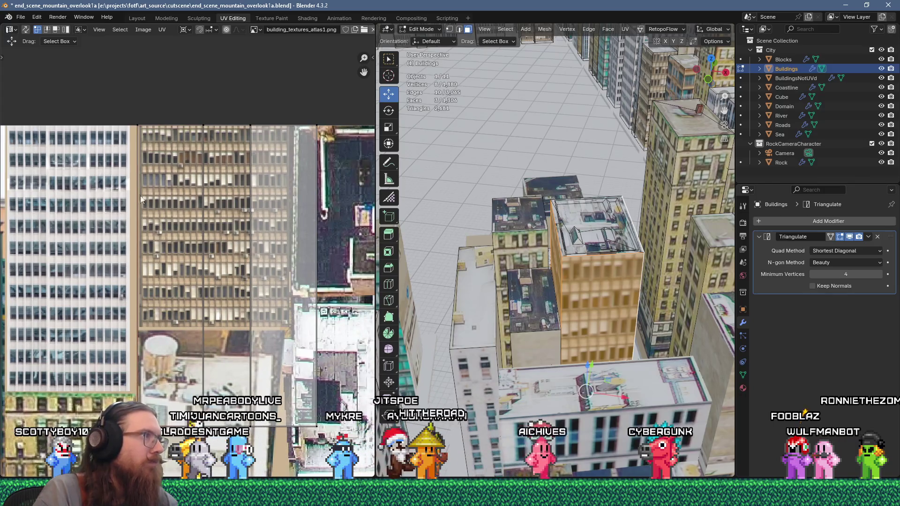
{"action": "scroll", "coordinate": [141, 116], "scroll_direction": "up", "scroll_amount": 2}
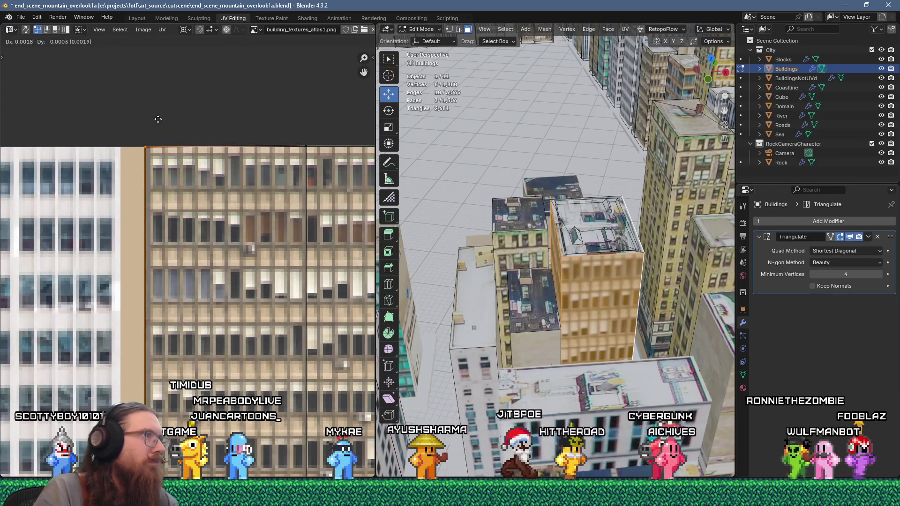
{"action": "left_click_drag", "start_coordinate": [156, 118], "coordinate": [173, 152]}
{"action": "scroll", "coordinate": [170, 102], "scroll_direction": "down", "scroll_amount": 1}
{"action": "scroll", "coordinate": [176, 112], "scroll_direction": "down", "scroll_amount": 2}
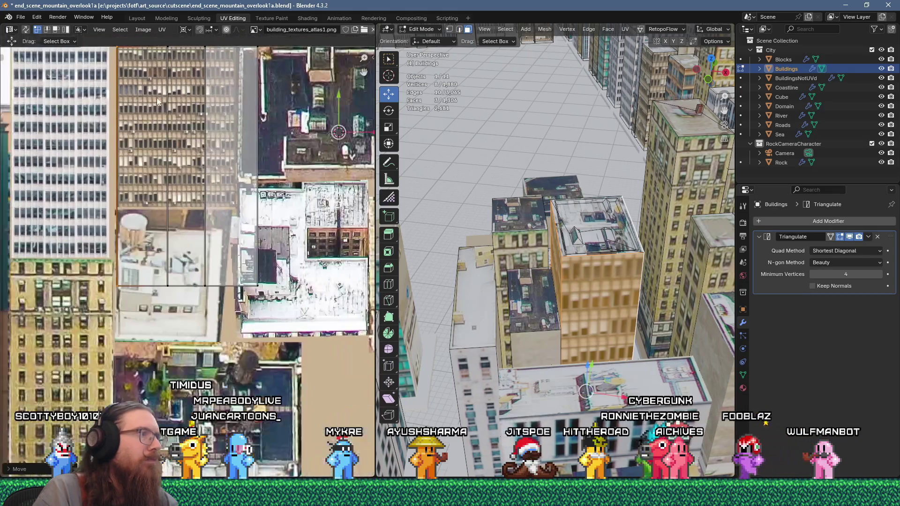
{"action": "scroll", "coordinate": [203, 165], "scroll_direction": "up", "scroll_amount": 1}
- Box-select the whole island, align it on the facade, and return to Object Mode
{"action": "middle_click_drag", "start_coordinate": [203, 151], "coordinate": [220, 189]}
{"action": "left_click_drag", "start_coordinate": [315, 389], "coordinate": [210, 45]}
{"action": "scroll", "coordinate": [220, 84], "scroll_direction": "up", "scroll_amount": 5}
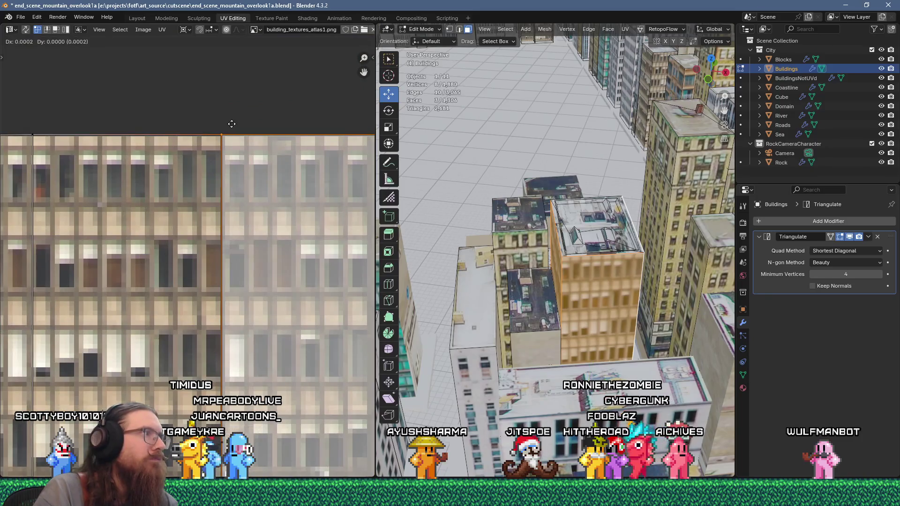
{"action": "left_click", "coordinate": [232, 123]}
{"action": "scroll", "coordinate": [232, 153], "scroll_direction": "down", "scroll_amount": 5}
{"action": "middle_click_drag", "start_coordinate": [232, 123], "coordinate": [283, 116]}
{"action": "key", "text": "g"}
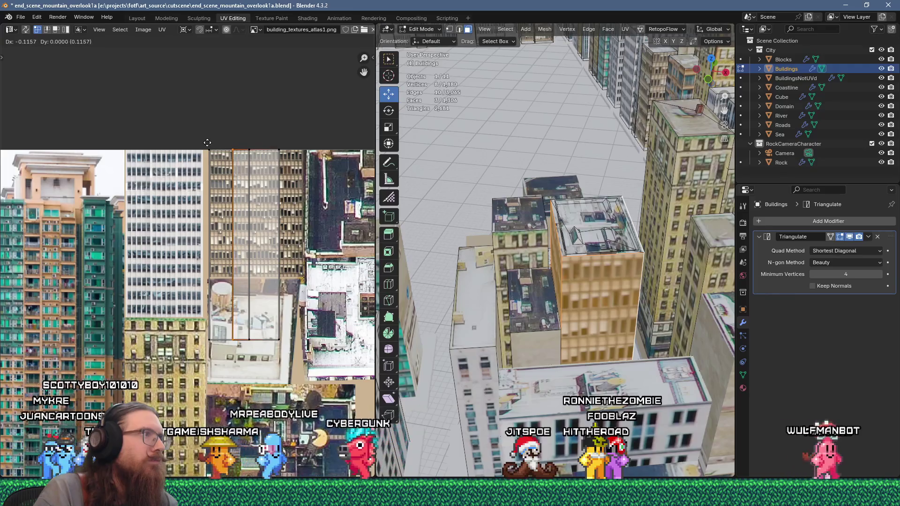
{"action": "left_click", "coordinate": [203, 144]}
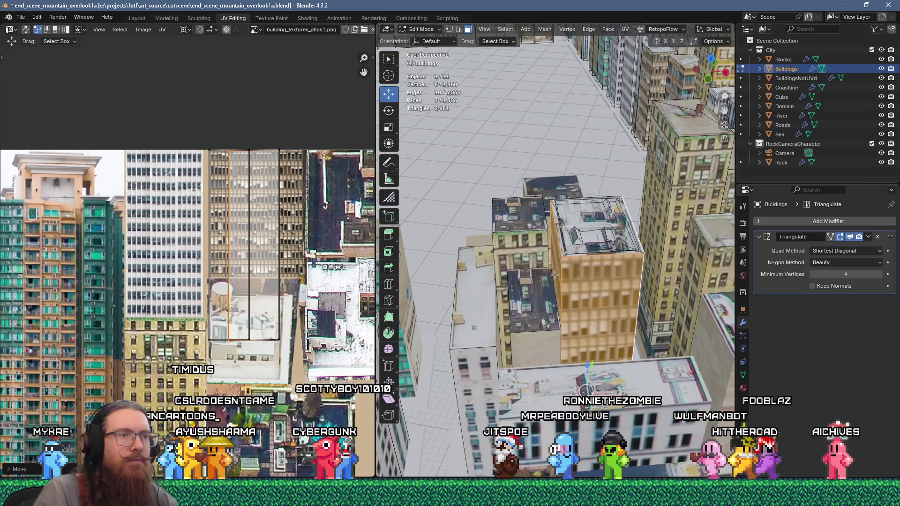
{"action": "key", "text": "Tab"}
{"action": "scroll", "coordinate": [566, 268], "scroll_direction": "down", "scroll_amount": 5}
{"action": "mouse_move", "coordinate": [567, 268]}
{"action": "middle_mouse_down"}
{"action": "mouse_move", "coordinate": [582, 235]}
{"action": "mouse_move", "coordinate": [550, 220]}
{"action": "mouse_move", "coordinate": [502, 254]}
{"action": "mouse_move", "coordinate": [637, 233]}
{"action": "middle_mouse_up"}
- Inset a low building's roof face twice, the second time with a wider border
{"action": "middle_click_drag", "start_coordinate": [530, 254], "coordinate": [519, 295]}
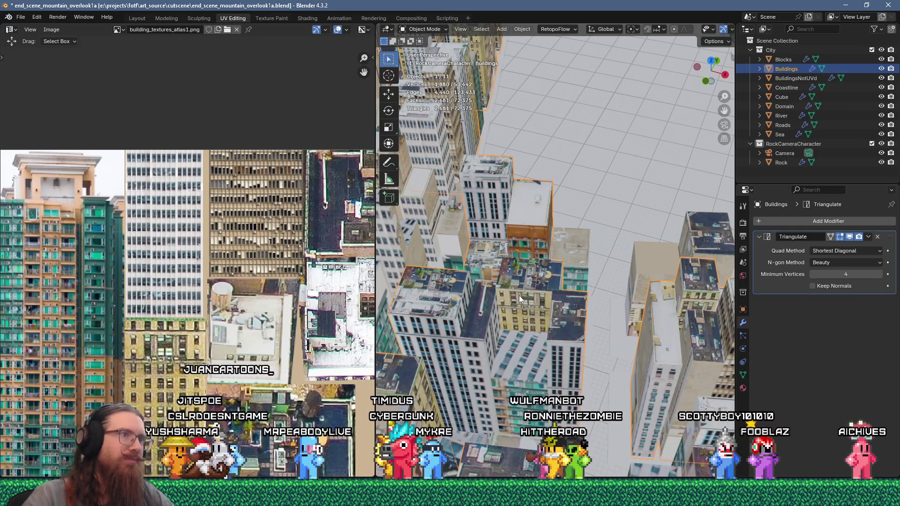
{"action": "middle_click_drag", "start_coordinate": [629, 157], "coordinate": [582, 205]}
{"action": "scroll", "coordinate": [582, 204], "scroll_direction": "up", "scroll_amount": 5}
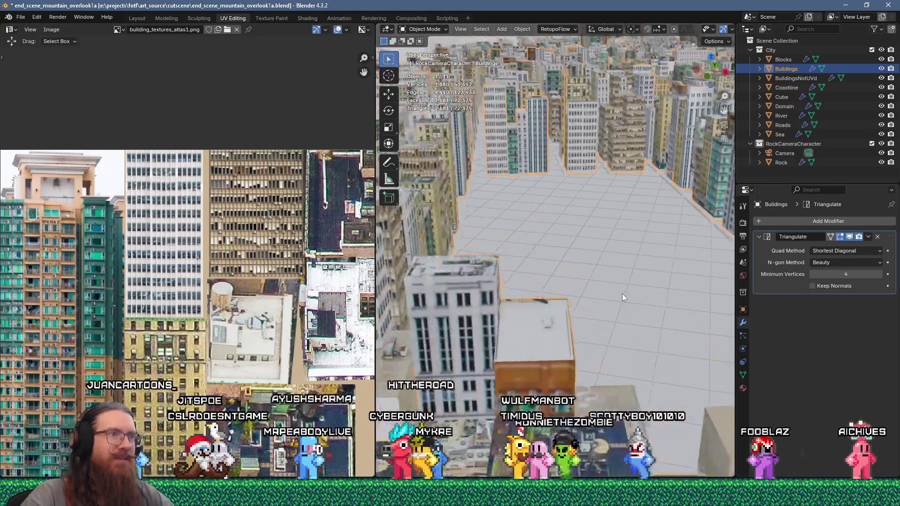
{"action": "middle_click_drag", "start_coordinate": [623, 293], "coordinate": [568, 308]}
{"action": "key", "text": "Tab"}
{"action": "key", "text": "i"}
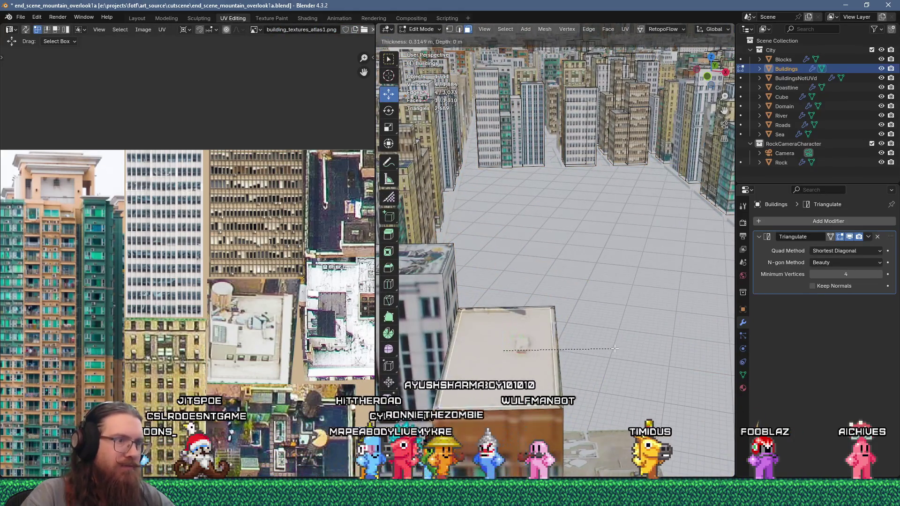
{"action": "left_click", "coordinate": [570, 354]}
{"action": "middle_click_drag", "start_coordinate": [593, 358], "coordinate": [607, 389]}
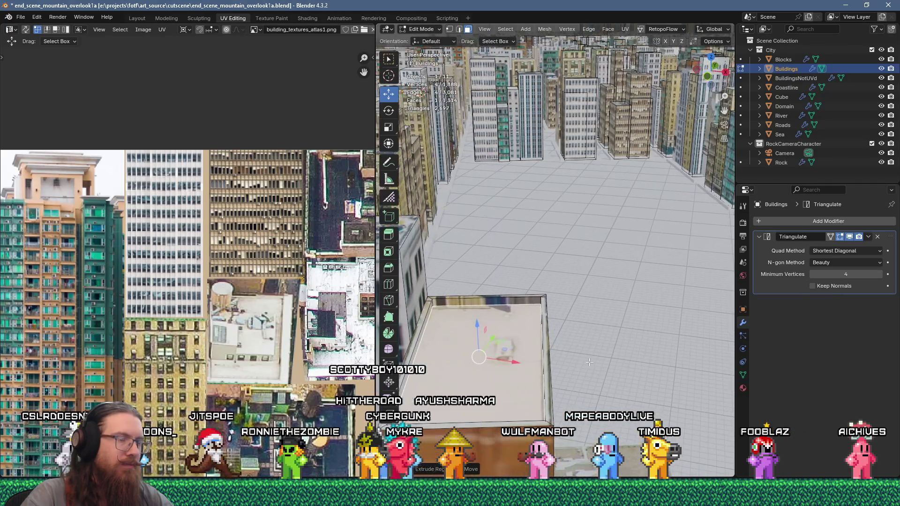
{"action": "scroll", "coordinate": [607, 389], "scroll_direction": "up", "scroll_amount": 2}
{"action": "key", "text": "i"}
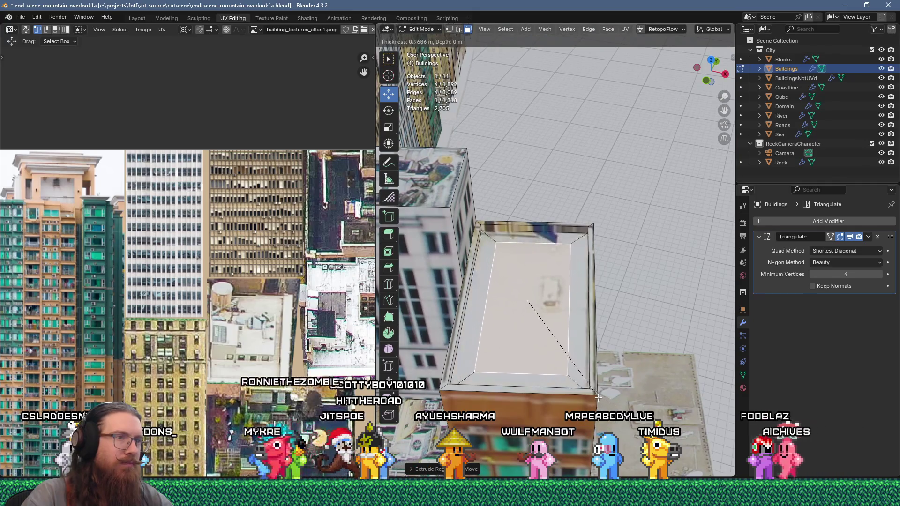
{"action": "left_click", "coordinate": [589, 392]}
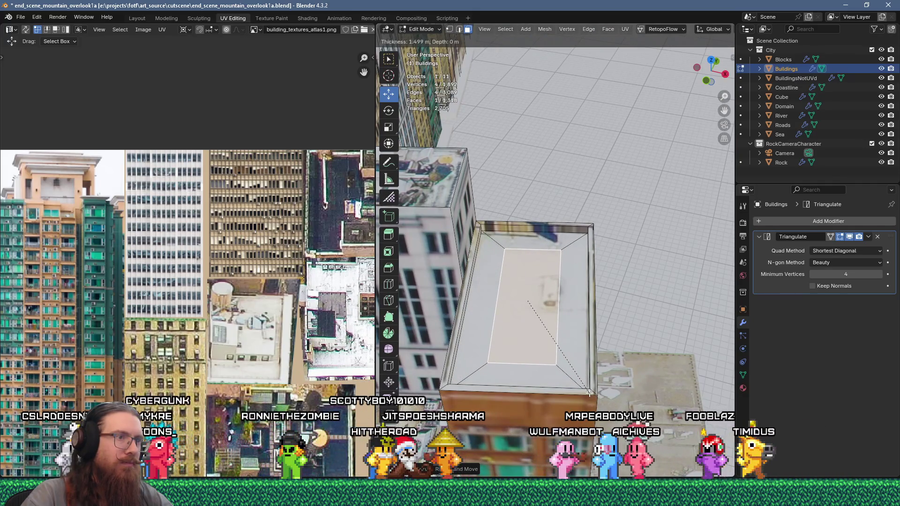
{"action": "middle_click_drag", "start_coordinate": [562, 364], "coordinate": [538, 407]}
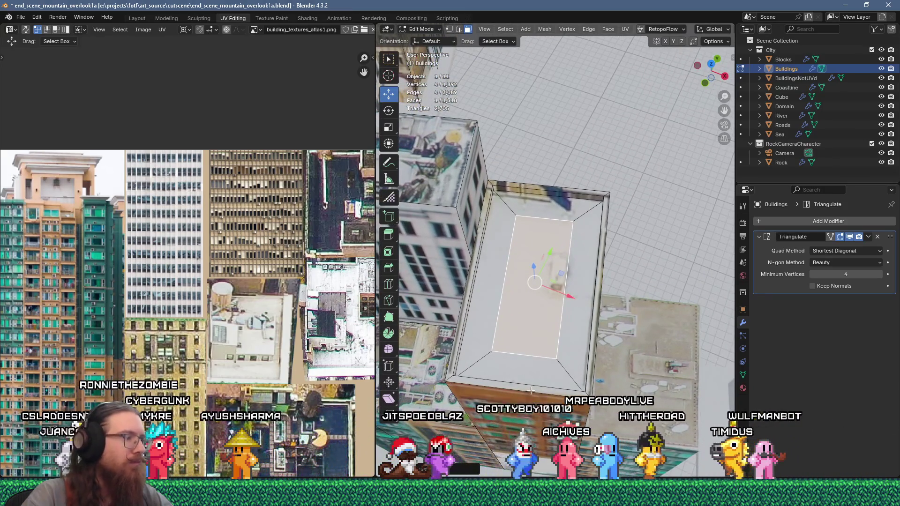
- Slide a roof edge, then extrude the small roof face up into a box
{"action": "key", "text": "2"}
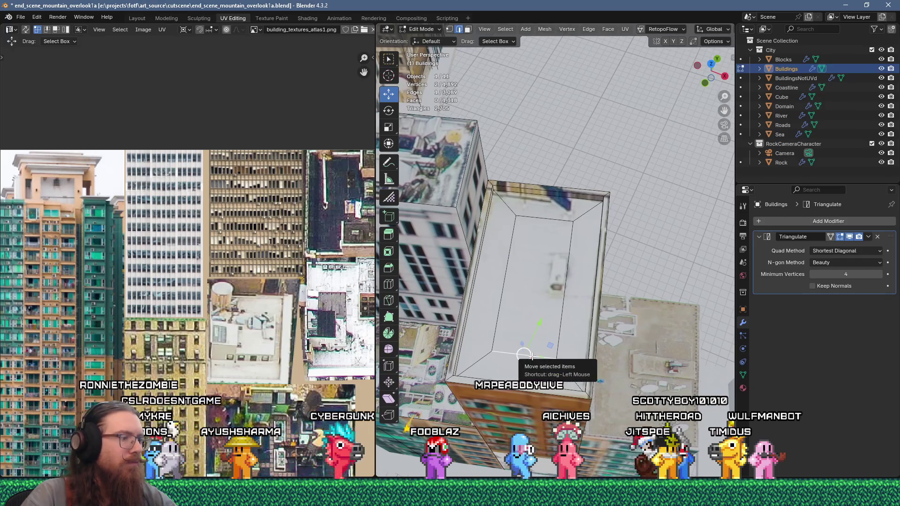
{"action": "key", "text": "g"}
{"action": "key", "text": "g"}
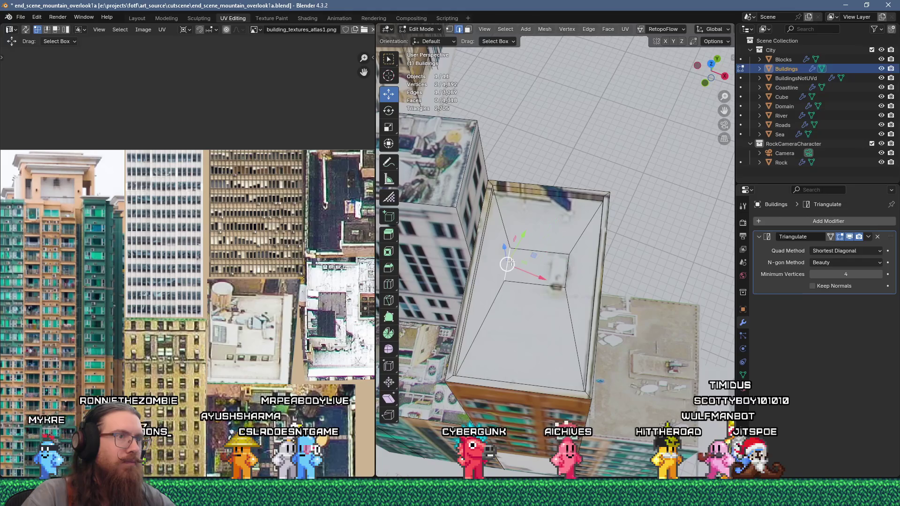
{"action": "left_click", "coordinate": [551, 269]}
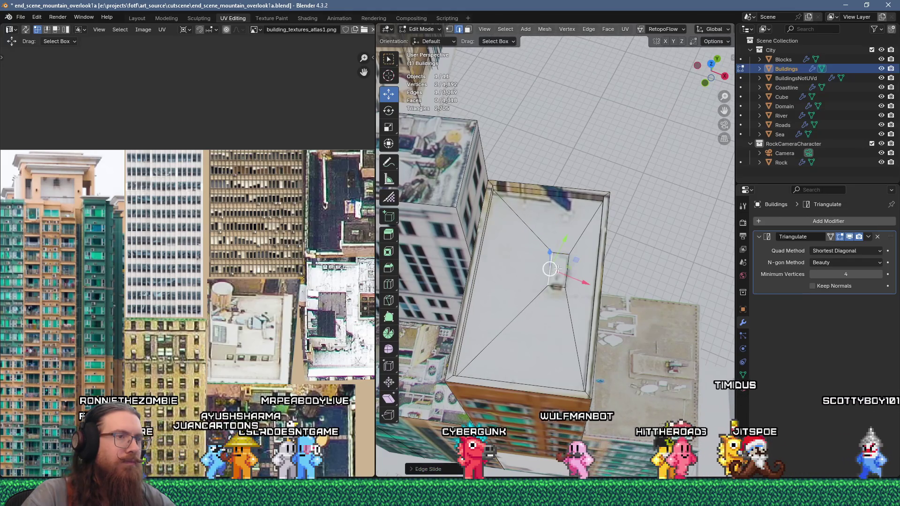
{"action": "key", "text": "3"}
{"action": "left_click", "coordinate": [560, 269]}
{"action": "key", "text": "e"}
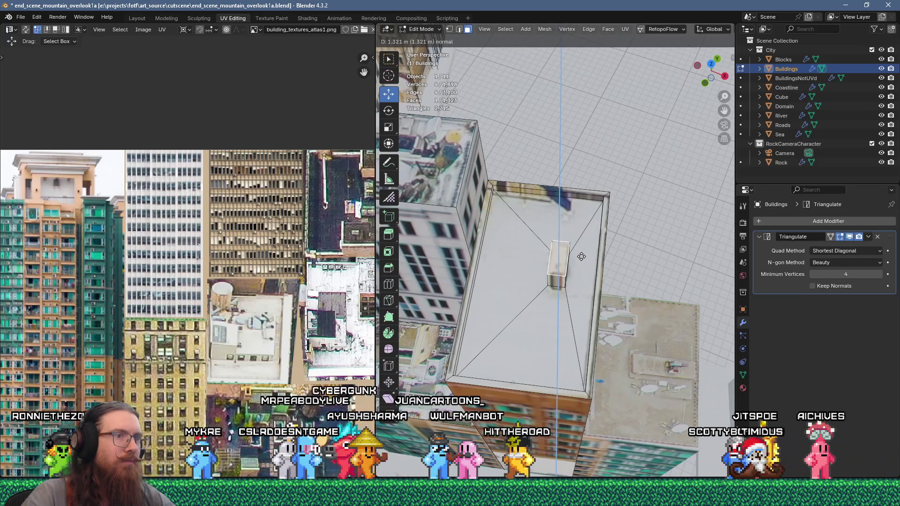
{"action": "left_click", "coordinate": [582, 257]}
- Return to Object Mode and select the BuildingsNotUVd mesh
{"action": "mouse_move", "coordinate": [581, 257]}
{"action": "middle_mouse_down"}
{"action": "mouse_move", "coordinate": [611, 277]}
{"action": "mouse_move", "coordinate": [529, 264]}
{"action": "mouse_move", "coordinate": [567, 300]}
{"action": "middle_mouse_up"}
{"action": "scroll", "coordinate": [577, 277], "scroll_direction": "up", "scroll_amount": 5}
{"action": "key", "text": "Tab"}
{"action": "left_click", "coordinate": [567, 300]}
- Inset the BuildingsNotUVd roof face and extrude it downward into a sunken roof
{"action": "scroll", "coordinate": [585, 291], "scroll_direction": "up", "scroll_amount": 3}
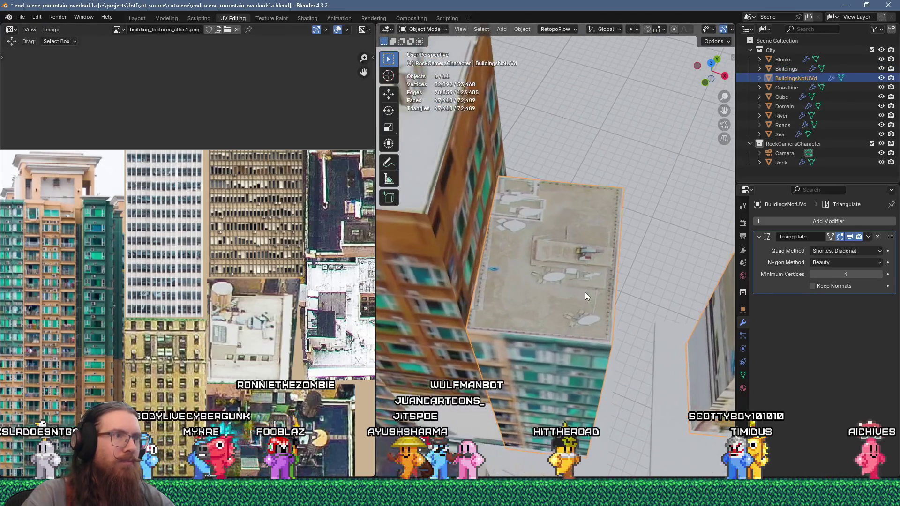
{"action": "key", "text": "Tab"}
{"action": "left_click", "coordinate": [587, 285]}
{"action": "key", "text": "i"}
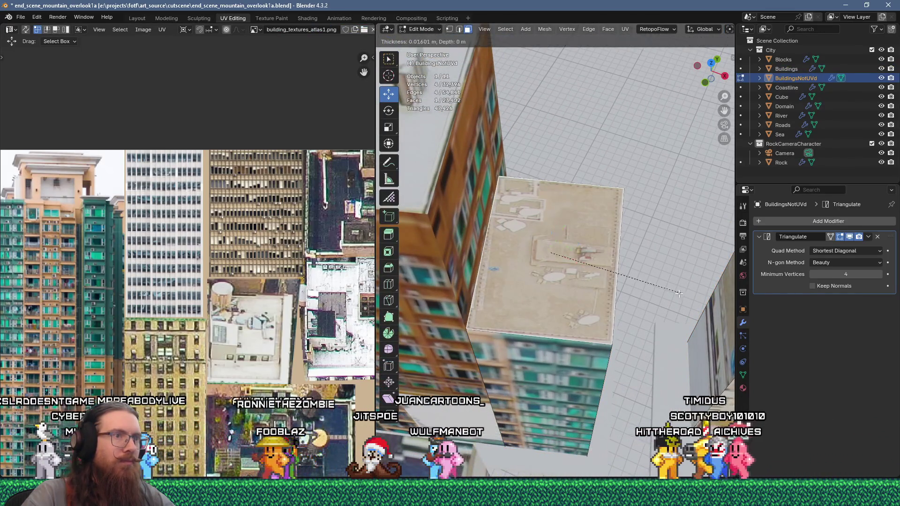
{"action": "left_click", "coordinate": [673, 294]}
{"action": "key", "text": "e"}
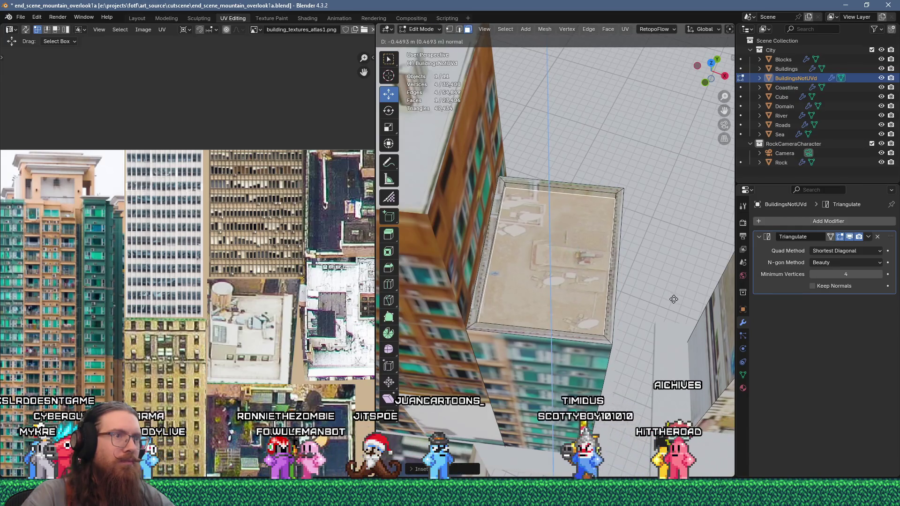
{"action": "left_click", "coordinate": [674, 302]}
- Add a second inset inside the sunken roof to form the rim
{"action": "middle_click_drag", "start_coordinate": [674, 302], "coordinate": [669, 330]}
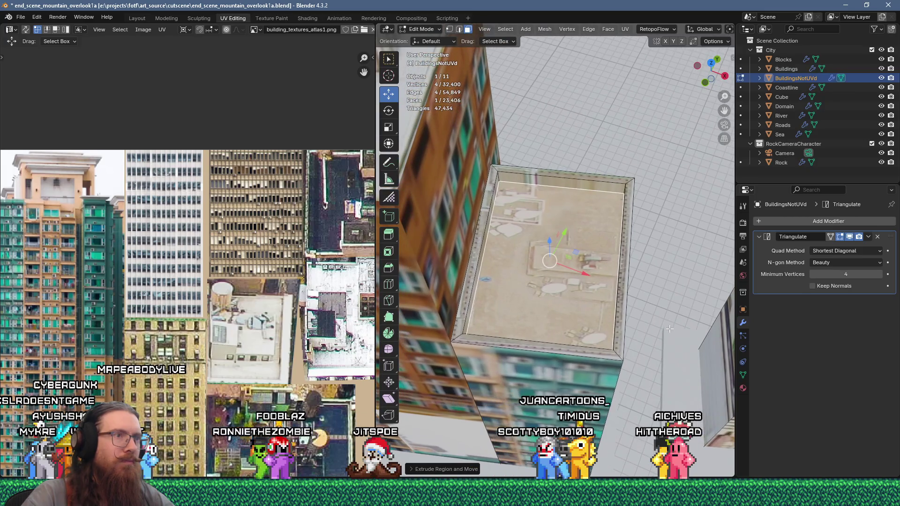
{"action": "key", "text": "i"}
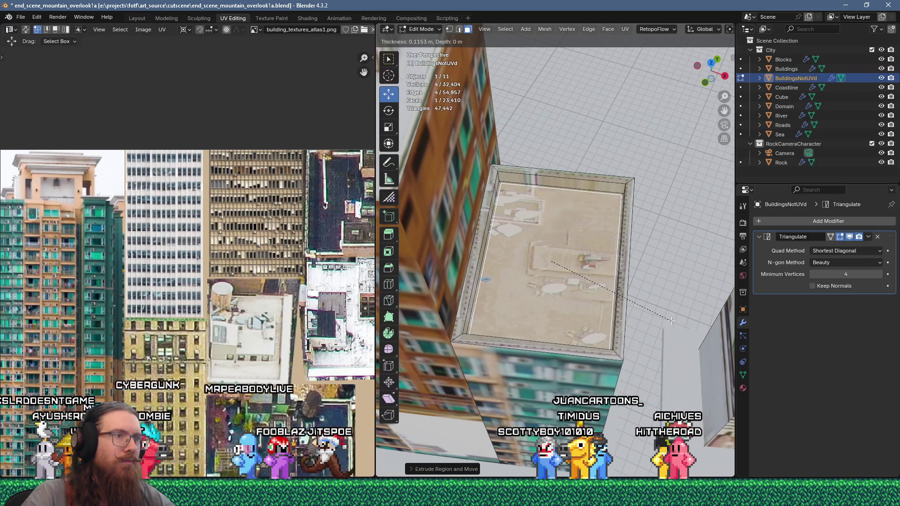
{"action": "left_click", "coordinate": [671, 321]}
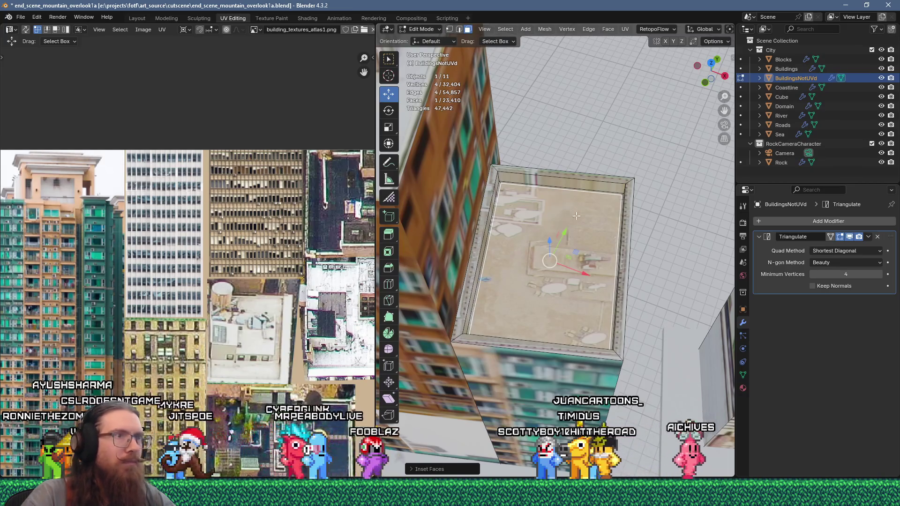
{"action": "key", "text": "i"}
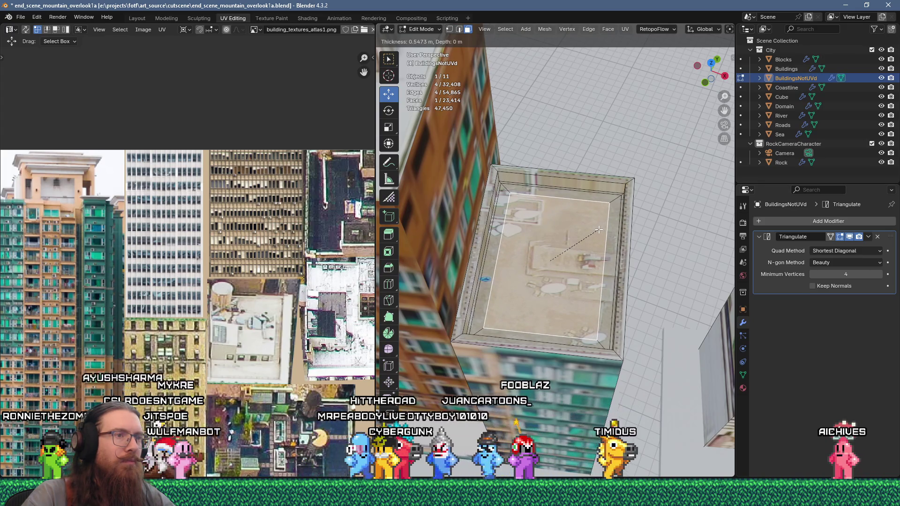
{"action": "key", "text": "Escape"}
- Cancel the extra inset attempts and undo the surplus roof inset
{"action": "key", "text": "2"}
{"action": "key", "text": "i"}
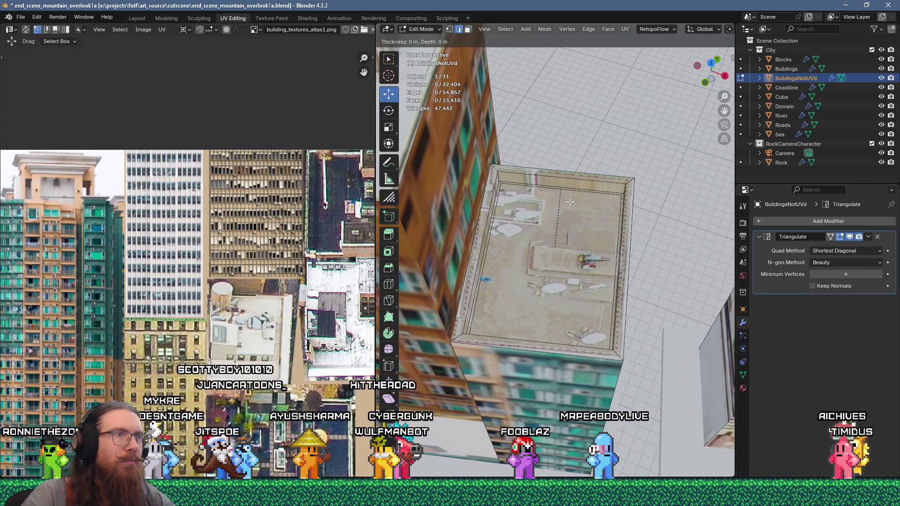
{"action": "key", "text": "Escape"}
{"action": "left_click", "coordinate": [567, 194]}
{"action": "key", "text": "i"}
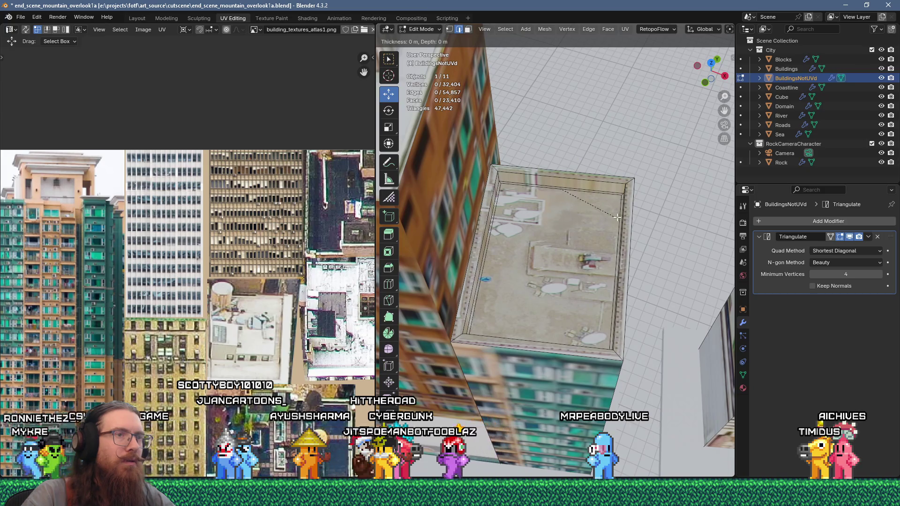
{"action": "key", "text": "Escape"}
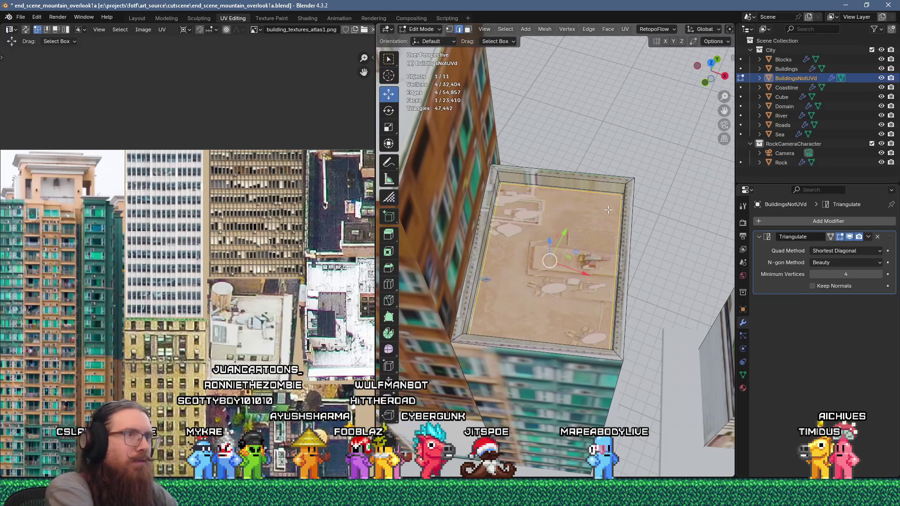
{"action": "key", "text": "3"}
{"action": "key", "text": "ctrl+z"}
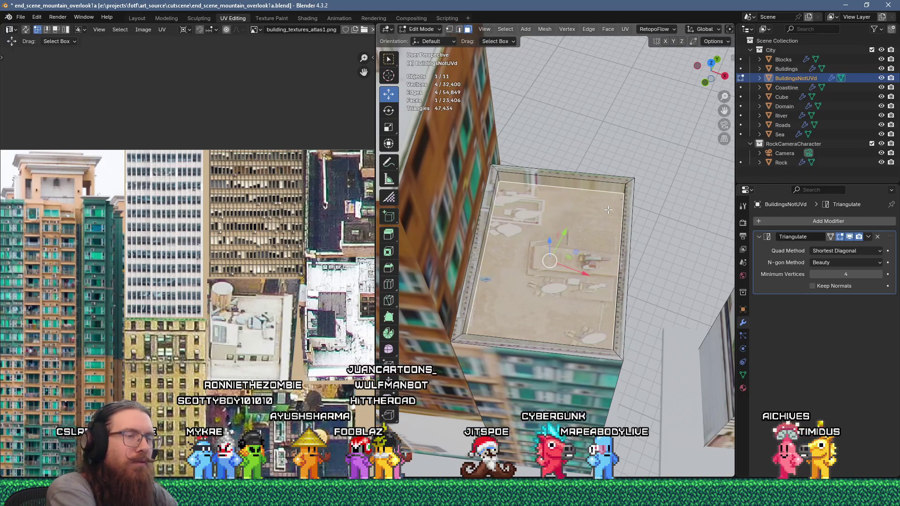
{"action": "mouse_move", "coordinate": [608, 209]}
{"action": "middle_mouse_down"}
{"action": "mouse_move", "coordinate": [646, 214]}
{"action": "mouse_move", "coordinate": [561, 254]}
{"action": "middle_mouse_up"}
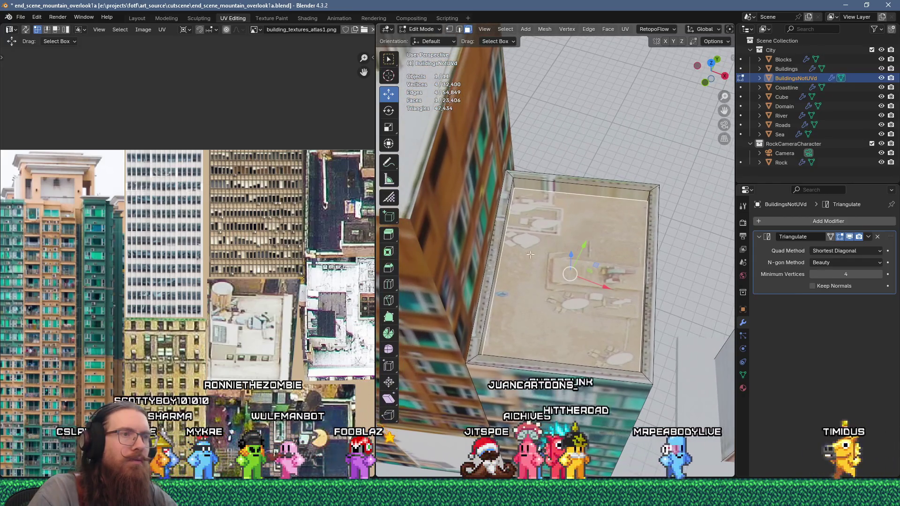
- Knife-cut a rectangle on the sunken roof and raise it along Z into a block
{"action": "key", "text": "k"}
{"action": "left_click", "coordinate": [556, 257]}
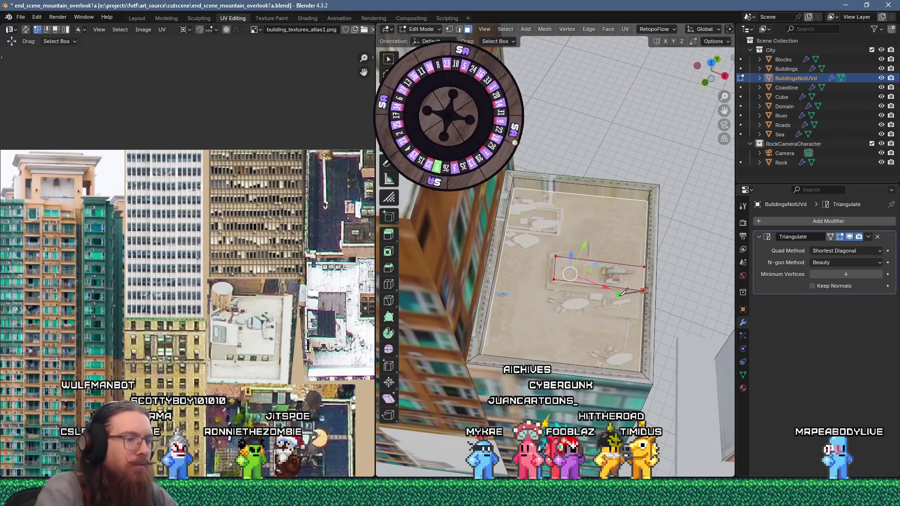
{"action": "left_click", "coordinate": [604, 275]}
{"action": "key", "text": "g"}
{"action": "key", "text": "z"}
{"action": "key", "text": "z"}
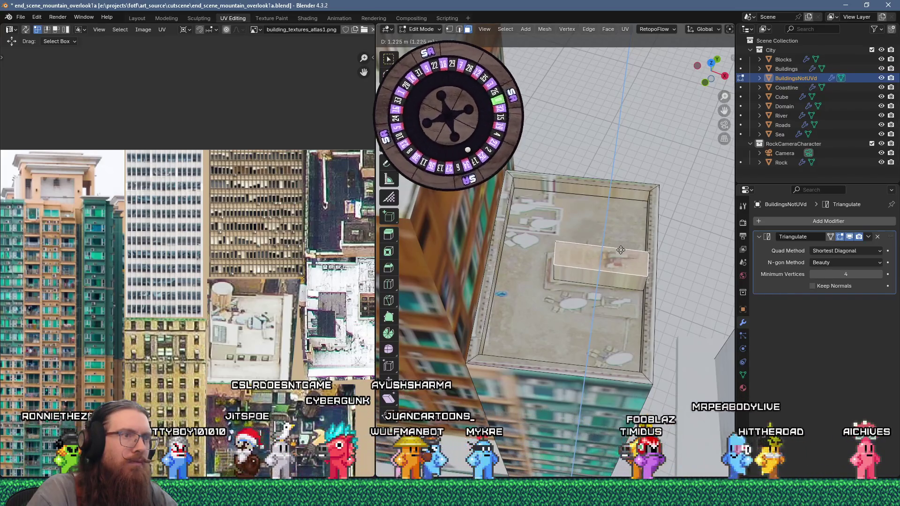
{"action": "left_click", "coordinate": [620, 249]}
{"action": "scroll", "coordinate": [620, 250], "scroll_direction": "down", "scroll_amount": 3}
{"action": "mouse_move", "coordinate": [621, 250]}
{"action": "middle_mouse_down"}
{"action": "mouse_move", "coordinate": [504, 231]}
{"action": "mouse_move", "coordinate": [648, 217]}
{"action": "mouse_move", "coordinate": [603, 297]}
{"action": "mouse_move", "coordinate": [470, 251]}
{"action": "mouse_move", "coordinate": [626, 272]}
{"action": "mouse_move", "coordinate": [645, 261]}
{"action": "mouse_move", "coordinate": [584, 275]}
{"action": "mouse_move", "coordinate": [594, 296]}
{"action": "middle_mouse_up"}
{"action": "scroll", "coordinate": [599, 241], "scroll_direction": "down", "scroll_amount": 3}
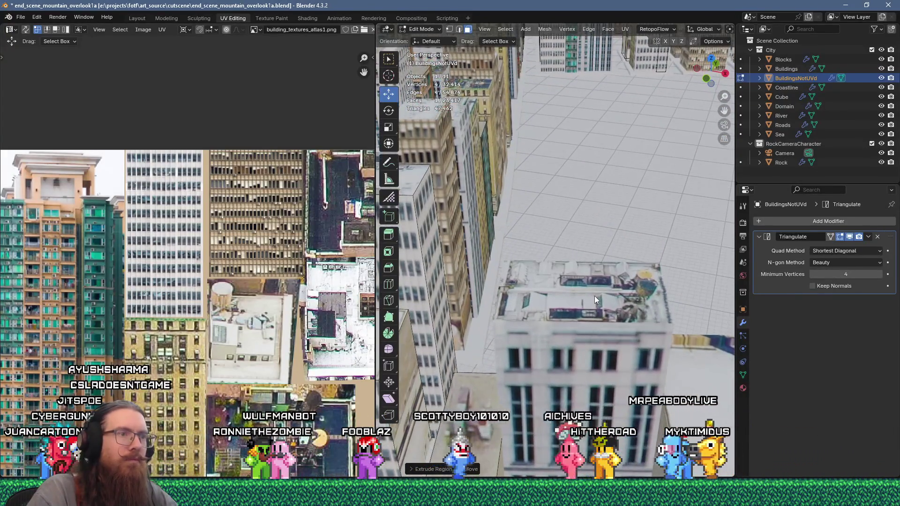
- Switch to the Buildings mesh and give the central building's roof a sunken inset
{"action": "key", "text": "Tab"}
{"action": "key", "text": "Tab"}
{"action": "key", "text": "alt+q"}
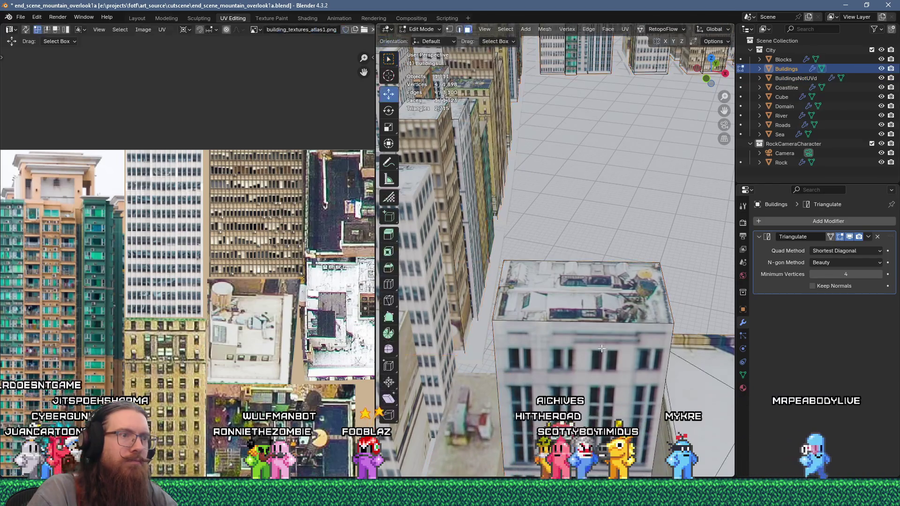
{"action": "middle_click_drag", "start_coordinate": [601, 352], "coordinate": [620, 305]}
{"action": "left_click", "coordinate": [620, 305]}
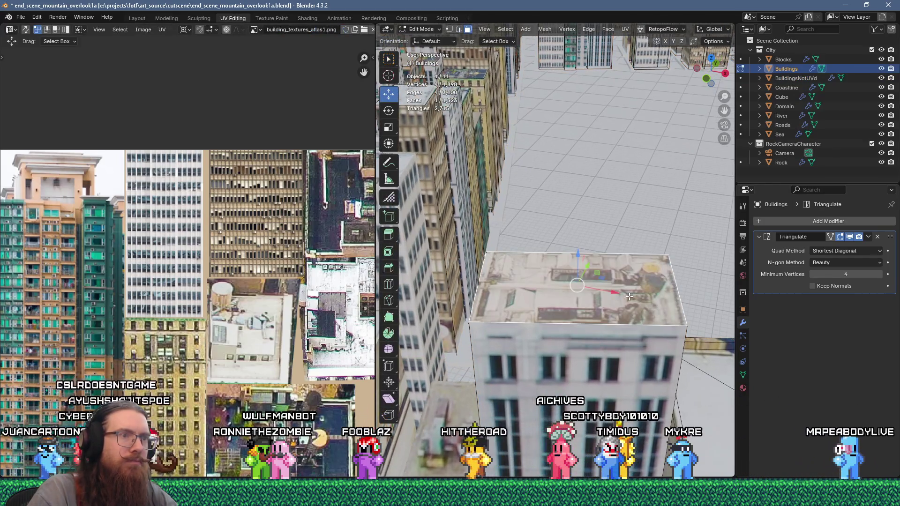
{"action": "left_click", "coordinate": [693, 287]}
{"action": "key", "text": "e"}
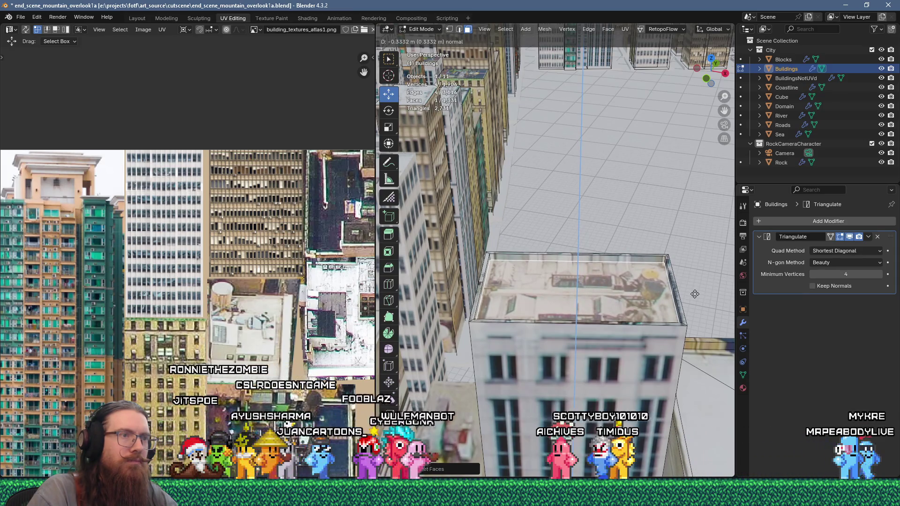
{"action": "left_click", "coordinate": [694, 293]}
- Cut a small quad into the roof and join two vertices with a new edge
{"action": "middle_click_drag", "start_coordinate": [609, 260], "coordinate": [488, 251]}
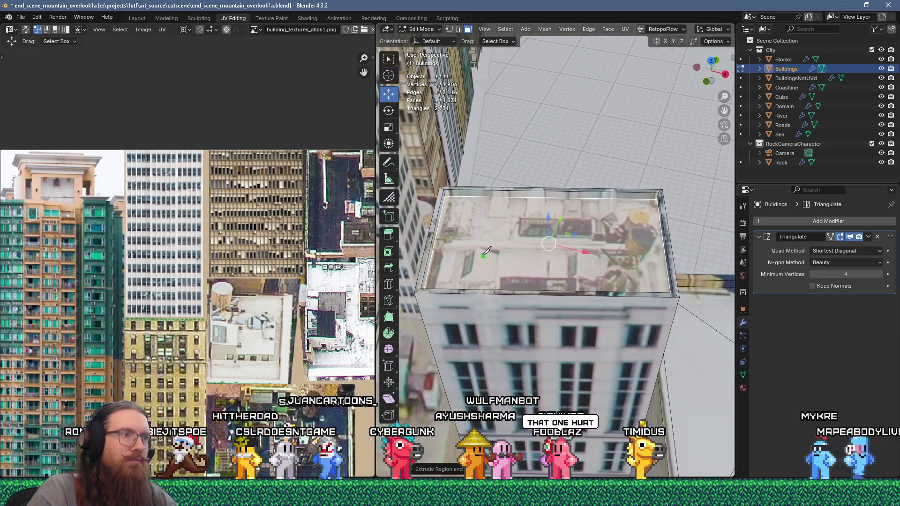
{"action": "left_click", "coordinate": [465, 254]}
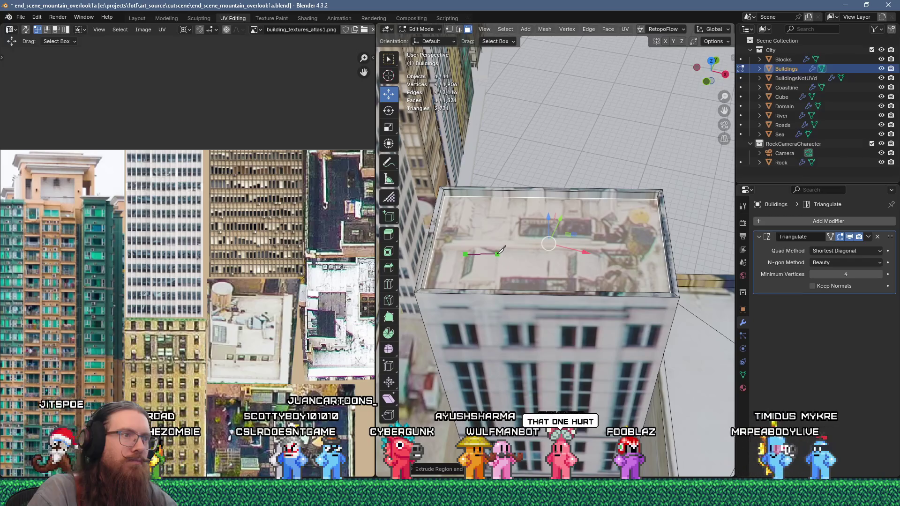
{"action": "left_click", "coordinate": [495, 281]}
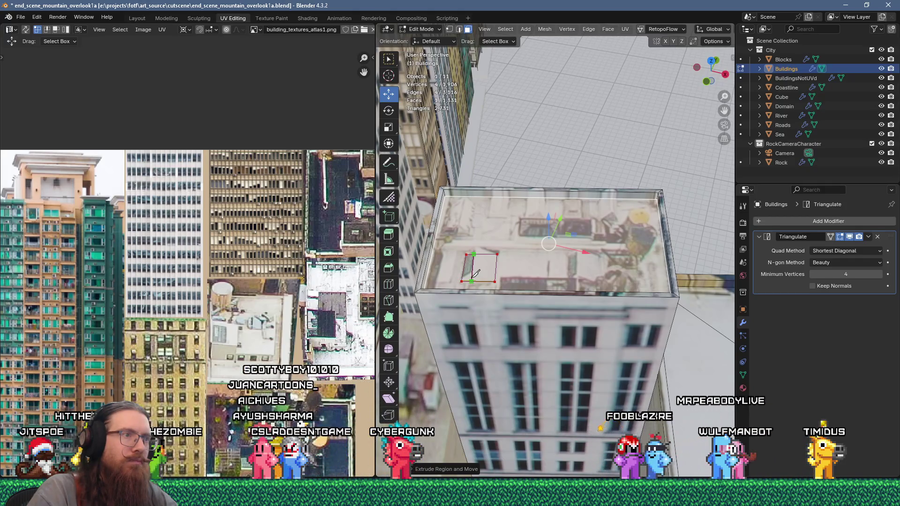
{"action": "left_click_drag", "start_coordinate": [476, 272], "coordinate": [494, 277]}
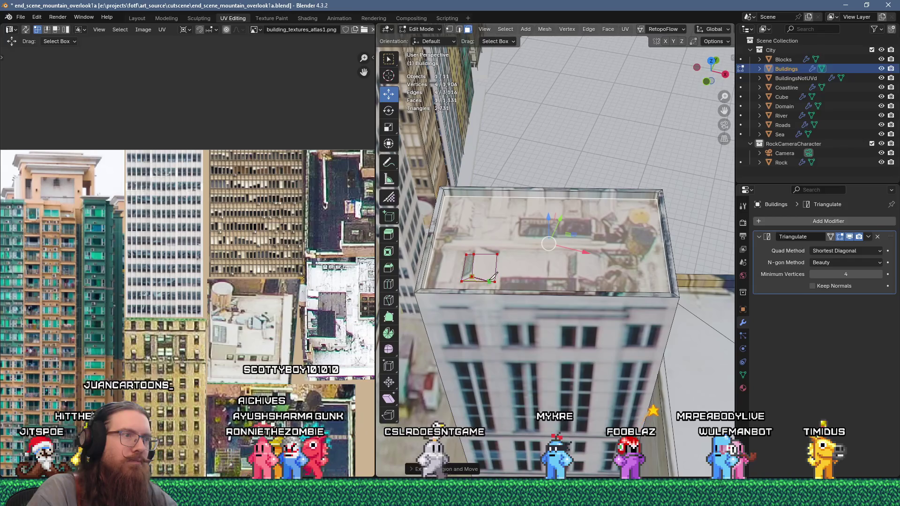
{"action": "left_click", "coordinate": [500, 276]}
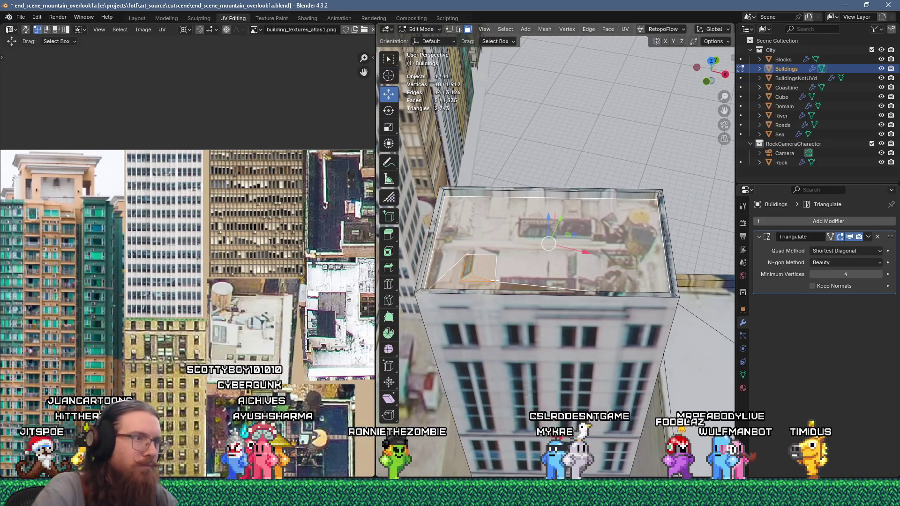
{"action": "key", "text": "2"}
{"action": "left_click", "coordinate": [483, 261]}
{"action": "left_click_drag", "start_coordinate": [476, 243], "coordinate": [465, 243]}
{"action": "left_click", "coordinate": [497, 253], "text": "shift"}
{"action": "key", "text": "j"}
{"action": "middle_click_drag", "start_coordinate": [515, 253], "coordinate": [554, 252]}
- Knife-cut a rectangular rooftop outline and extrude it about 0.46 m into a low box
{"action": "key", "text": "k"}
{"action": "left_click", "coordinate": [509, 215]}
{"action": "left_click", "coordinate": [584, 217]}
{"action": "left_click", "coordinate": [583, 241]}
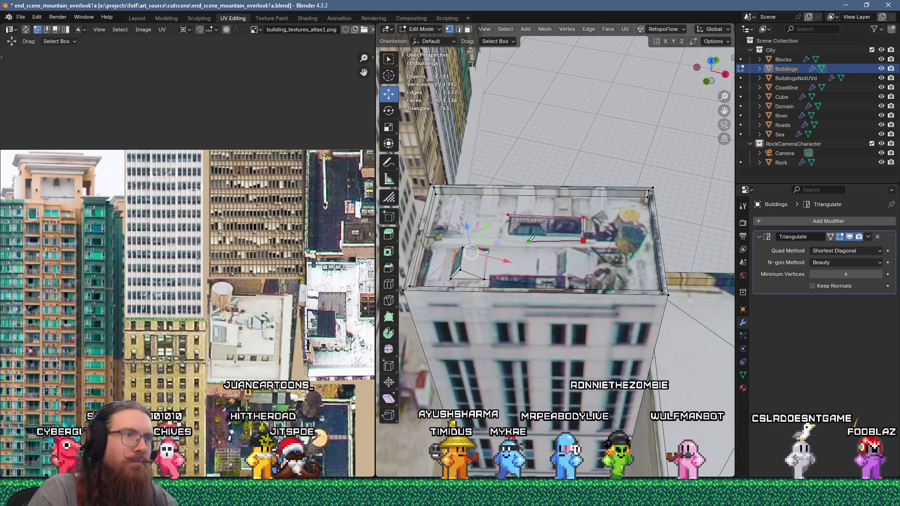
{"action": "left_click", "coordinate": [507, 237]}
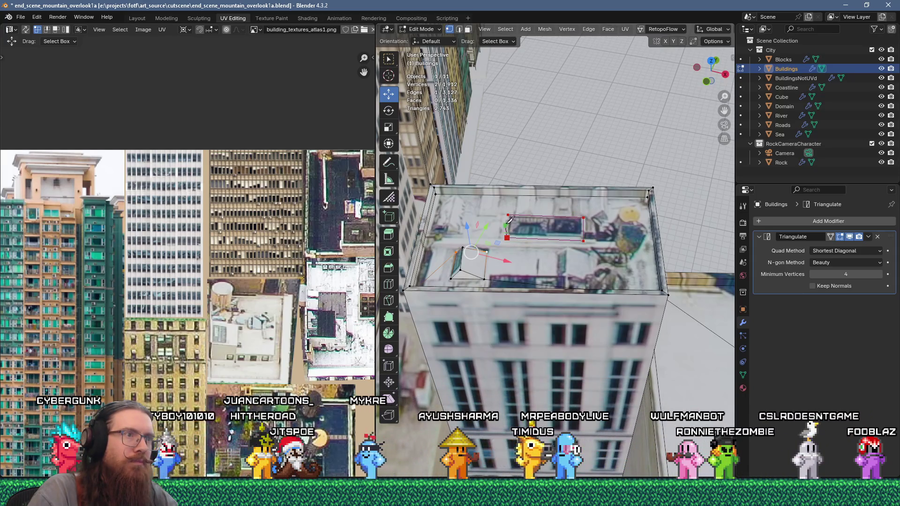
{"action": "left_click", "coordinate": [507, 215]}
{"action": "key", "text": "Return"}
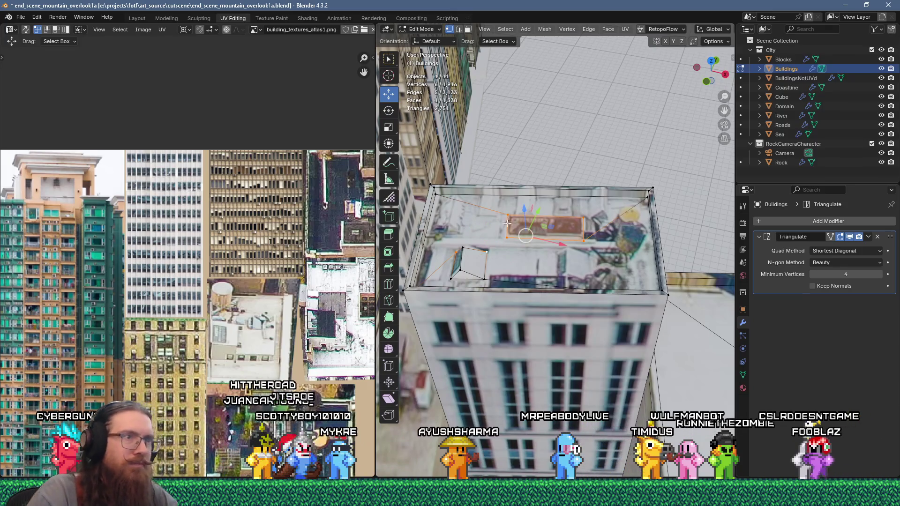
{"action": "key", "text": "e"}
{"action": "right_click", "coordinate": [547, 229]}
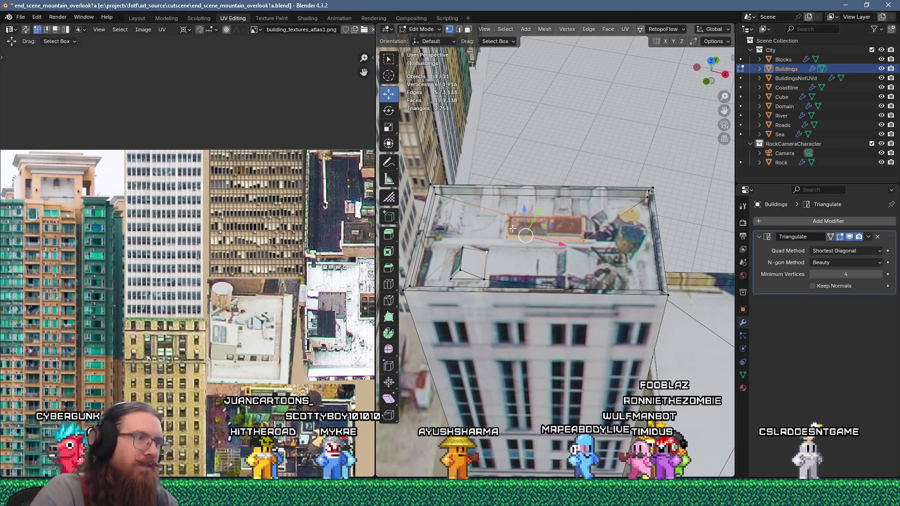
{"action": "key", "text": "e"}
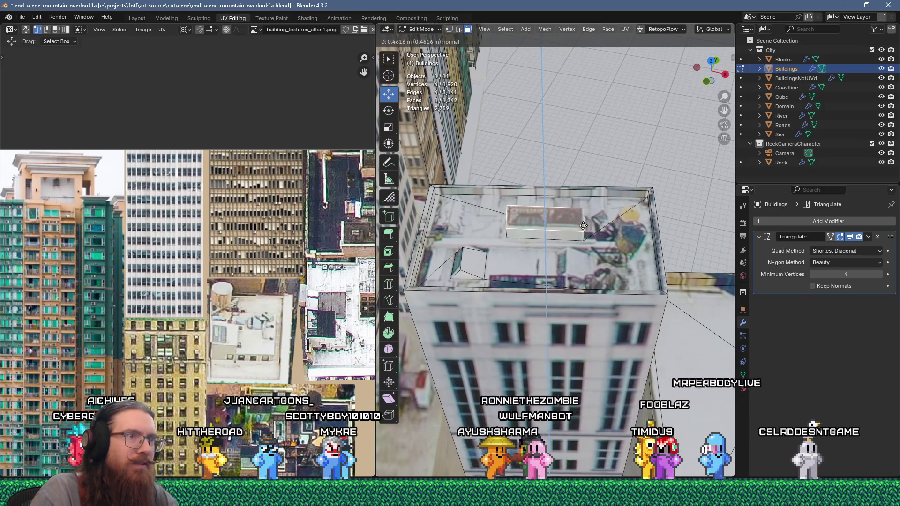
{"action": "left_click", "coordinate": [583, 225]}
- Cut a polygonal patch around the round tank at the roof's right corner and select it
{"action": "middle_click_drag", "start_coordinate": [584, 226], "coordinate": [628, 251]}
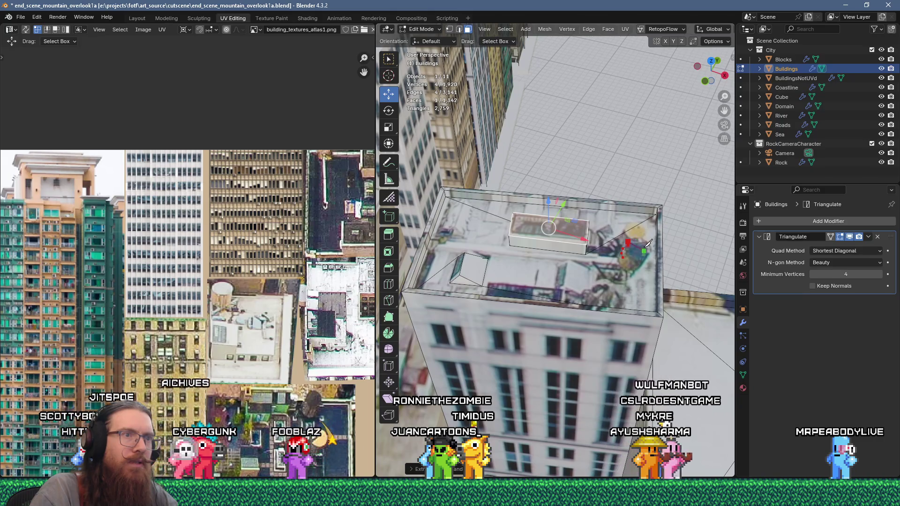
{"action": "mouse_move", "coordinate": [650, 240]}
{"action": "middle_mouse_down"}
{"action": "mouse_move", "coordinate": [640, 230]}
{"action": "mouse_move", "coordinate": [631, 242]}
{"action": "middle_mouse_up"}
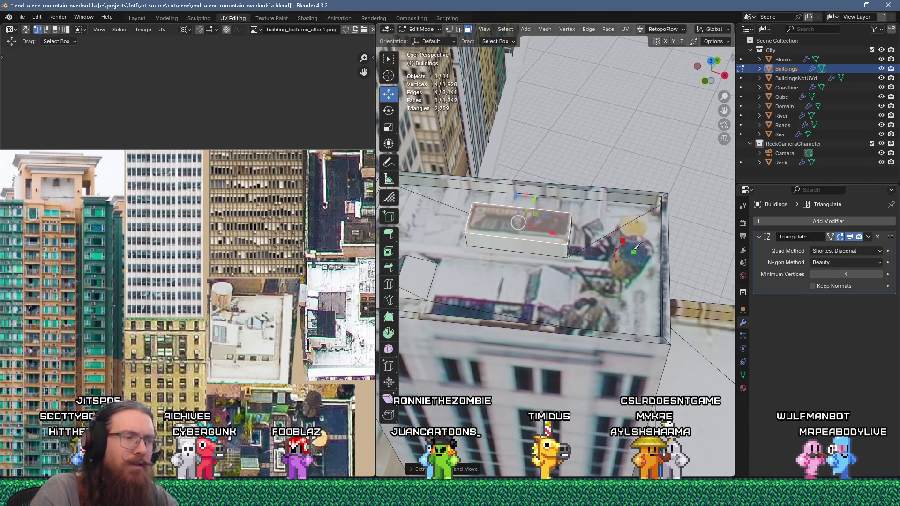
{"action": "middle_click_drag", "start_coordinate": [633, 250], "coordinate": [609, 289]}
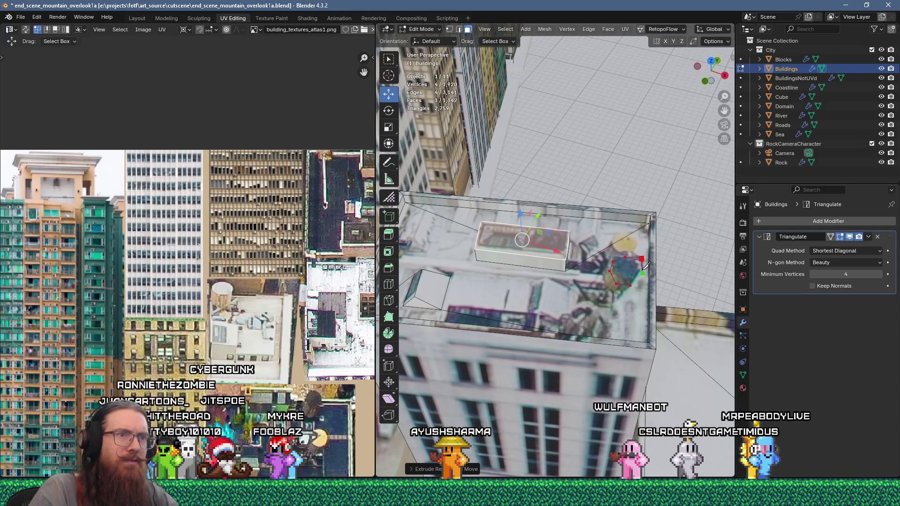
{"action": "key", "text": "Return"}
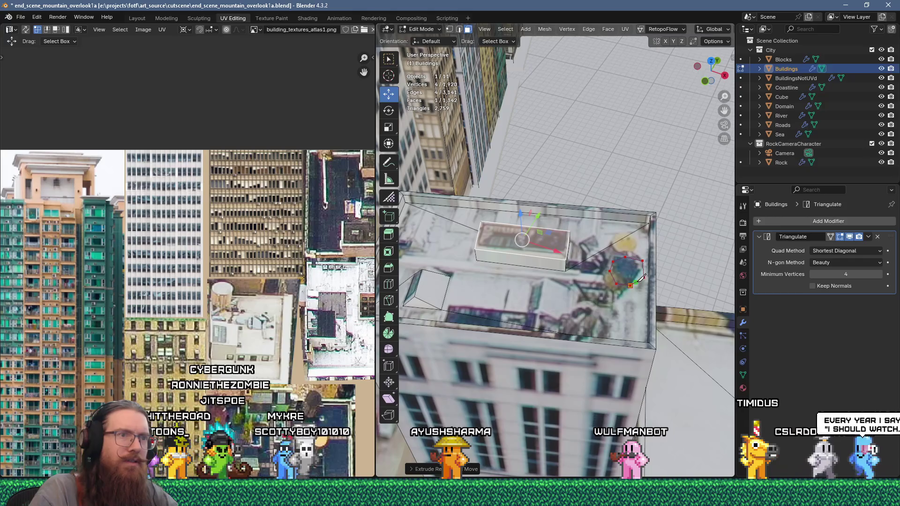
{"action": "left_click", "coordinate": [637, 283]}
{"action": "mouse_move", "coordinate": [637, 282]}
{"action": "middle_mouse_down"}
{"action": "mouse_move", "coordinate": [614, 315]}
{"action": "mouse_move", "coordinate": [597, 266]}
{"action": "middle_mouse_up"}
- Extrude the corner face into the second rooftop structure and return to Object Mode
{"action": "key", "text": "e"}
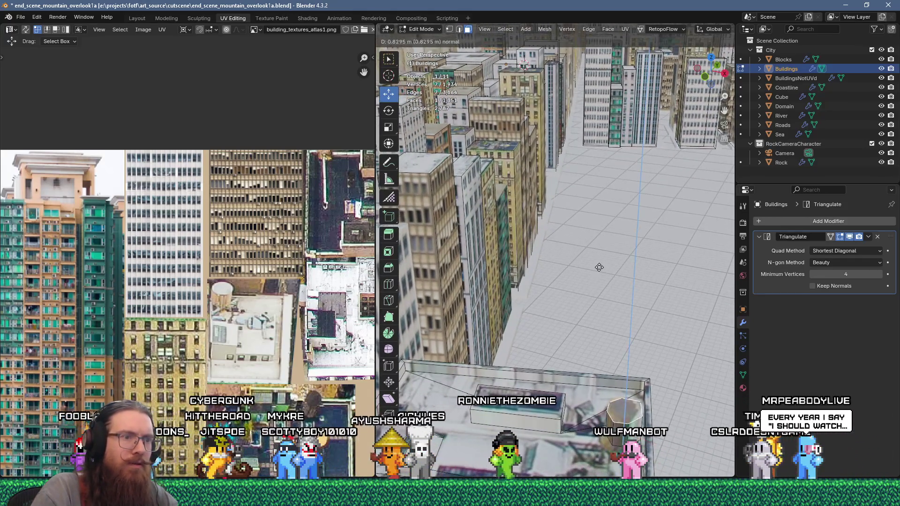
{"action": "left_click", "coordinate": [601, 269]}
{"action": "key", "text": "Tab"}
{"action": "scroll", "coordinate": [604, 276], "scroll_direction": "down", "scroll_amount": 5}
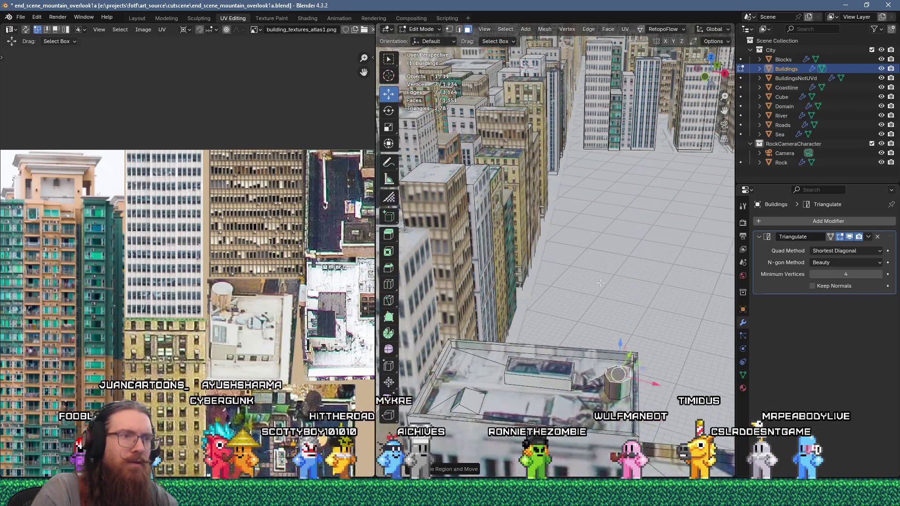
{"action": "mouse_move", "coordinate": [612, 284]}
{"action": "middle_mouse_down"}
{"action": "mouse_move", "coordinate": [626, 267]}
{"action": "mouse_move", "coordinate": [636, 224]}
{"action": "mouse_move", "coordinate": [620, 202]}
{"action": "mouse_move", "coordinate": [656, 228]}
{"action": "mouse_move", "coordinate": [608, 291]}
{"action": "middle_mouse_up"}
- Navigate to another low building and select its flat roof face in Edit Mode
{"action": "key", "text": "Tab"}
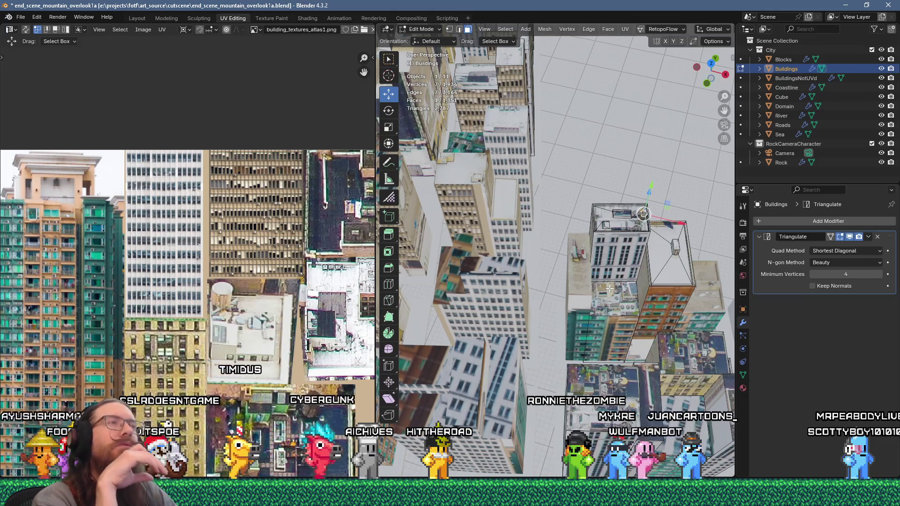
{"action": "mouse_move", "coordinate": [609, 197]}
{"action": "middle_mouse_down"}
{"action": "mouse_move", "coordinate": [524, 258]}
{"action": "mouse_move", "coordinate": [618, 289]}
{"action": "mouse_move", "coordinate": [623, 275]}
{"action": "mouse_move", "coordinate": [599, 332]}
{"action": "mouse_move", "coordinate": [605, 349]}
{"action": "mouse_move", "coordinate": [613, 337]}
{"action": "mouse_move", "coordinate": [606, 286]}
{"action": "mouse_move", "coordinate": [620, 323]}
{"action": "middle_mouse_up"}
{"action": "key", "text": "Tab"}
{"action": "scroll", "coordinate": [614, 333], "scroll_direction": "down", "scroll_amount": 8}
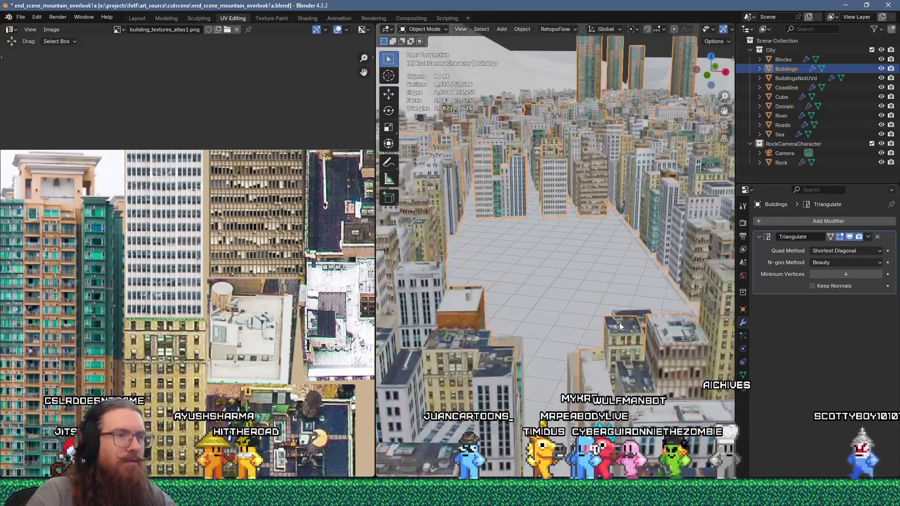
{"action": "scroll", "coordinate": [620, 323], "scroll_direction": "up", "scroll_amount": 2}
{"action": "scroll", "coordinate": [639, 333], "scroll_direction": "up", "scroll_amount": 3}
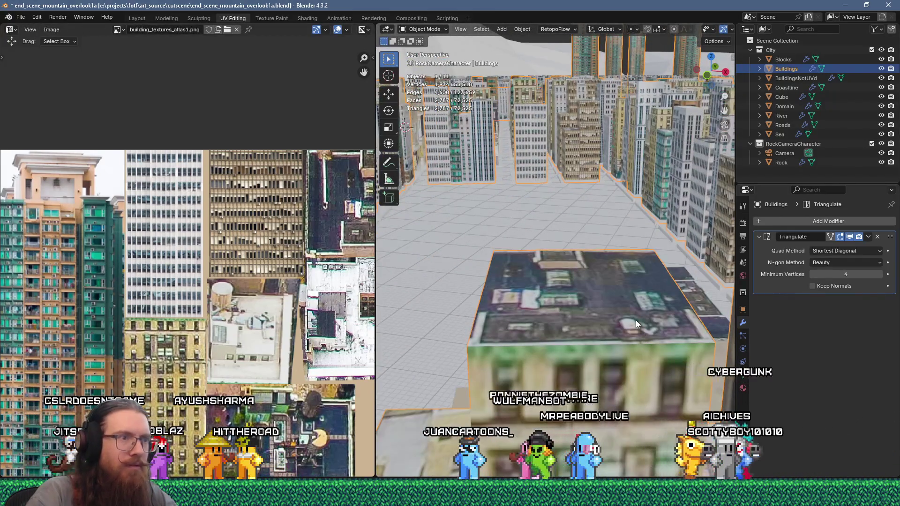
{"action": "key", "text": "Tab"}
{"action": "left_click", "coordinate": [636, 320]}
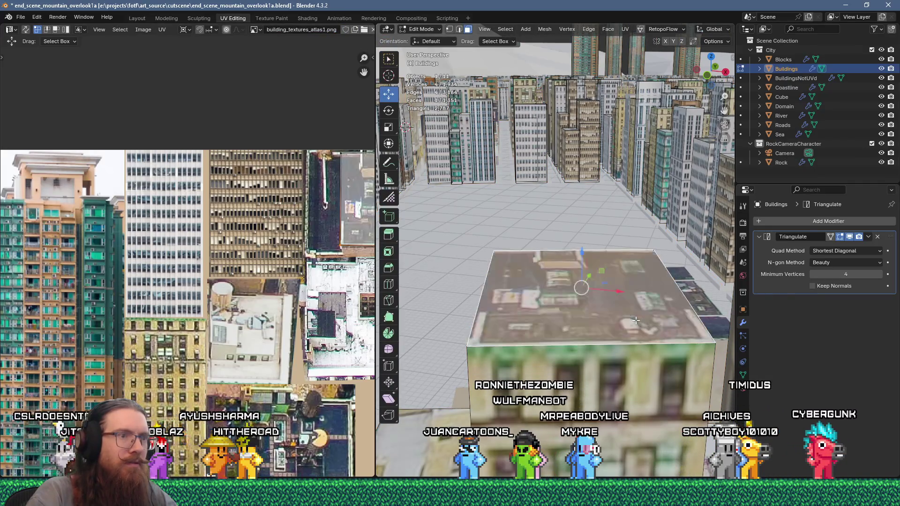
- Extrude the building's roof face to form a rim
{"action": "key", "text": "e"}
{"action": "left_click", "coordinate": [636, 323]}
{"action": "middle_click_drag", "start_coordinate": [635, 323], "coordinate": [591, 390]}
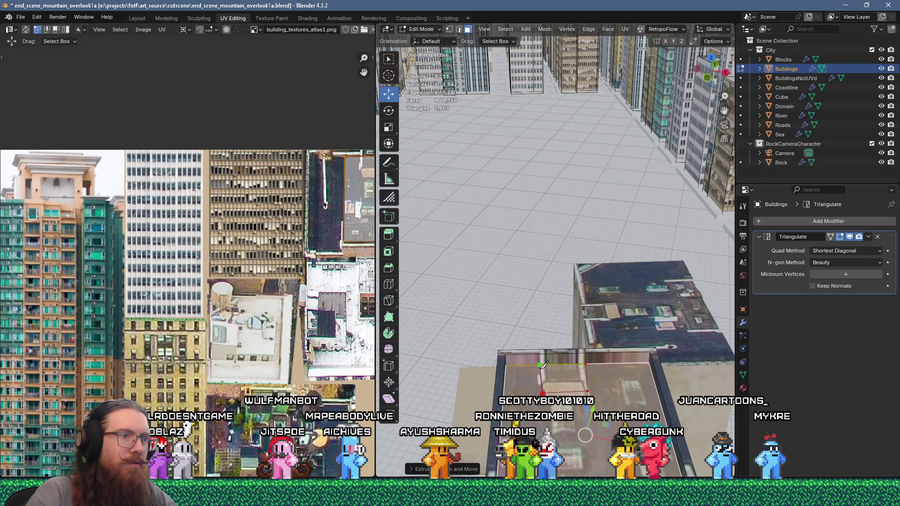
- Extrude two small roof faces upward into boxes
{"action": "left_click", "coordinate": [577, 367]}
{"action": "key", "text": "e"}
{"action": "left_click", "coordinate": [578, 361]}
{"action": "middle_click_drag", "start_coordinate": [578, 361], "coordinate": [544, 304]}
{"action": "scroll", "coordinate": [538, 297], "scroll_direction": "up", "scroll_amount": 2}
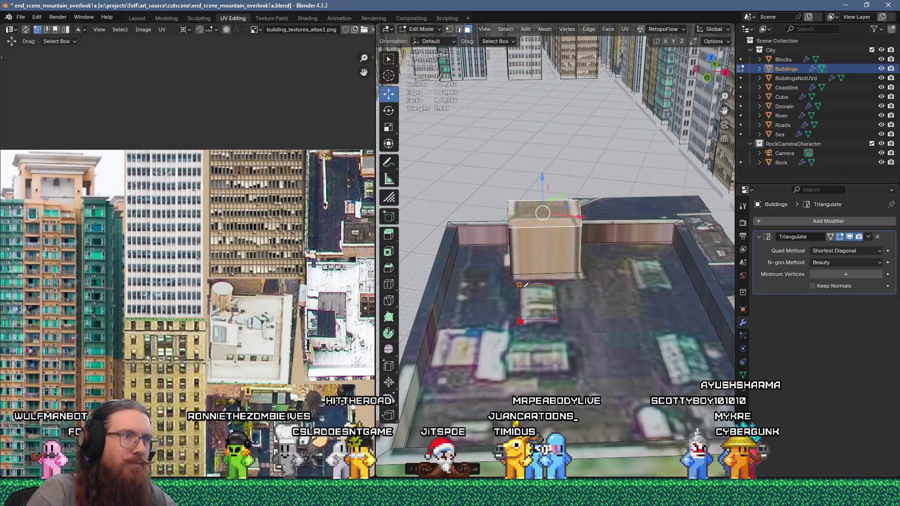
{"action": "key", "text": "e"}
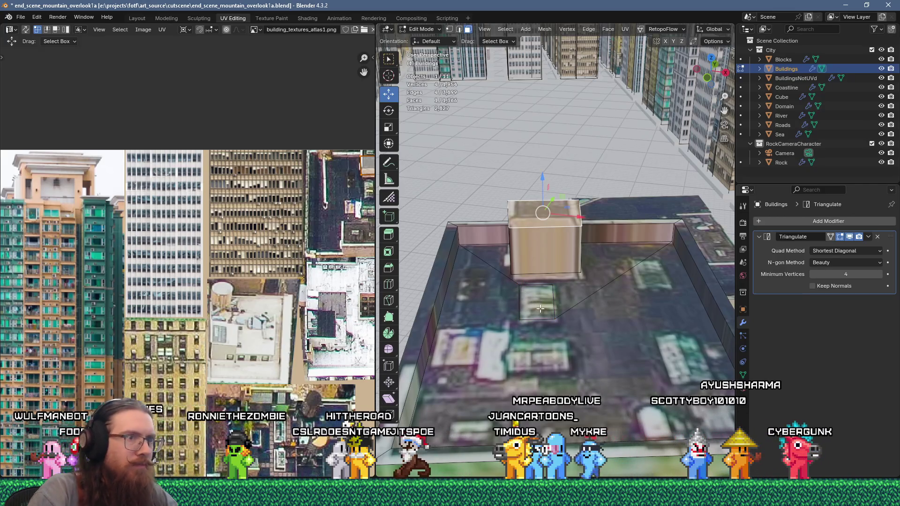
{"action": "left_click", "coordinate": [543, 280]}
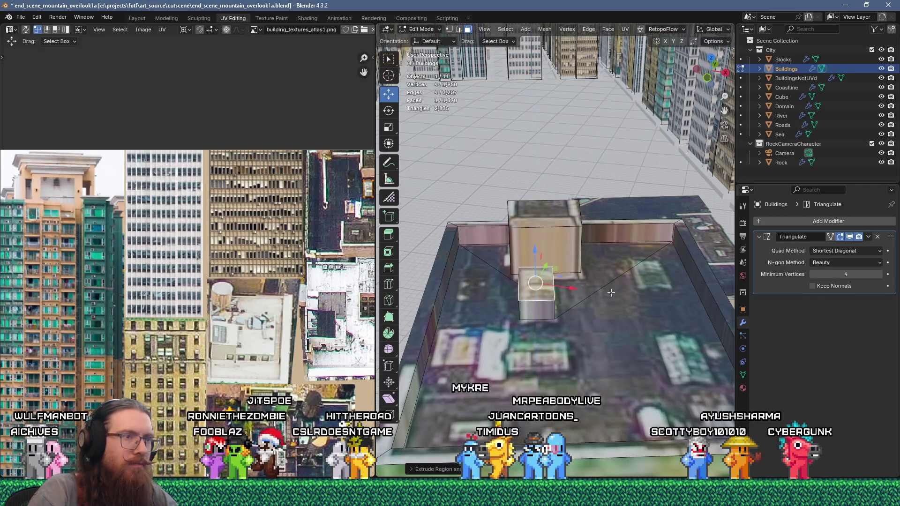
- Return to Object Mode and pan across to the neighbouring building
{"action": "key", "text": "Tab"}
{"action": "scroll", "coordinate": [641, 313], "scroll_direction": "down", "scroll_amount": 10}
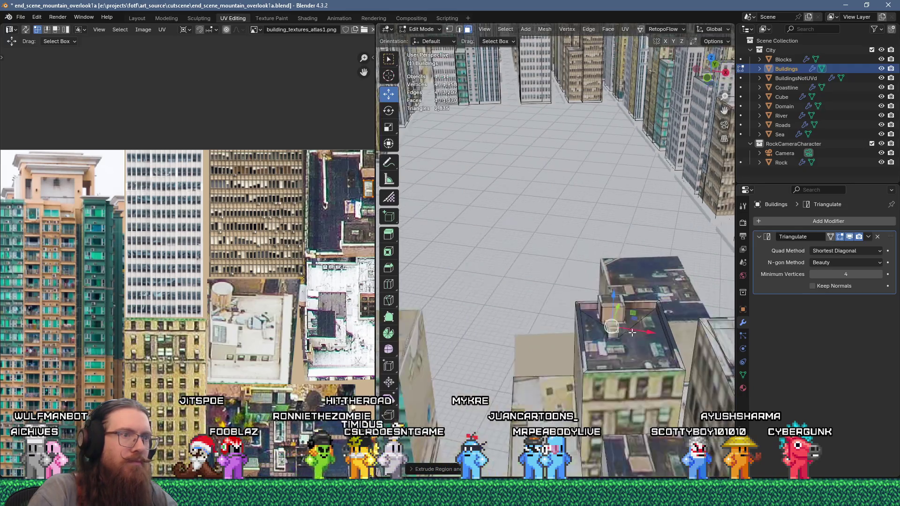
{"action": "scroll", "coordinate": [641, 311], "scroll_direction": "up", "scroll_amount": 3}
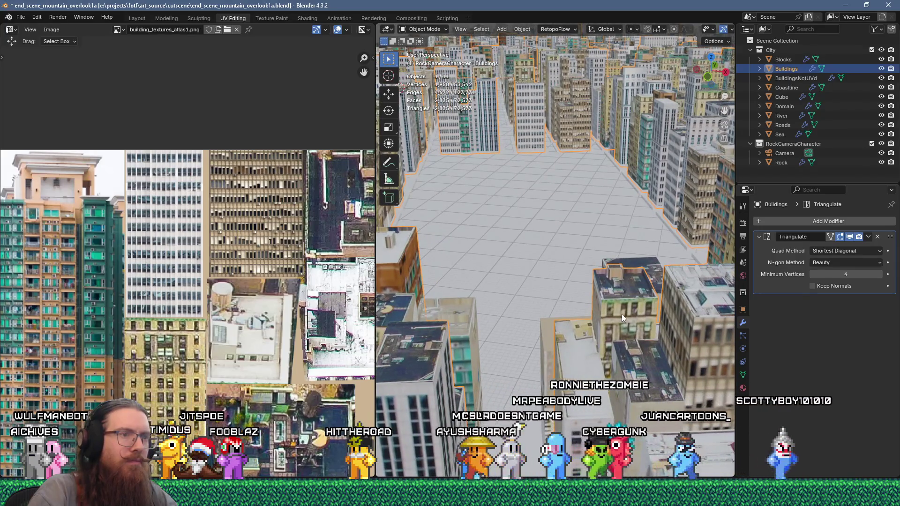
{"action": "scroll", "coordinate": [620, 327], "scroll_direction": "down", "scroll_amount": 4}
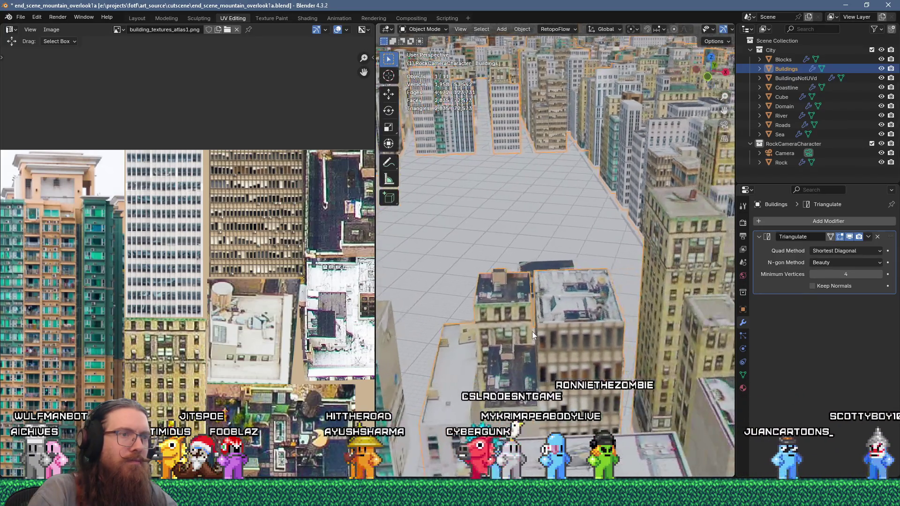
{"action": "scroll", "coordinate": [605, 318], "scroll_direction": "up", "scroll_amount": 2}
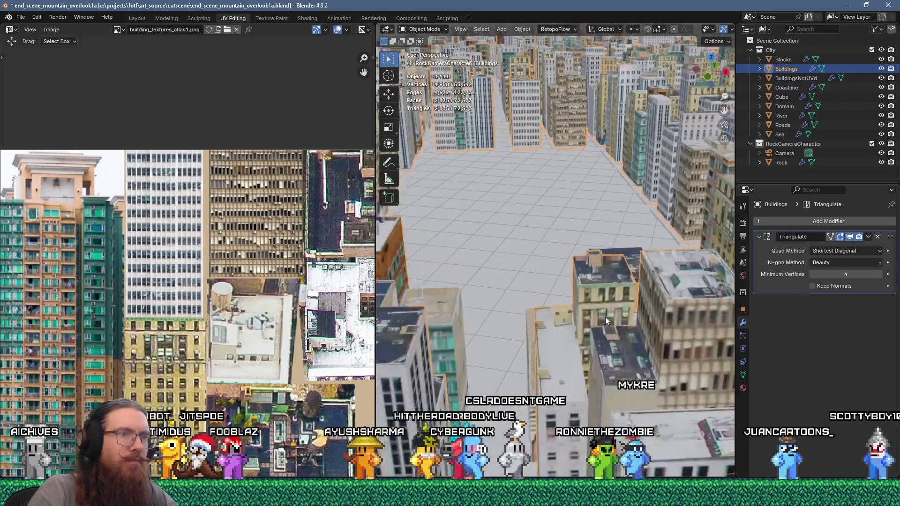
{"action": "scroll", "coordinate": [569, 312], "scroll_direction": "up", "scroll_amount": 2}
{"action": "scroll", "coordinate": [561, 318], "scroll_direction": "up", "scroll_amount": 2}
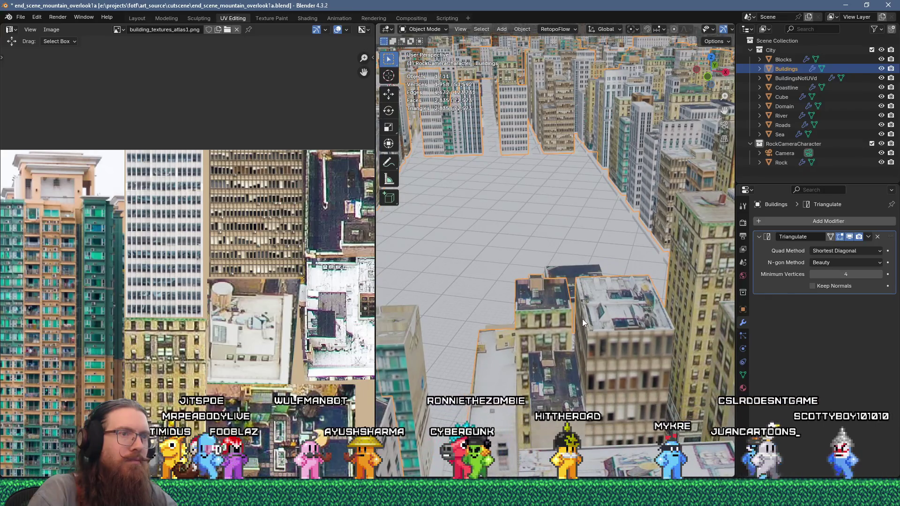
{"action": "mouse_move", "coordinate": [601, 299]}
{"action": "middle_mouse_down", "text": "shift"}
{"action": "mouse_move", "coordinate": [579, 309]}
{"action": "mouse_move", "coordinate": [603, 306]}
{"action": "mouse_move", "coordinate": [600, 313]}
{"action": "middle_mouse_up", "text": "shift"}
- Select the neighbouring building's roof face in Edit Mode and start an inset
{"action": "key", "text": "Tab"}
{"action": "key", "text": "KP_Decimal"}
{"action": "left_click", "coordinate": [604, 299]}
{"action": "scroll", "coordinate": [609, 286], "scroll_direction": "up", "scroll_amount": 1}
{"action": "key", "text": "i"}
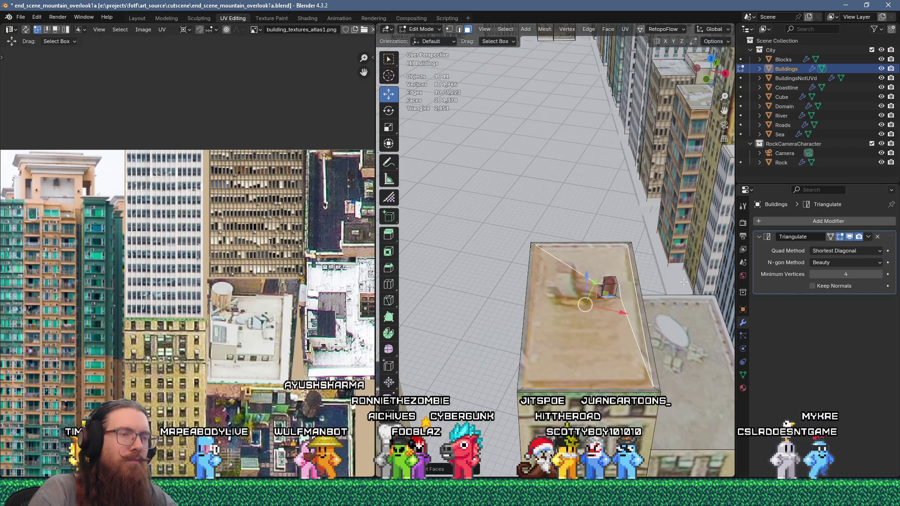
- Move the selection up along Z and extrude it to give the box a base
{"action": "scroll", "coordinate": [684, 282], "scroll_direction": "up", "scroll_amount": 2}
{"action": "key", "text": "g"}
{"action": "key", "text": "z"}
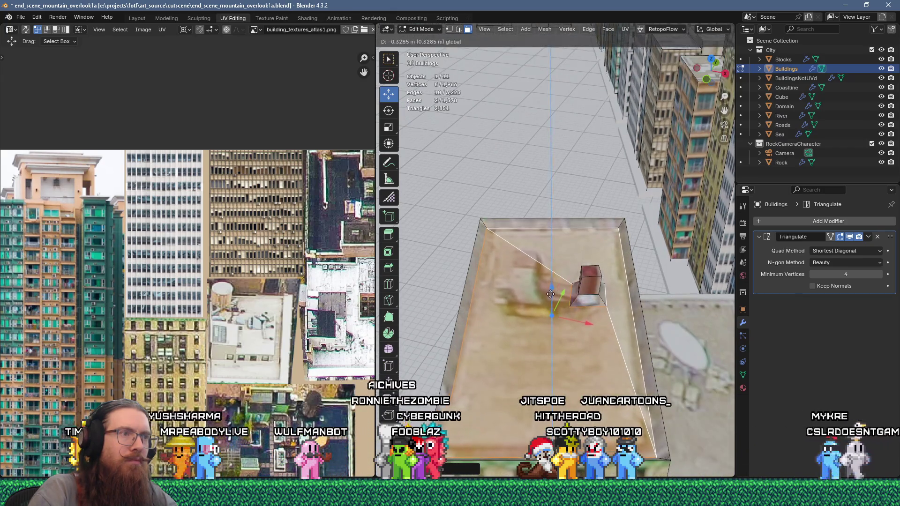
{"action": "left_click", "coordinate": [550, 294]}
{"action": "key", "text": "e"}
{"action": "left_click", "coordinate": [568, 301]}
- Knife-cut a rectangular outline on the roof and select the new face
{"action": "mouse_move", "coordinate": [569, 300]}
{"action": "middle_mouse_down"}
{"action": "mouse_move", "coordinate": [597, 288]}
{"action": "mouse_move", "coordinate": [589, 303]}
{"action": "mouse_move", "coordinate": [592, 296]}
{"action": "middle_mouse_up"}
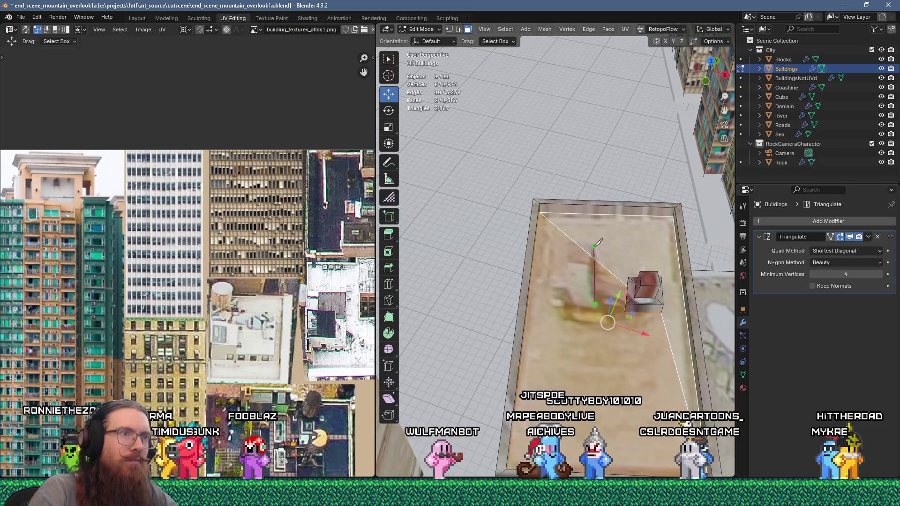
{"action": "left_click", "coordinate": [579, 246]}
{"action": "left_click", "coordinate": [568, 245]}
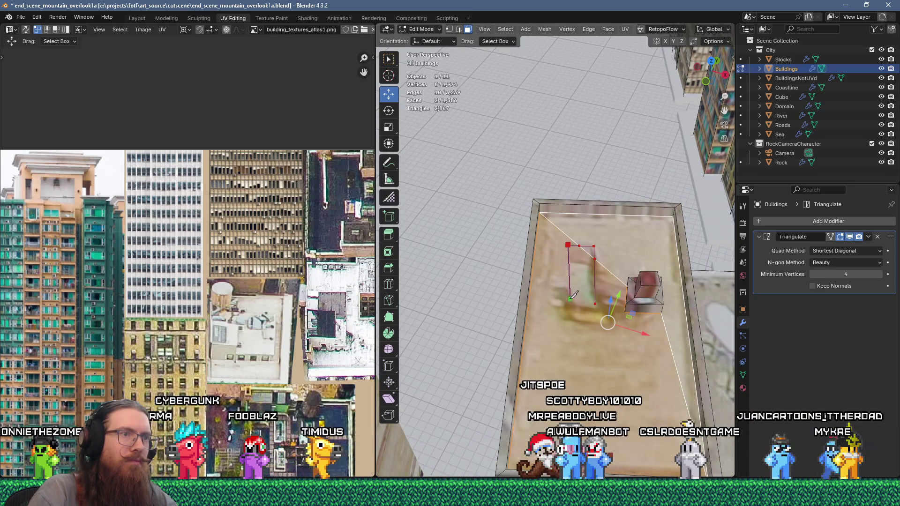
{"action": "left_click", "coordinate": [569, 303]}
{"action": "left_click", "coordinate": [594, 303]}
{"action": "key", "text": "Return"}
{"action": "left_click", "coordinate": [579, 271]}
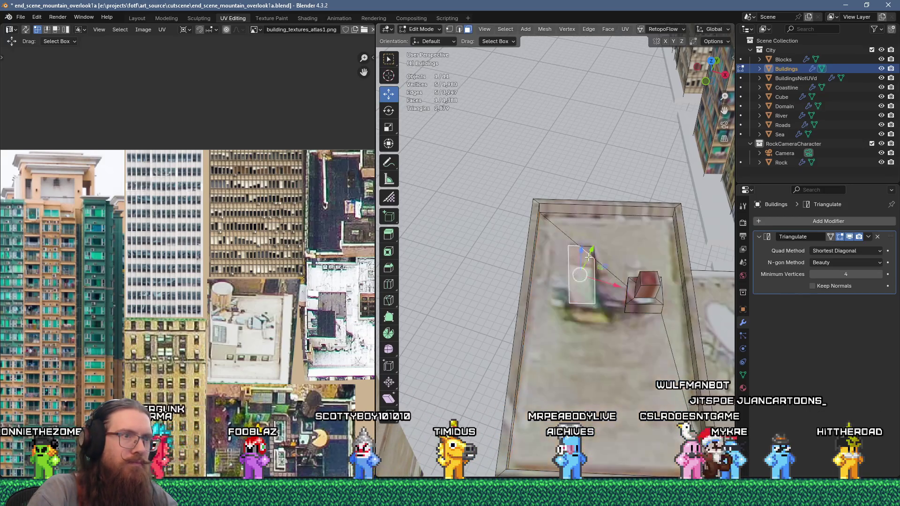
- Collapse two edges of the rooftop structure into single points with Merge At Center
{"action": "key", "text": "1"}
{"action": "left_click", "coordinate": [571, 242]}
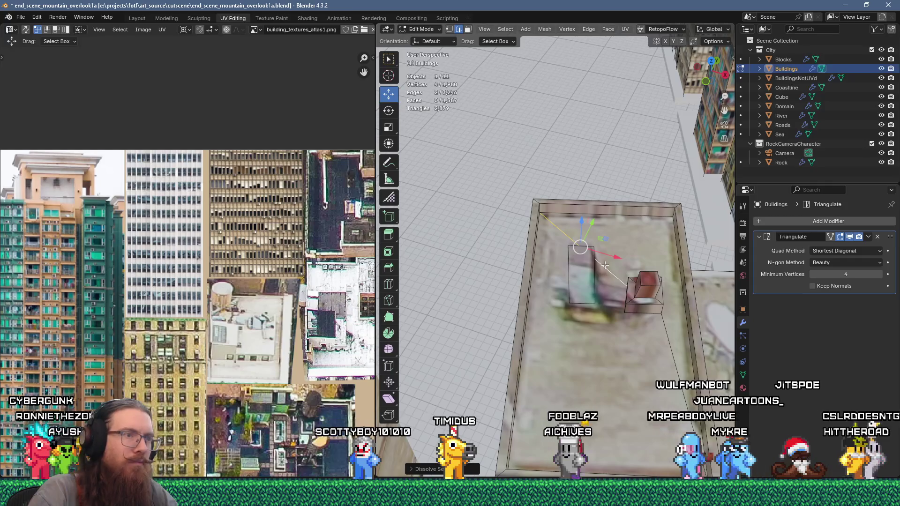
{"action": "key", "text": "3"}
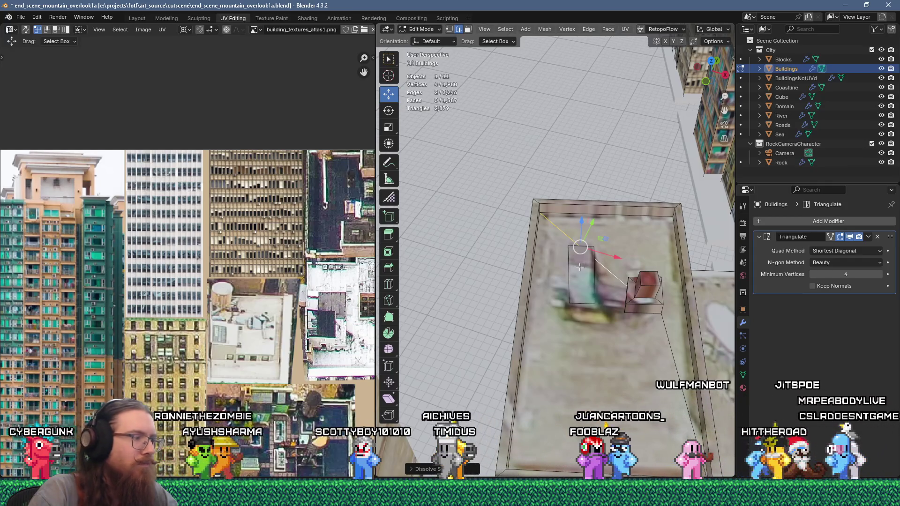
{"action": "key", "text": "ctrl+z"}
{"action": "key", "text": "ctrl+z"}
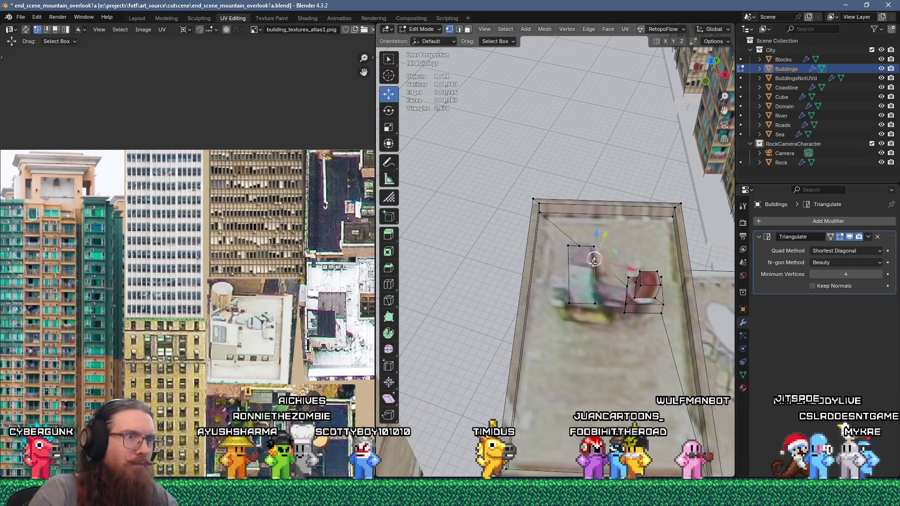
{"action": "key", "text": "m"}
{"action": "left_click", "coordinate": [596, 246]}
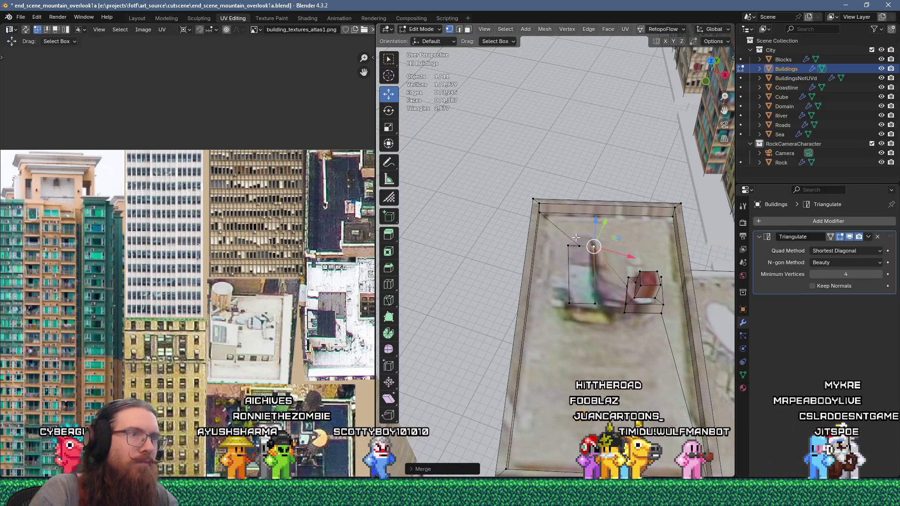
{"action": "key", "text": "m"}
{"action": "left_click", "coordinate": [579, 264]}
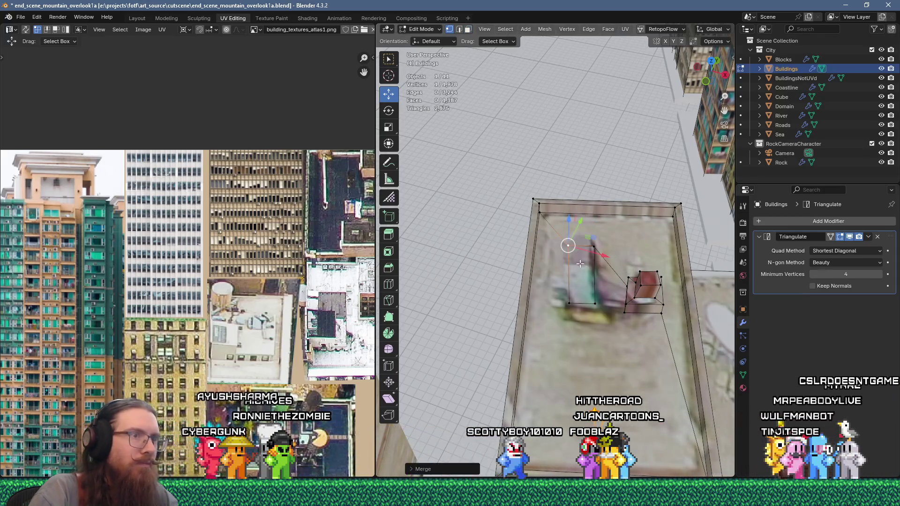
{"action": "left_click", "coordinate": [614, 267]}
- Move to another building, select and frame its roof face, and begin an inset
{"action": "key", "text": "Tab"}
{"action": "scroll", "coordinate": [609, 308], "scroll_direction": "down", "scroll_amount": 5}
{"action": "mouse_move", "coordinate": [609, 307]}
{"action": "middle_mouse_down"}
{"action": "mouse_move", "coordinate": [613, 281]}
{"action": "mouse_move", "coordinate": [604, 275]}
{"action": "mouse_move", "coordinate": [602, 302]}
{"action": "mouse_move", "coordinate": [634, 294]}
{"action": "middle_mouse_up"}
{"action": "scroll", "coordinate": [604, 275], "scroll_direction": "down", "scroll_amount": 3}
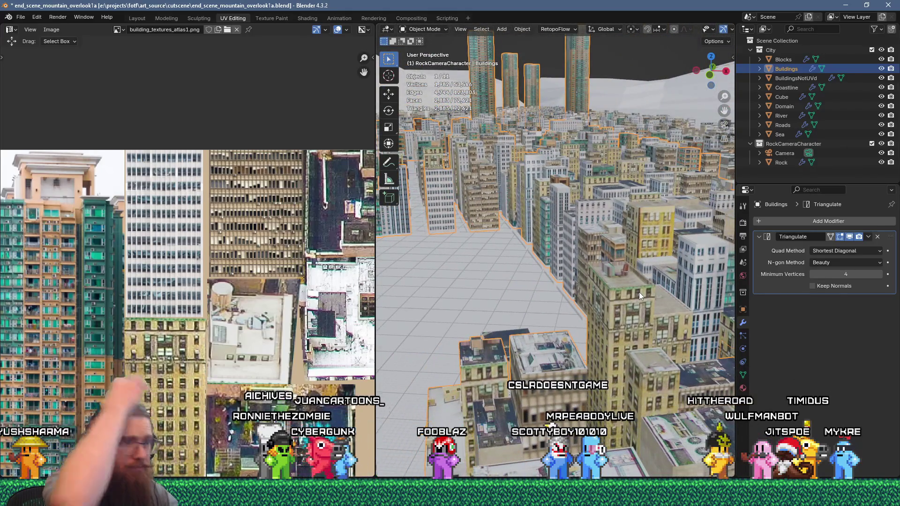
{"action": "middle_click_drag", "start_coordinate": [623, 229], "coordinate": [599, 222]}
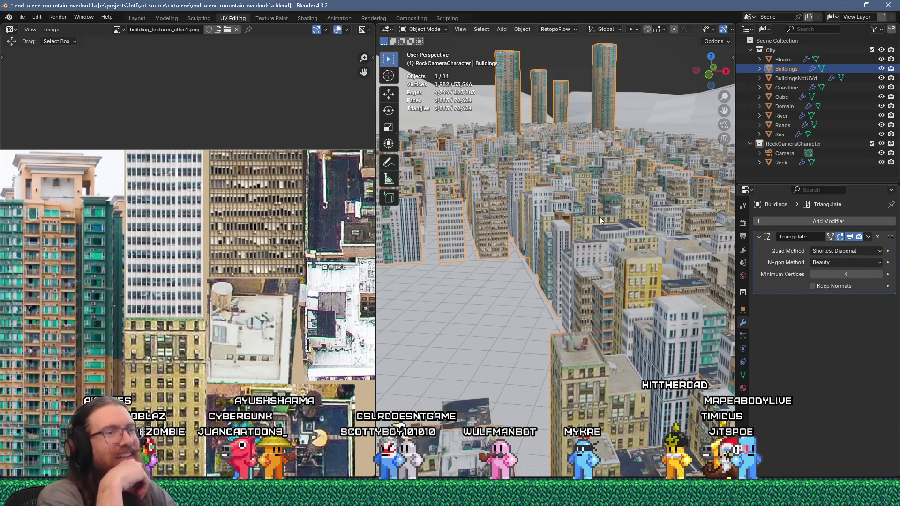
{"action": "mouse_move", "coordinate": [628, 231]}
{"action": "middle_mouse_down"}
{"action": "mouse_move", "coordinate": [595, 342]}
{"action": "mouse_move", "coordinate": [488, 322]}
{"action": "mouse_move", "coordinate": [570, 269]}
{"action": "mouse_move", "coordinate": [628, 270]}
{"action": "middle_mouse_up"}
{"action": "mouse_move", "coordinate": [629, 288]}
{"action": "middle_mouse_down"}
{"action": "mouse_move", "coordinate": [547, 268]}
{"action": "mouse_move", "coordinate": [565, 206]}
{"action": "middle_mouse_up"}
{"action": "key", "text": "Tab"}
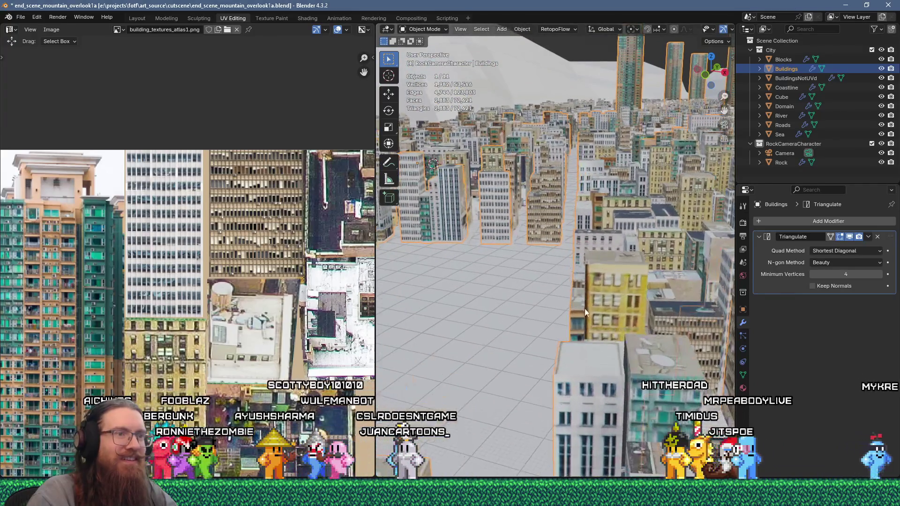
{"action": "left_click", "coordinate": [584, 309]}
{"action": "key", "text": "KP_Decimal"}
{"action": "key", "text": "i"}
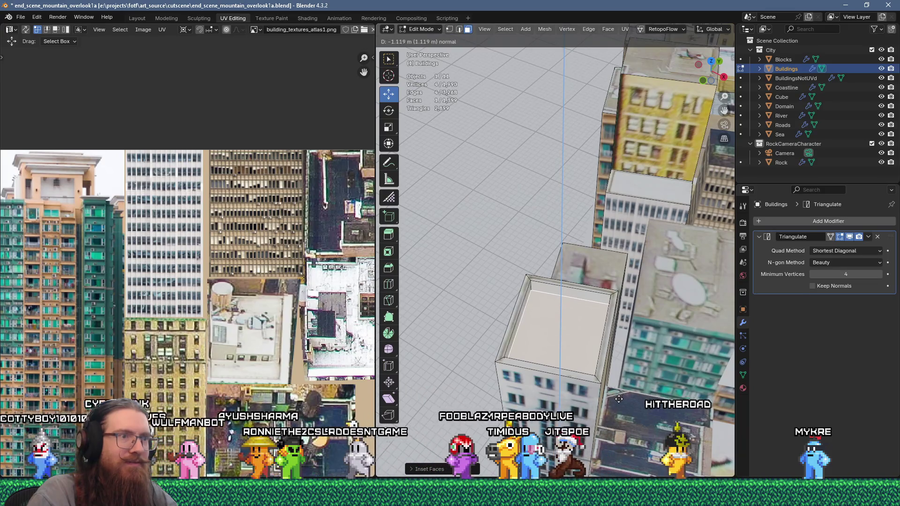
- Confirm the recessed inset on the white building's roof and inset the inner face again
{"action": "left_click", "coordinate": [619, 399]}
{"action": "middle_click_drag", "start_coordinate": [618, 399], "coordinate": [564, 340]}
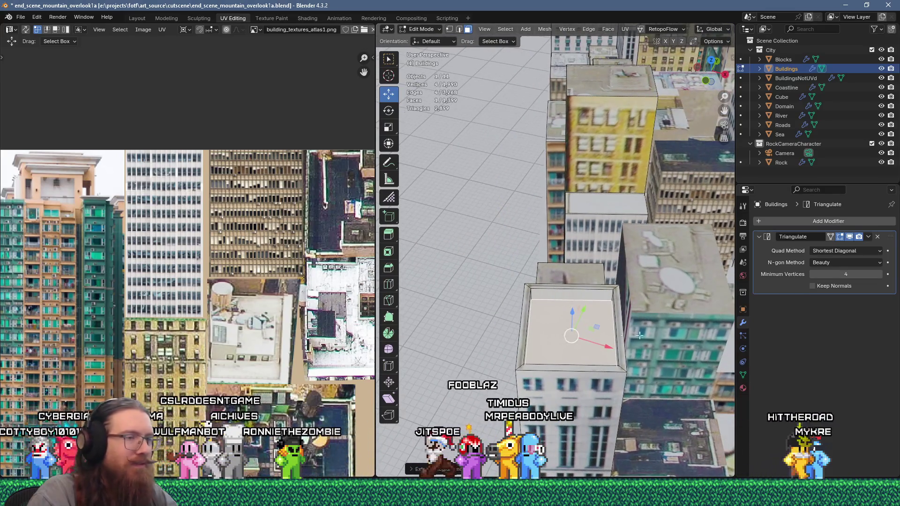
{"action": "key", "text": "i"}
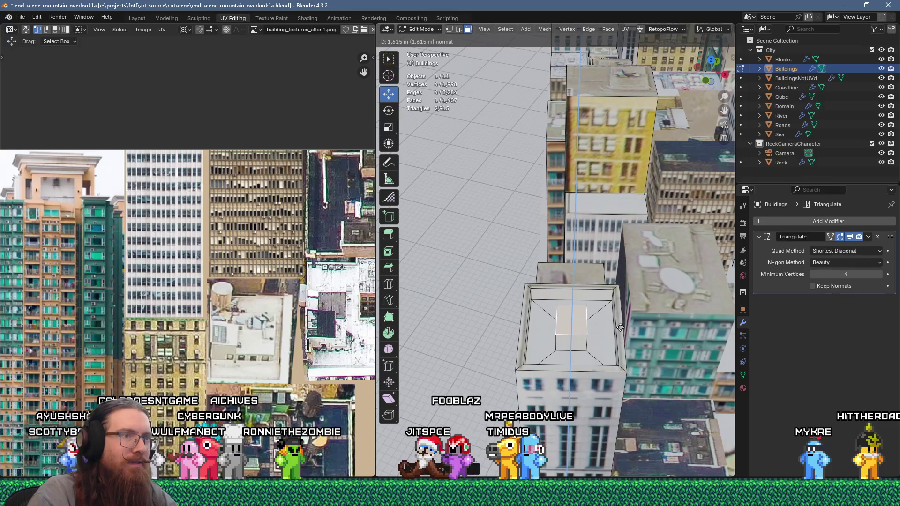
- Pick a BuildingsNotUVd building and enter Edit Mode with its roof face selected
{"action": "key", "text": "Tab"}
{"action": "scroll", "coordinate": [620, 328], "scroll_direction": "down", "scroll_amount": 10}
{"action": "mouse_move", "coordinate": [589, 325]}
{"action": "middle_mouse_down"}
{"action": "mouse_move", "coordinate": [604, 278]}
{"action": "mouse_move", "coordinate": [596, 288]}
{"action": "mouse_move", "coordinate": [646, 256]}
{"action": "middle_mouse_up"}
{"action": "scroll", "coordinate": [647, 252], "scroll_direction": "up", "scroll_amount": 6}
{"action": "mouse_move", "coordinate": [602, 304]}
{"action": "middle_mouse_down"}
{"action": "mouse_move", "coordinate": [592, 335]}
{"action": "mouse_move", "coordinate": [649, 326]}
{"action": "mouse_move", "coordinate": [642, 331]}
{"action": "middle_mouse_up"}
{"action": "left_click", "coordinate": [657, 316]}
{"action": "key", "text": "Tab"}
- Inset and sink a BuildingsNotUVd roof face, then raise the extruded top
{"action": "key", "text": "i"}
{"action": "left_click", "coordinate": [719, 327]}
{"action": "key", "text": "e"}
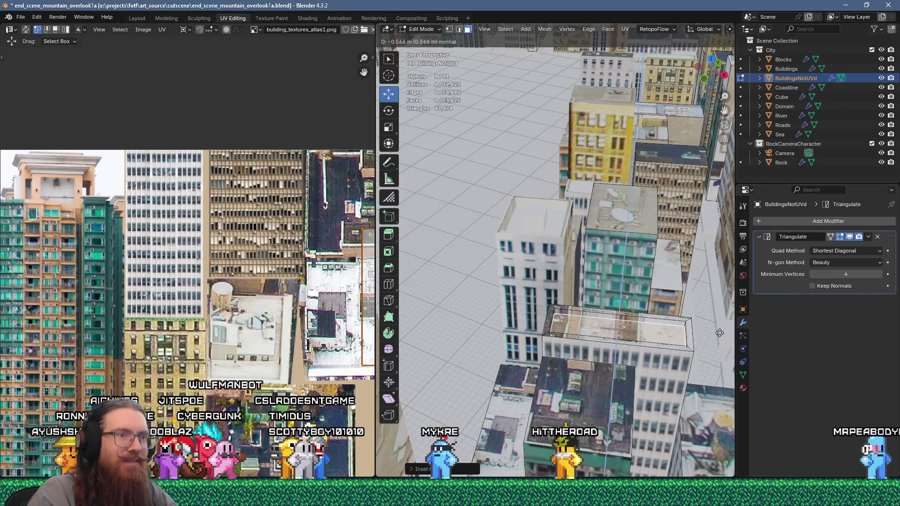
{"action": "left_click", "coordinate": [719, 333]}
{"action": "scroll", "coordinate": [703, 319], "scroll_direction": "down", "scroll_amount": 5}
{"action": "middle_click_drag", "start_coordinate": [685, 309], "coordinate": [649, 288]}
{"action": "scroll", "coordinate": [623, 300], "scroll_direction": "up", "scroll_amount": 6}
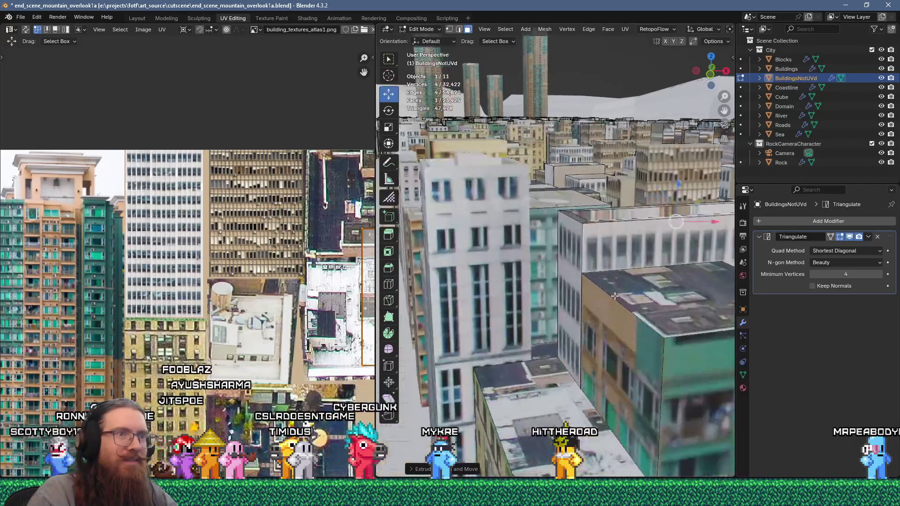
{"action": "left_click_drag", "start_coordinate": [635, 241], "coordinate": [633, 229]}
{"action": "middle_click_drag", "start_coordinate": [633, 229], "coordinate": [558, 204]}
{"action": "key", "text": "Tab"}
{"action": "key", "text": "Tab"}
- Inset the teal tower's top face twice, cancelling the extrusion move
{"action": "key", "text": "i"}
{"action": "left_click", "coordinate": [667, 216]}
{"action": "key", "text": "e"}
{"action": "right_click", "coordinate": [627, 220]}
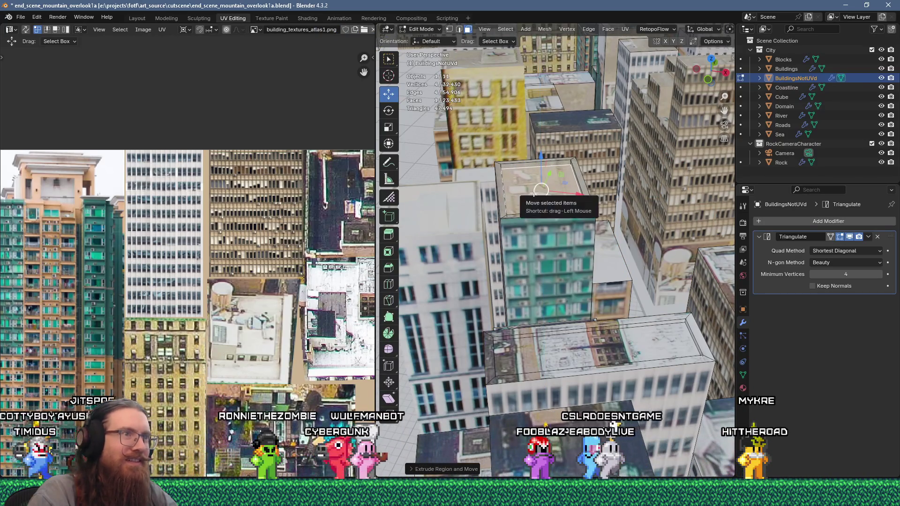
{"action": "key", "text": "i"}
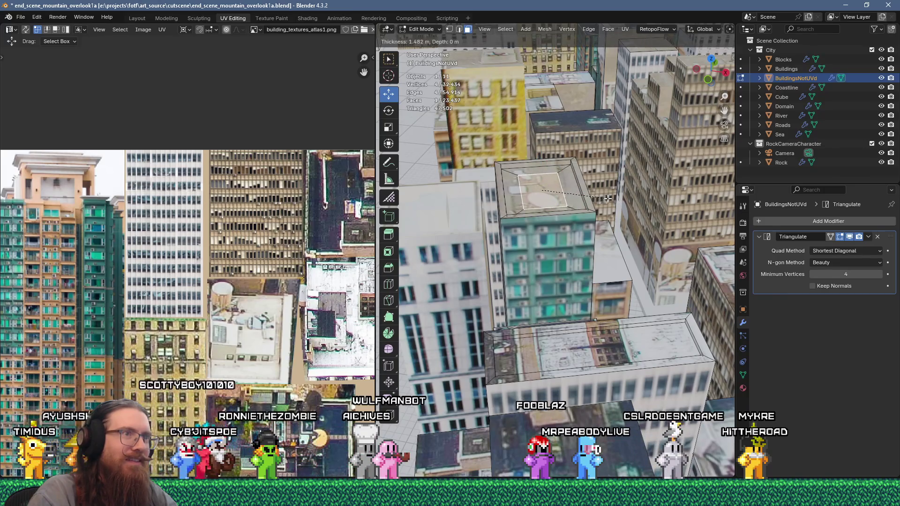
{"action": "middle_click_drag", "start_coordinate": [551, 201], "coordinate": [556, 238]}
- Edge-slide four top edges of the tower roof into a sloped structure, then exit Edit Mode
{"action": "key", "text": "2"}
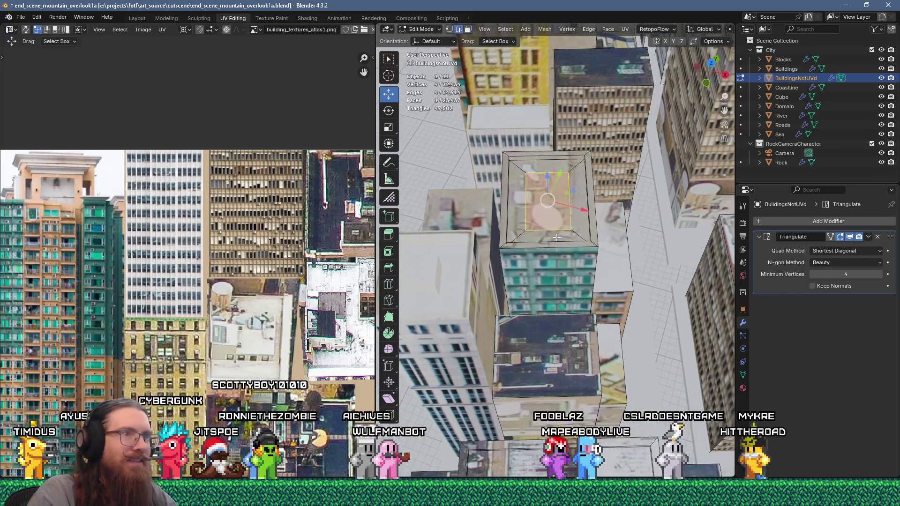
{"action": "key", "text": "g"}
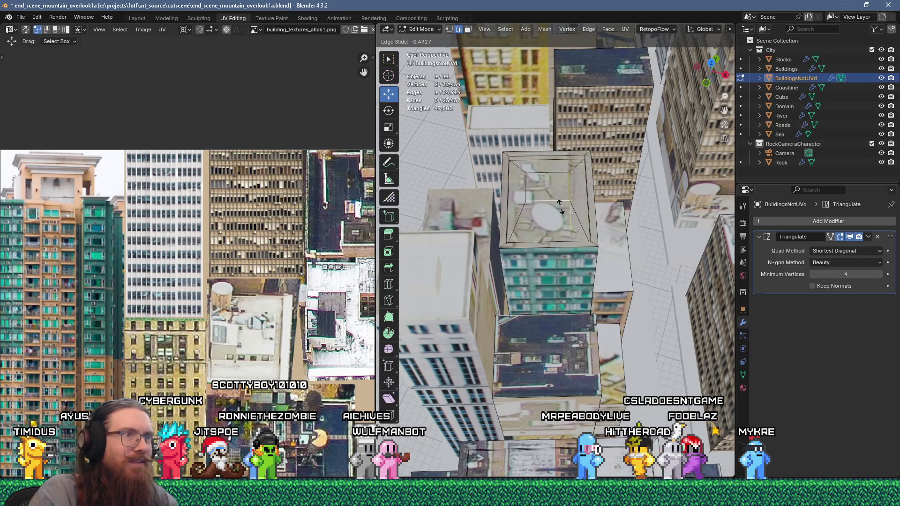
{"action": "left_click", "coordinate": [559, 211]}
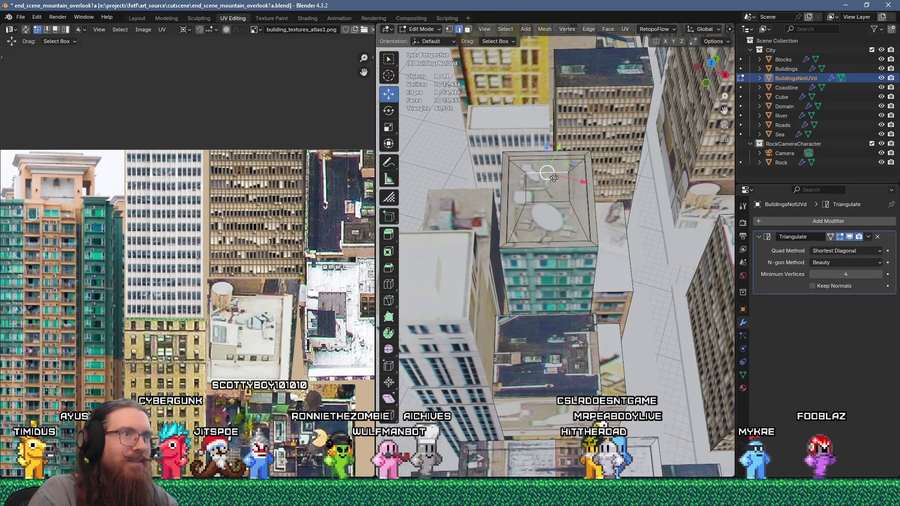
{"action": "key", "text": "g"}
{"action": "key", "text": "g"}
{"action": "left_click", "coordinate": [556, 192]}
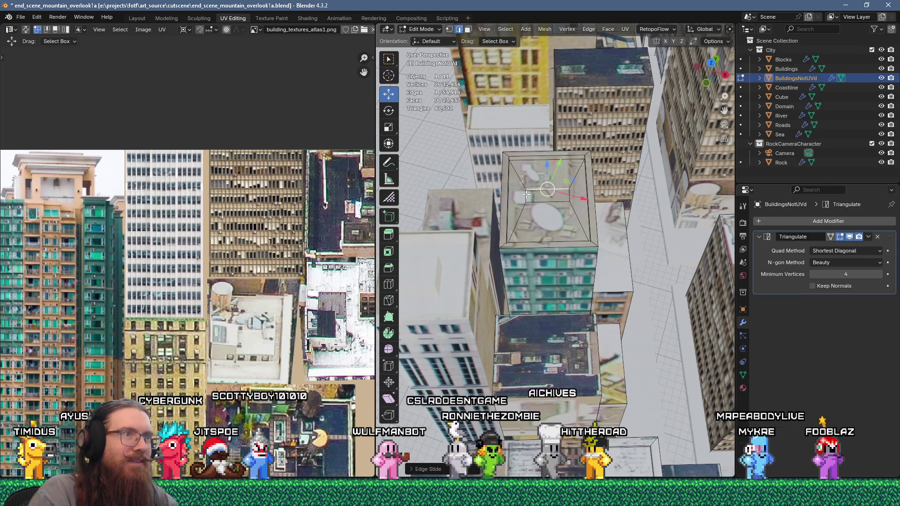
{"action": "key", "text": "g"}
{"action": "key", "text": "g"}
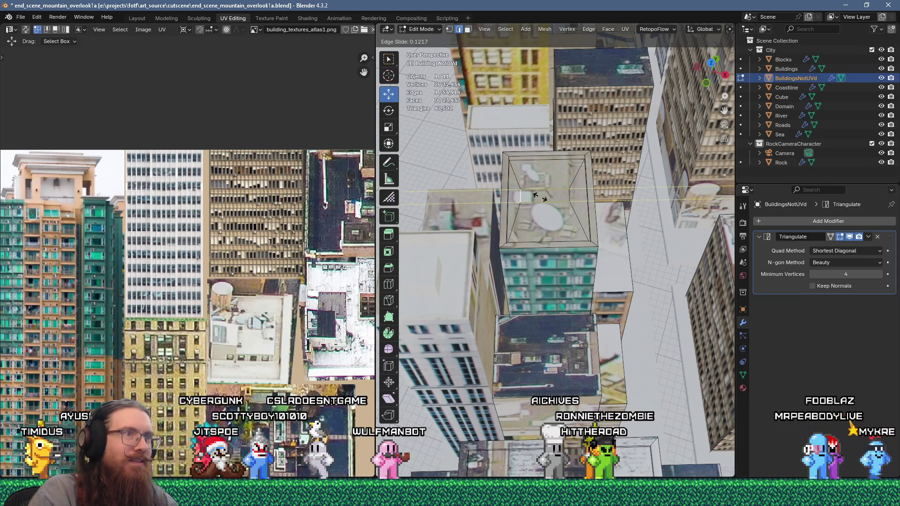
{"action": "left_click", "coordinate": [569, 197]}
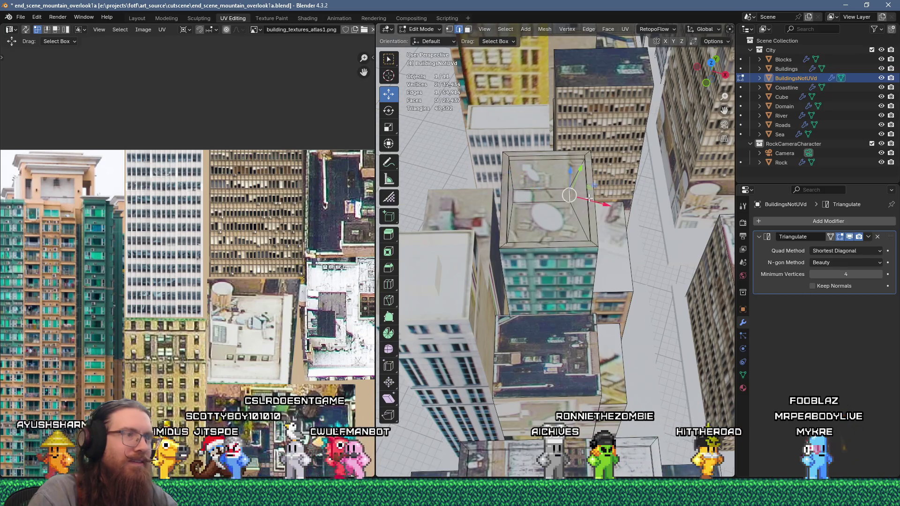
{"action": "key", "text": "g"}
{"action": "key", "text": "g"}
{"action": "left_click", "coordinate": [532, 195]}
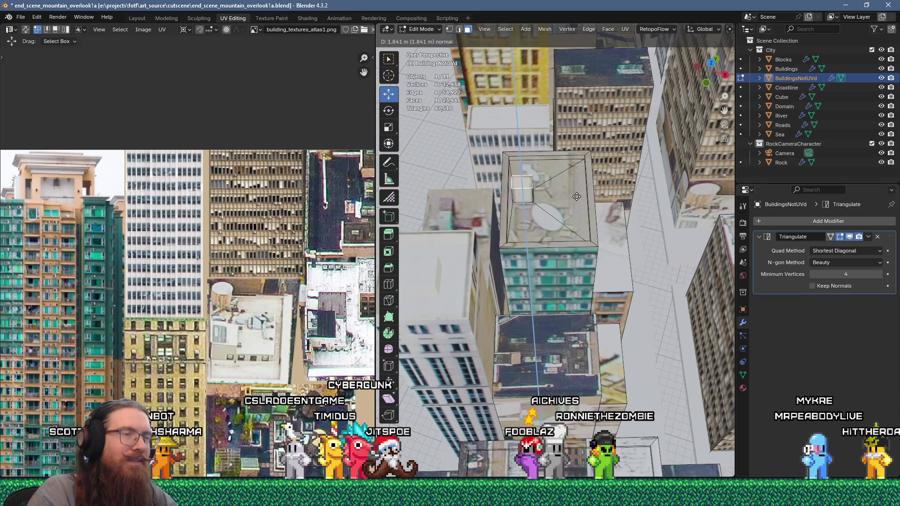
{"action": "scroll", "coordinate": [557, 207], "scroll_direction": "down", "scroll_amount": 5}
{"action": "mouse_move", "coordinate": [557, 207]}
{"action": "middle_mouse_down"}
{"action": "mouse_move", "coordinate": [584, 196]}
{"action": "mouse_move", "coordinate": [592, 179]}
{"action": "mouse_move", "coordinate": [552, 187]}
{"action": "mouse_move", "coordinate": [598, 192]}
{"action": "mouse_move", "coordinate": [553, 195]}
{"action": "mouse_move", "coordinate": [647, 198]}
{"action": "middle_mouse_up"}
{"action": "key", "text": "Tab"}
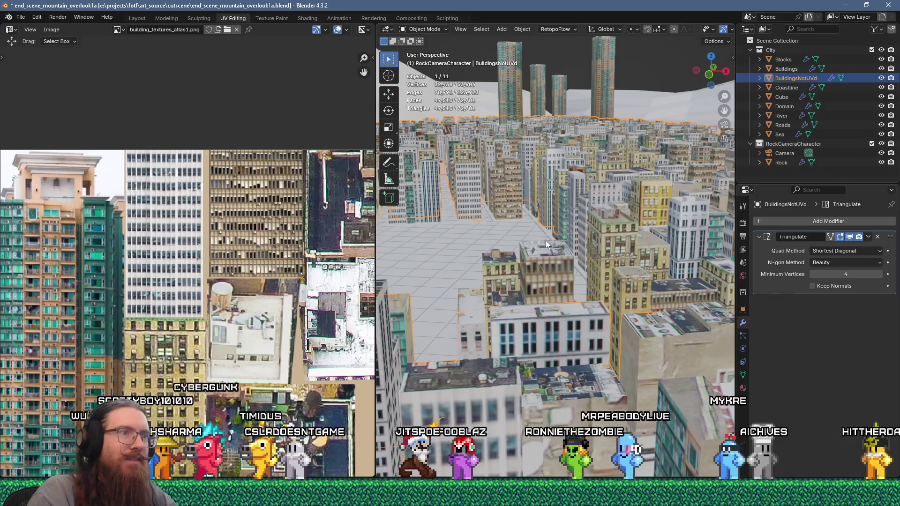
- Save the city file as end_scene_mountain_overlook1a.blend
{"action": "scroll", "coordinate": [541, 241], "scroll_direction": "up", "scroll_amount": 5}
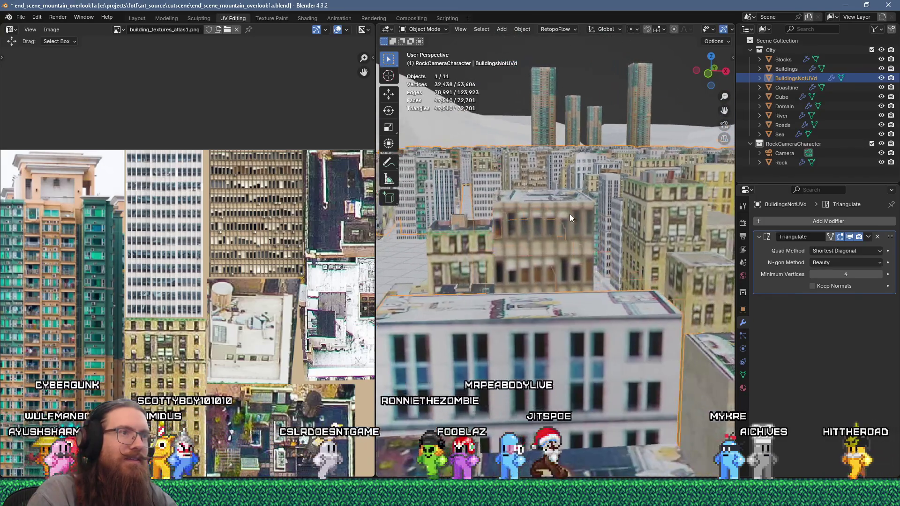
{"action": "scroll", "coordinate": [572, 214], "scroll_direction": "up", "scroll_amount": 2}
{"action": "mouse_move", "coordinate": [574, 215]}
{"action": "middle_mouse_down"}
{"action": "mouse_move", "coordinate": [538, 235]}
{"action": "mouse_move", "coordinate": [523, 268]}
{"action": "mouse_move", "coordinate": [624, 208]}
{"action": "mouse_move", "coordinate": [544, 215]}
{"action": "mouse_move", "coordinate": [537, 207]}
{"action": "mouse_move", "coordinate": [583, 219]}
{"action": "mouse_move", "coordinate": [589, 238]}
{"action": "mouse_move", "coordinate": [600, 237]}
{"action": "mouse_move", "coordinate": [415, 260]}
{"action": "mouse_move", "coordinate": [462, 265]}
{"action": "mouse_move", "coordinate": [527, 234]}
{"action": "mouse_move", "coordinate": [520, 225]}
{"action": "middle_mouse_up"}
{"action": "left_click", "coordinate": [17, 18]}
{"action": "left_click", "coordinate": [28, 81]}
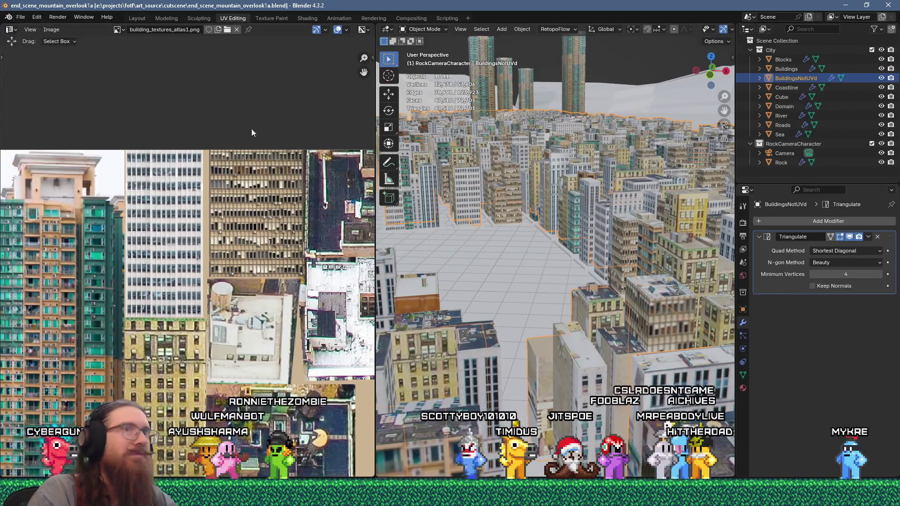
- Export the scene as glTF 2.0 (.glb/.gltf)
{"action": "key", "text": "Tab"}
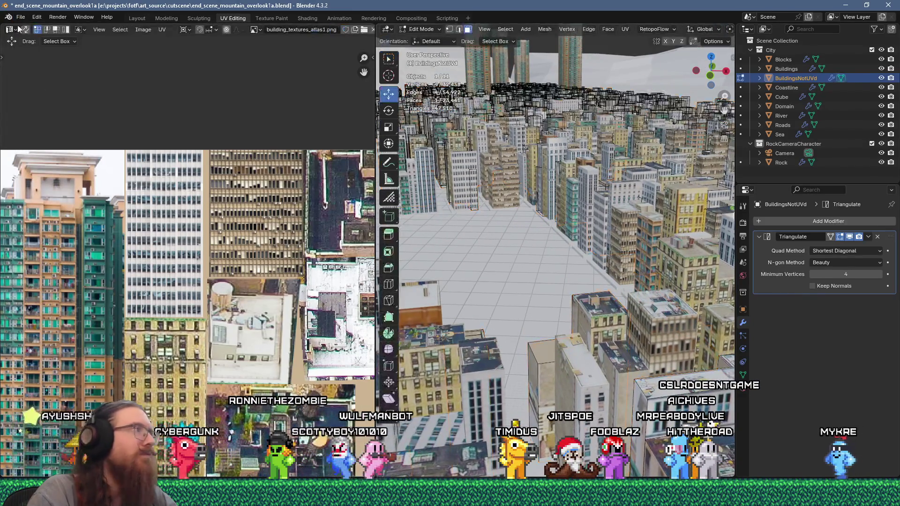
{"action": "left_click", "coordinate": [20, 19]}
{"action": "mouse_move", "coordinate": [89, 159]}
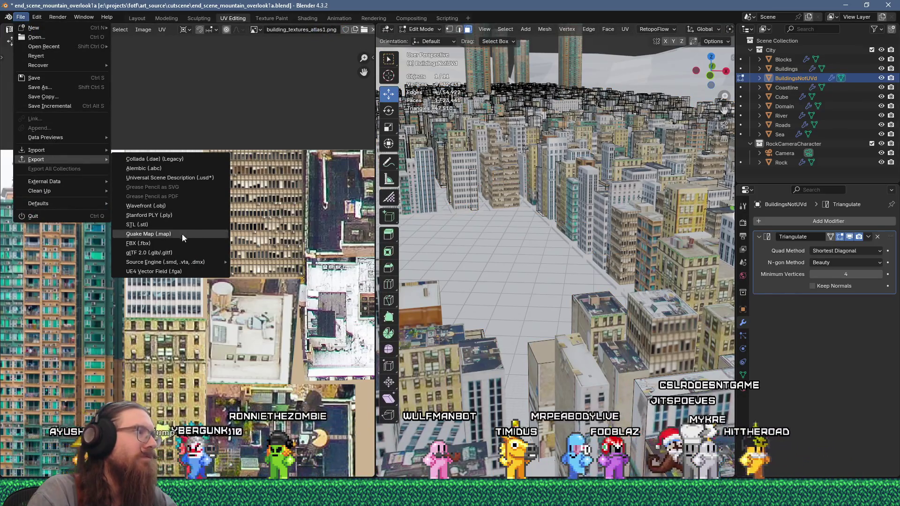
{"action": "left_click", "coordinate": [149, 252]}
{"action": "key", "text": "Return"}
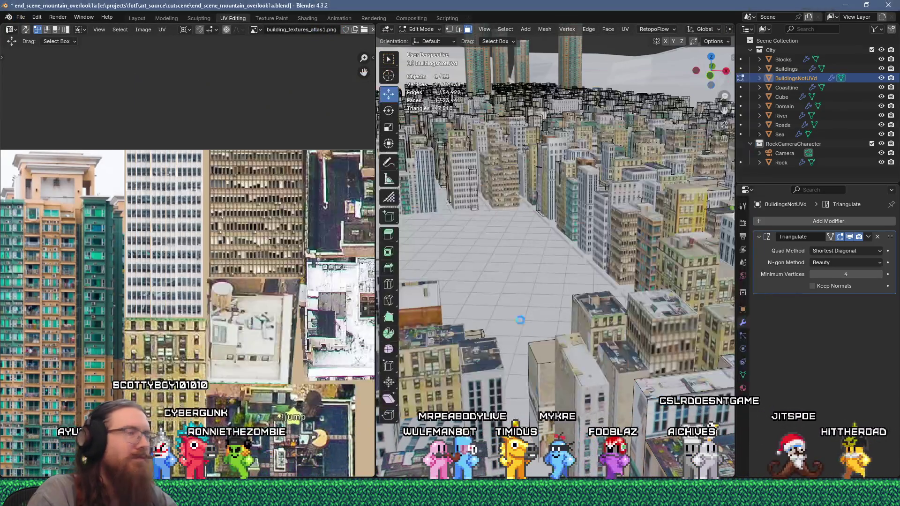
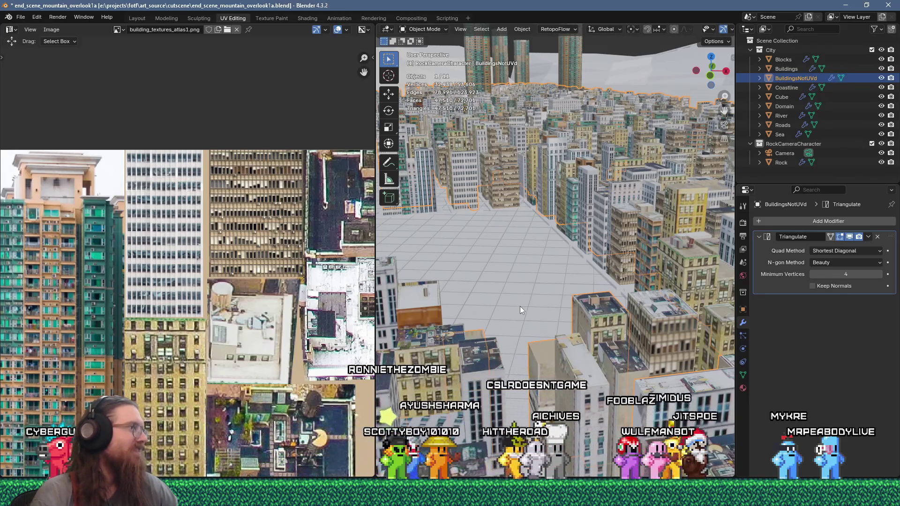
- Save the city scene's .blend file
{"action": "mouse_move", "coordinate": [604, 299]}
{"action": "middle_mouse_down"}
{"action": "mouse_move", "coordinate": [580, 303]}
{"action": "mouse_move", "coordinate": [631, 282]}
{"action": "mouse_move", "coordinate": [631, 262]}
{"action": "mouse_move", "coordinate": [580, 313]}
{"action": "middle_mouse_up"}
{"action": "key", "text": "Tab"}
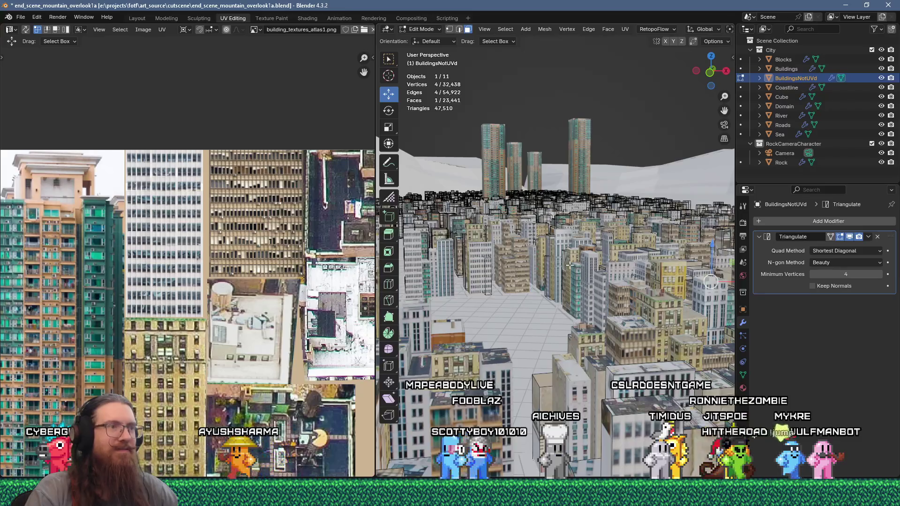
{"action": "left_click", "coordinate": [20, 18]}
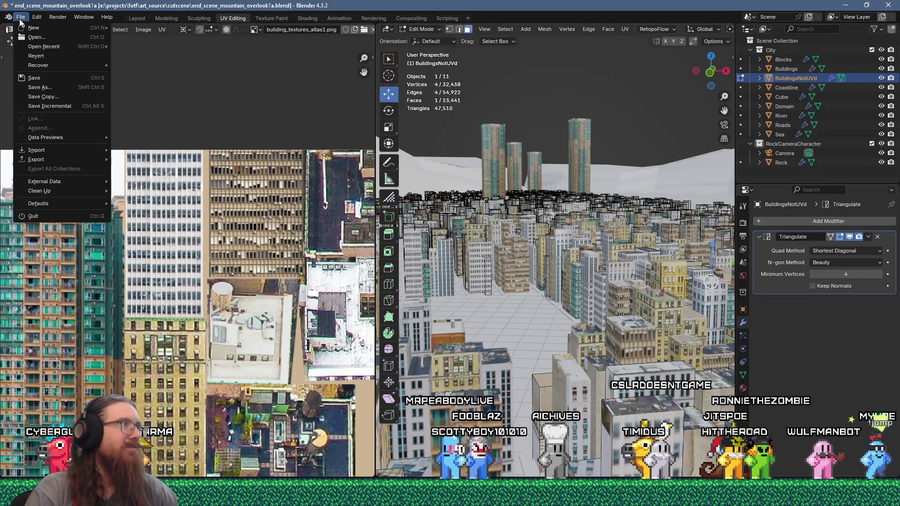
{"action": "left_click", "coordinate": [37, 78]}
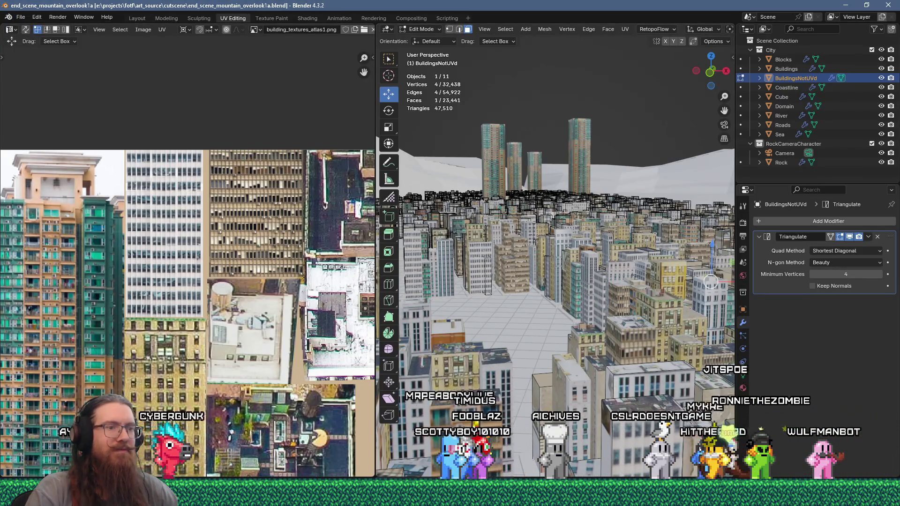
- Export the city as glTF 2.0 end_scene_mountain_overlook1.glb into toimport\cutscene
{"action": "left_click", "coordinate": [21, 18]}
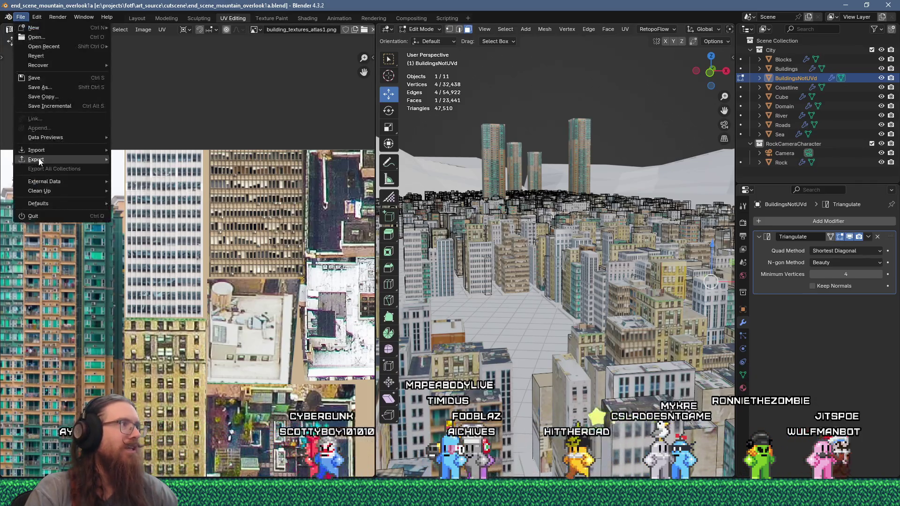
{"action": "mouse_move", "coordinate": [40, 162]}
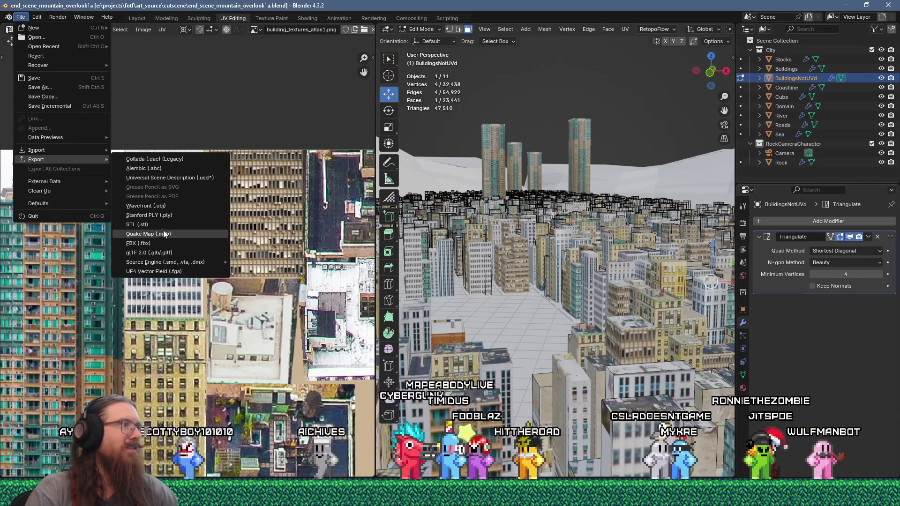
{"action": "left_click", "coordinate": [160, 251]}
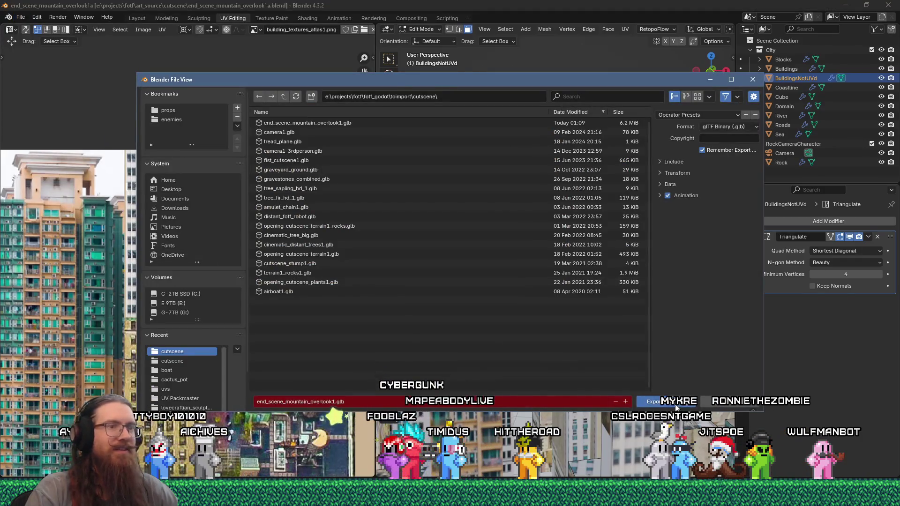
{"action": "left_click", "coordinate": [675, 404]}
{"action": "key", "text": "alt+Tab"}
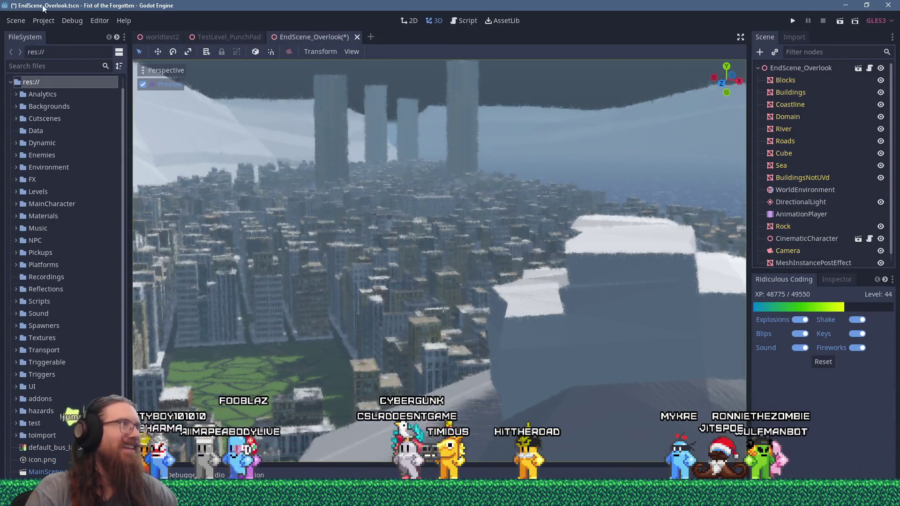
- Reload the current Godot project, choosing Don't Save for the EndScene_Overlook scene
{"action": "left_click", "coordinate": [39, 22]}
{"action": "left_click", "coordinate": [109, 131]}
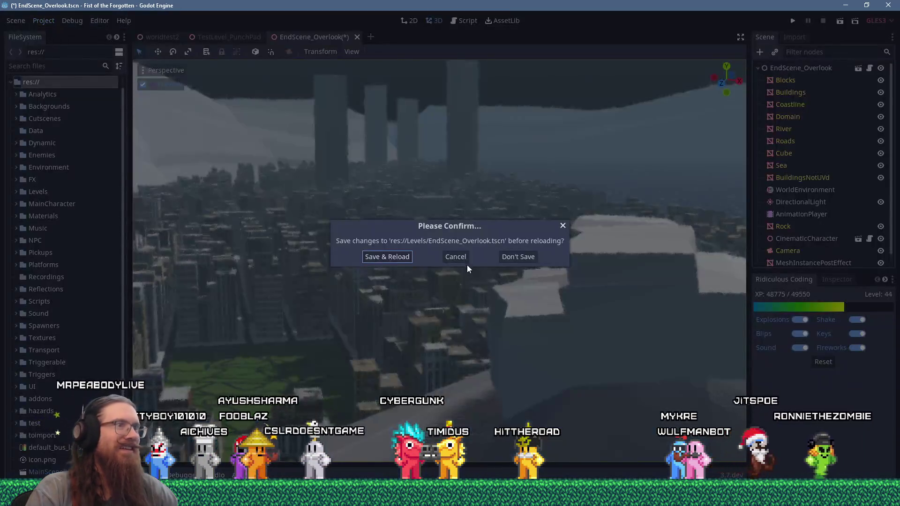
{"action": "left_click_drag", "start_coordinate": [507, 258], "coordinate": [524, 288]}
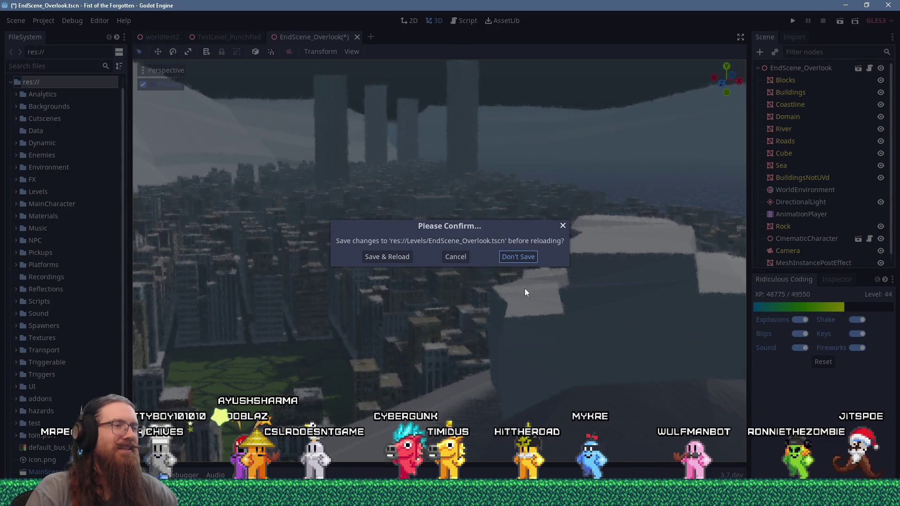
{"action": "key", "text": "Return"}
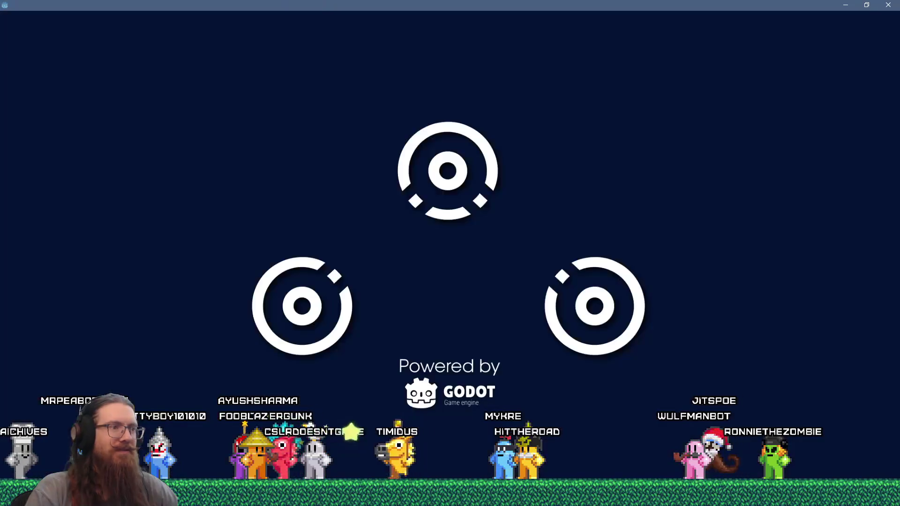
{"action": "mouse_move", "coordinate": [471, 497]}
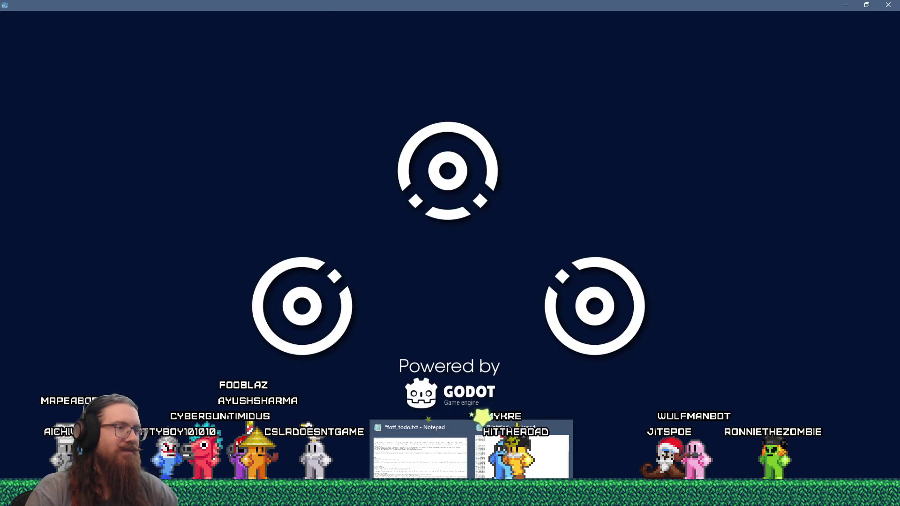
{"action": "left_click", "coordinate": [421, 450]}
- Read through the fotf_todo.txt list, then hide Notepad and return to Blender
{"action": "left_click_drag", "start_coordinate": [493, 398], "coordinate": [411, 88]}
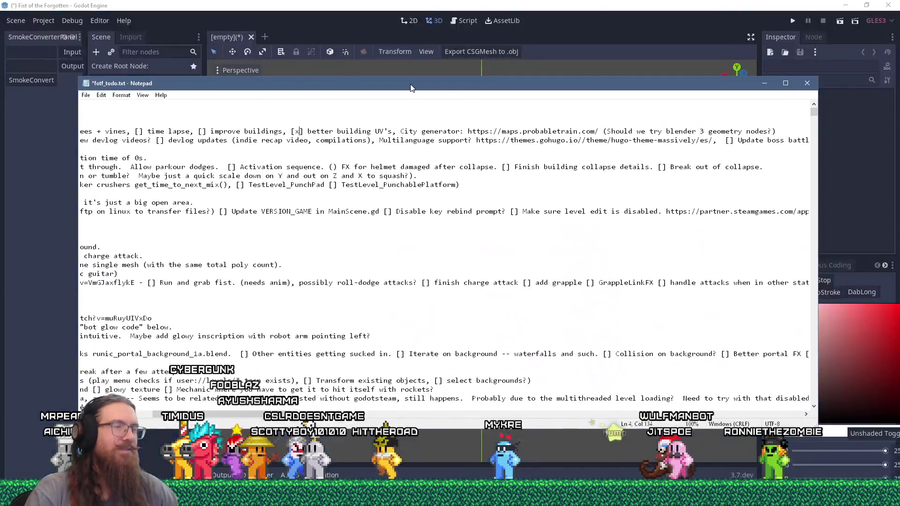
{"action": "scroll", "coordinate": [605, 267], "scroll_direction": "down", "scroll_amount": 4}
{"action": "scroll", "coordinate": [606, 267], "scroll_direction": "up", "scroll_amount": 4}
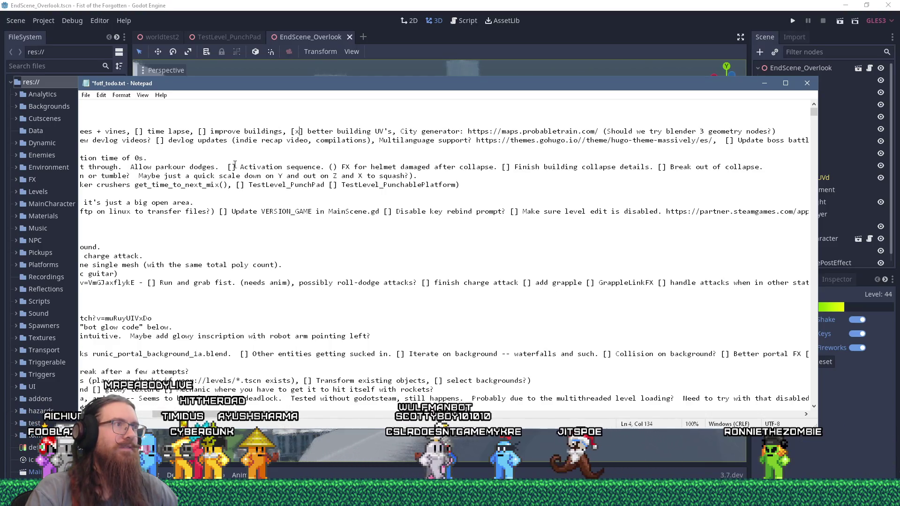
{"action": "left_click_drag", "start_coordinate": [277, 413], "coordinate": [256, 413]}
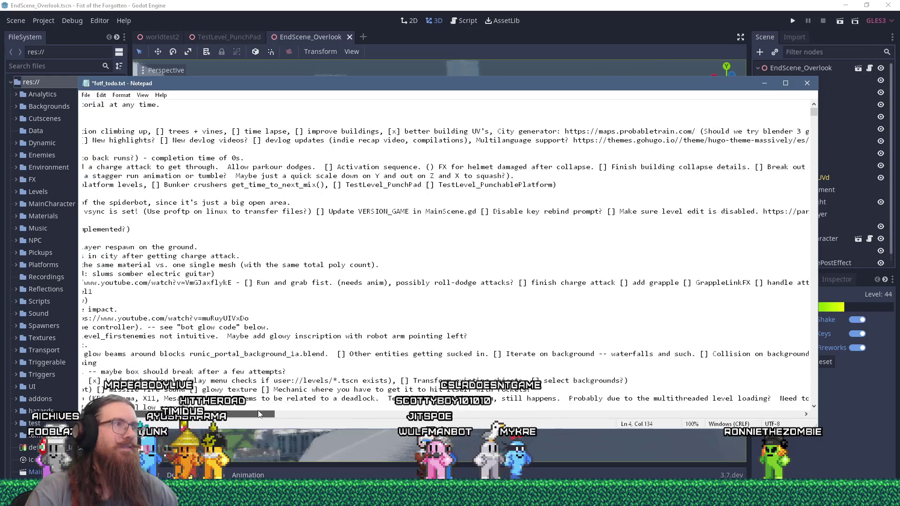
{"action": "key", "text": "alt+Tab"}
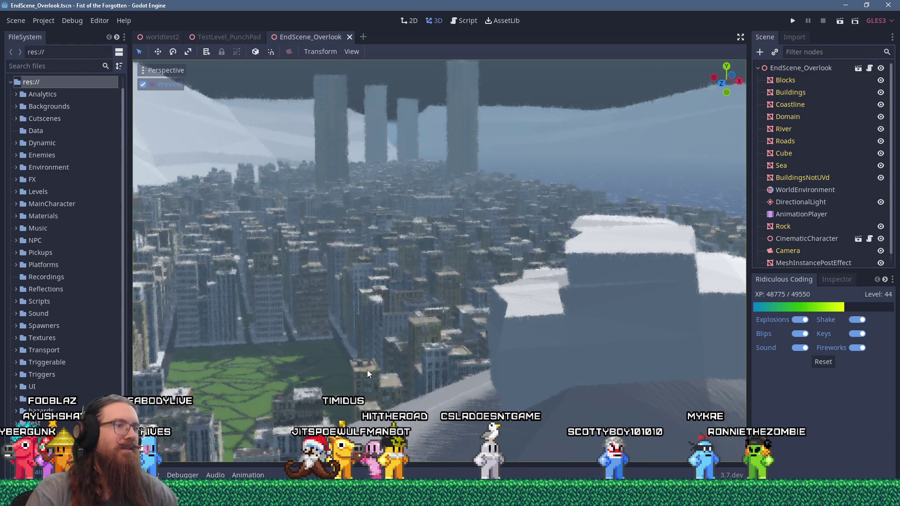
{"action": "key", "text": "alt+Tab"}
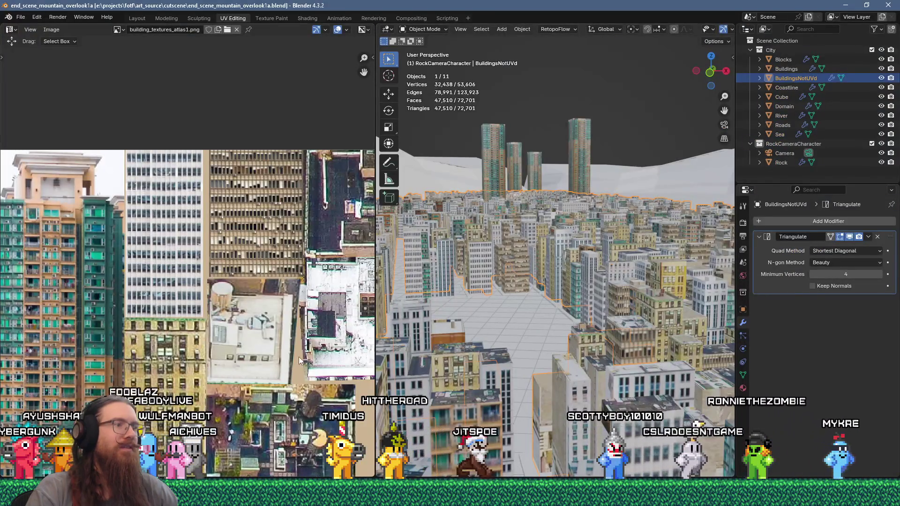
- Enter Edit Mode on the Buildings mesh and add a mesh circle on the lower rooftop
{"action": "mouse_move", "coordinate": [510, 360]}
{"action": "middle_mouse_down"}
{"action": "mouse_move", "coordinate": [539, 365]}
{"action": "mouse_move", "coordinate": [508, 392]}
{"action": "mouse_move", "coordinate": [497, 328]}
{"action": "mouse_move", "coordinate": [505, 335]}
{"action": "middle_mouse_up"}
{"action": "scroll", "coordinate": [505, 335], "scroll_direction": "up", "scroll_amount": 5}
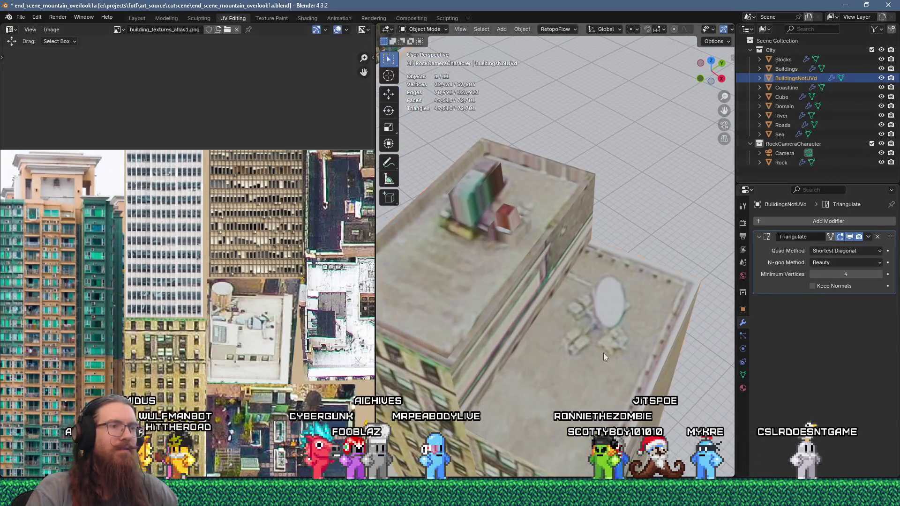
{"action": "left_click", "coordinate": [603, 353]}
{"action": "key", "text": "Tab"}
{"action": "scroll", "coordinate": [603, 353], "scroll_direction": "up", "scroll_amount": 2}
{"action": "left_click", "coordinate": [609, 323]}
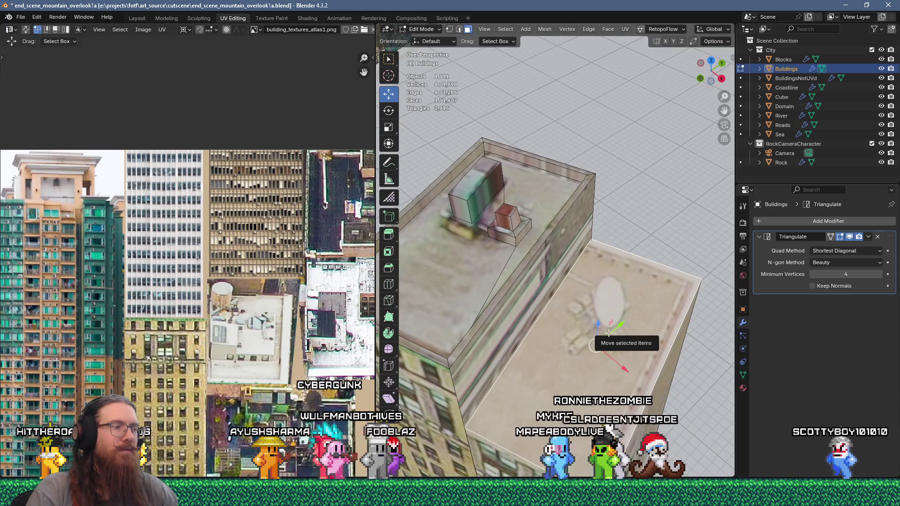
{"action": "key", "text": "shift+a"}
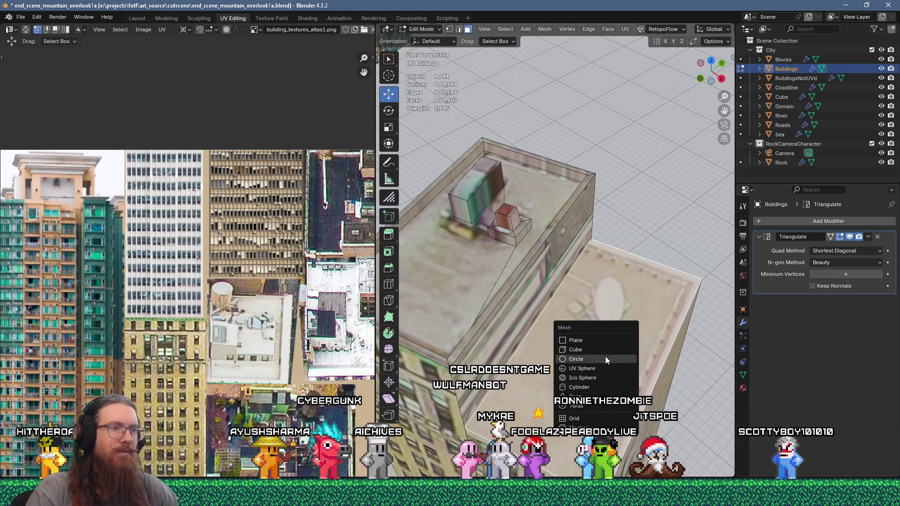
{"action": "left_click", "coordinate": [604, 358]}
- Set the new circle to 16 vertices
{"action": "mouse_move", "coordinate": [604, 358]}
{"action": "middle_mouse_down"}
{"action": "mouse_move", "coordinate": [608, 342]}
{"action": "mouse_move", "coordinate": [561, 365]}
{"action": "middle_mouse_up"}
{"action": "left_click", "coordinate": [415, 469]}
{"action": "left_click", "coordinate": [508, 366]}
{"action": "type", "text": "16"}
{"action": "key", "text": "Return"}
{"action": "mouse_move", "coordinate": [576, 253]}
{"action": "middle_mouse_down"}
{"action": "mouse_move", "coordinate": [590, 282]}
{"action": "mouse_move", "coordinate": [577, 285]}
{"action": "mouse_move", "coordinate": [608, 286]}
{"action": "middle_mouse_up"}
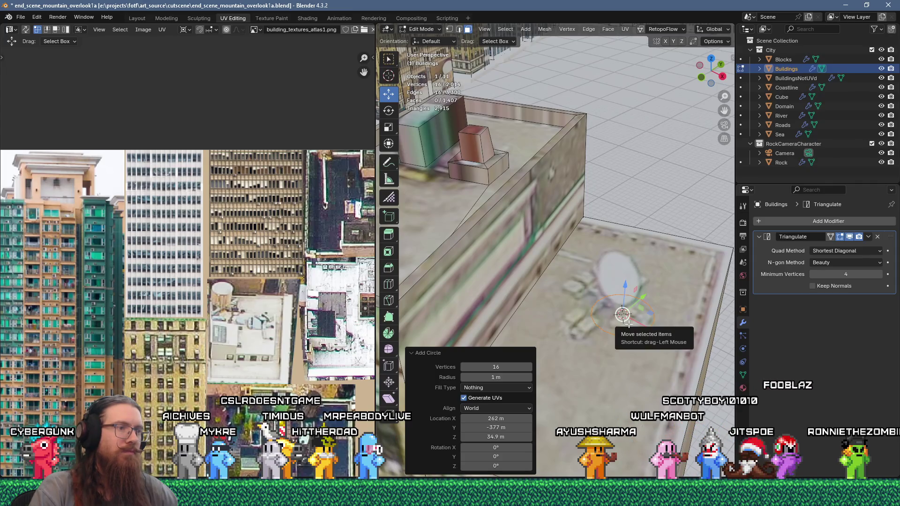
{"action": "left_click", "coordinate": [420, 353]}
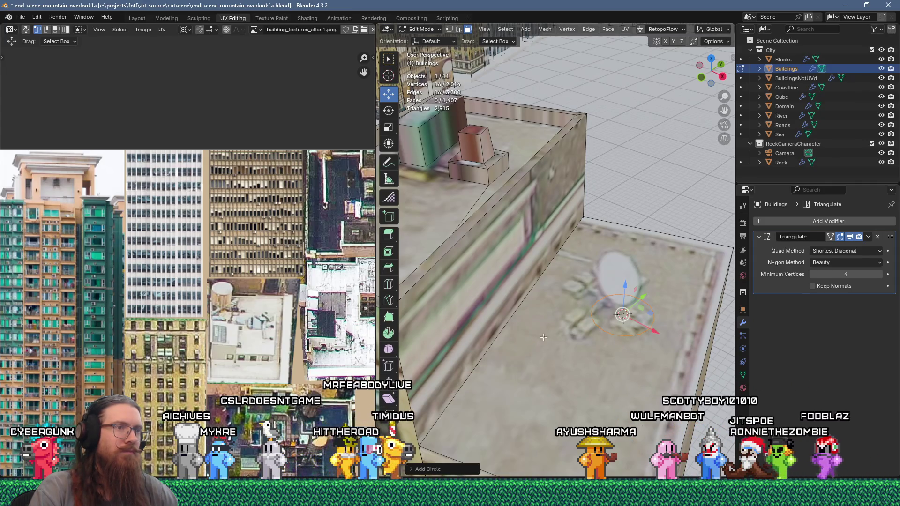
- Raise the circle, fill and extrude it, then merge the top At Center into a cone
{"action": "middle_click_drag", "start_coordinate": [544, 339], "coordinate": [560, 341]}
{"action": "left_click_drag", "start_coordinate": [601, 302], "coordinate": [604, 259]}
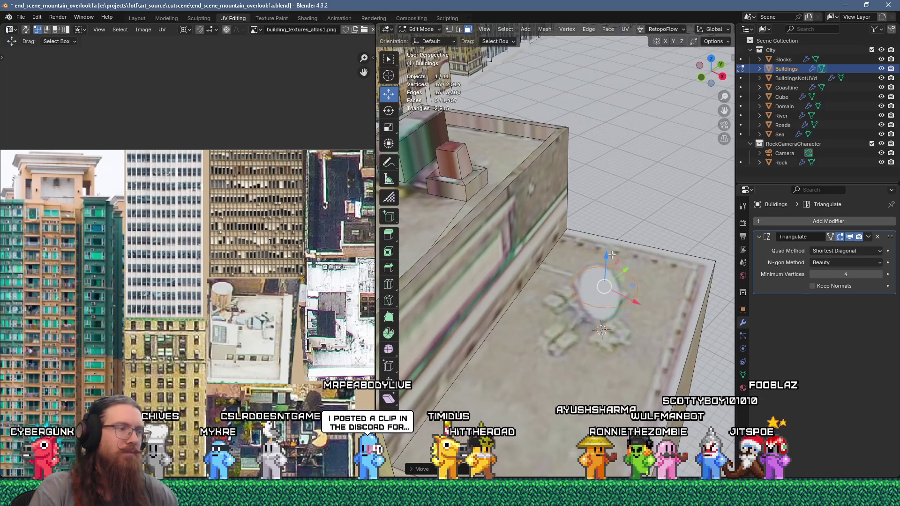
{"action": "key", "text": "f"}
{"action": "key", "text": "e"}
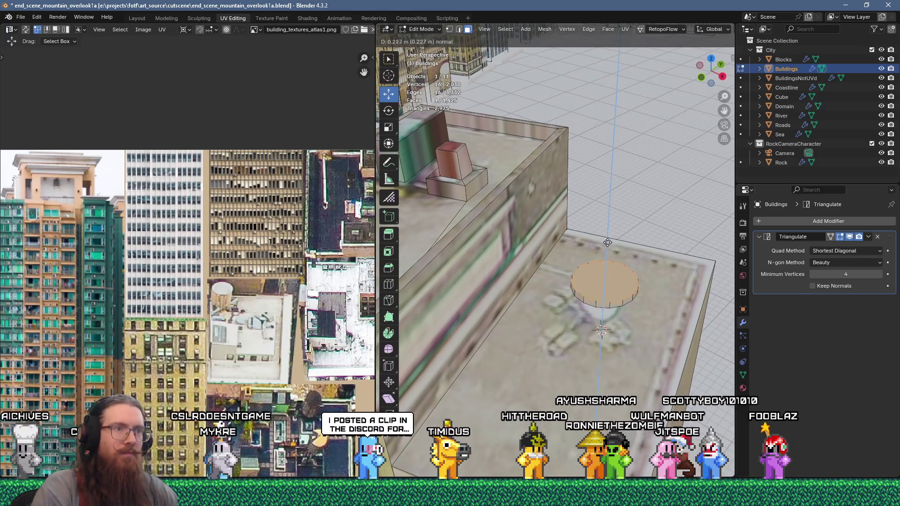
{"action": "left_click", "coordinate": [609, 239]}
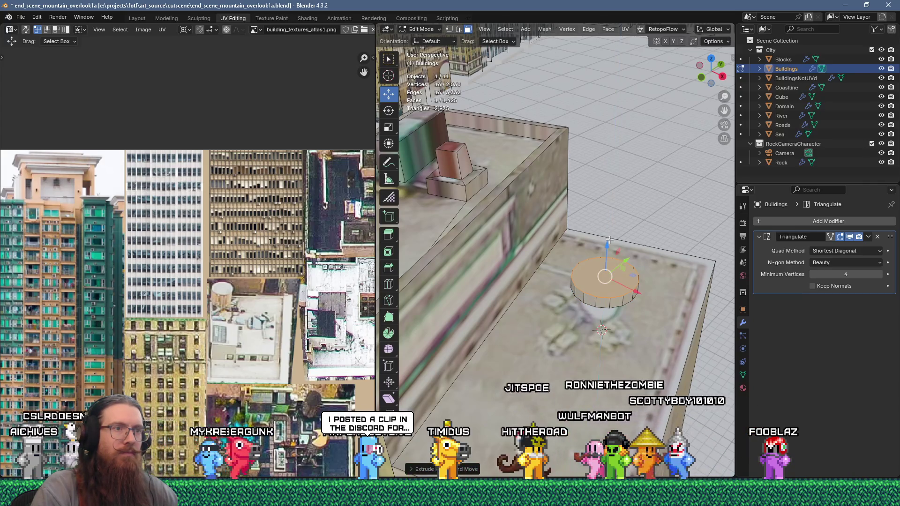
{"action": "key", "text": "m"}
{"action": "left_click", "coordinate": [612, 263]}
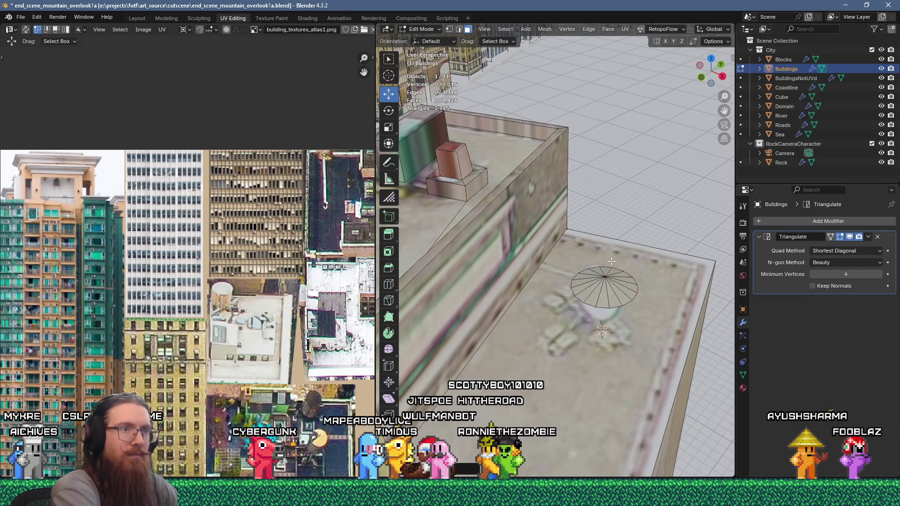
{"action": "left_click", "coordinate": [614, 279]}
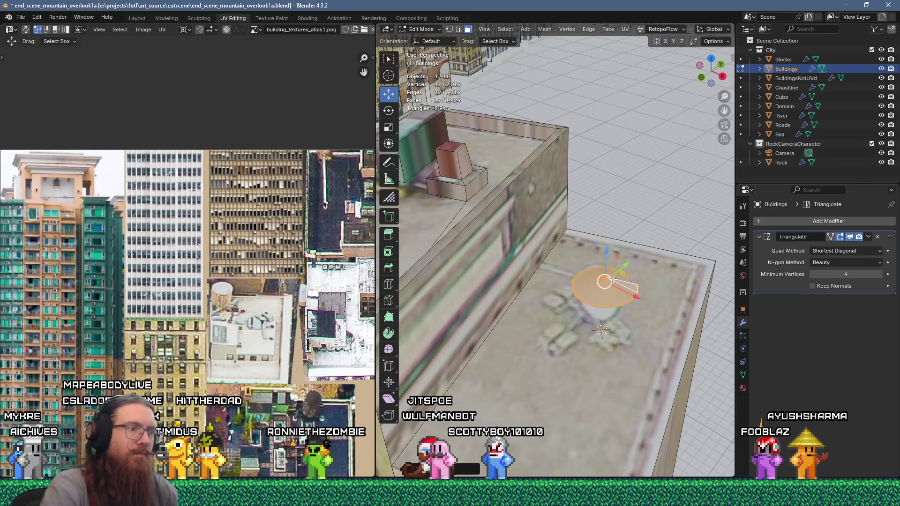
{"action": "scroll", "coordinate": [241, 264], "scroll_direction": "down", "scroll_amount": 5}
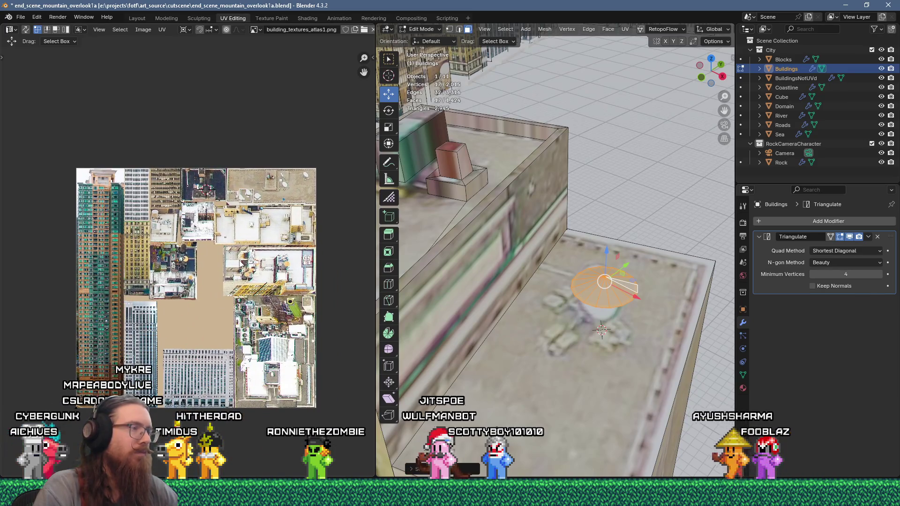
- Unwrap the dish faces and inspect the resulting UVs
{"action": "key", "text": "u"}
{"action": "left_click", "coordinate": [592, 119]}
{"action": "scroll", "coordinate": [247, 264], "scroll_direction": "down", "scroll_amount": 10}
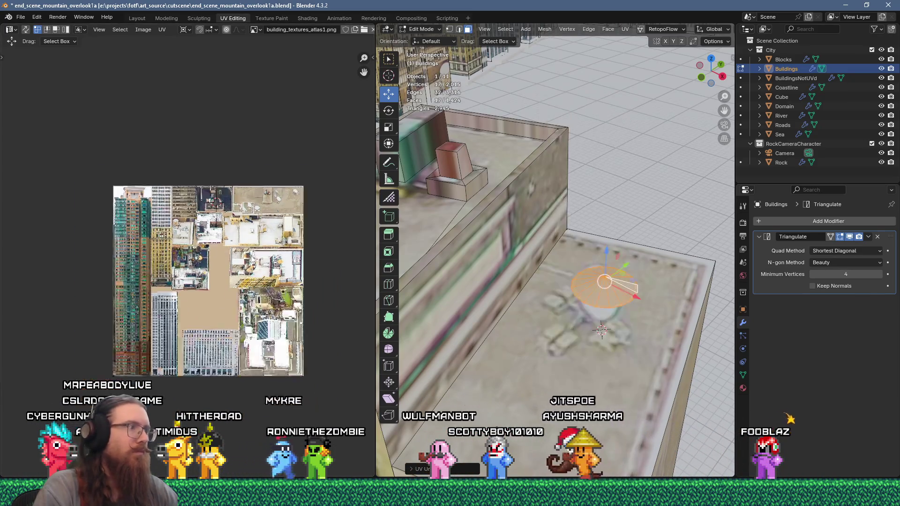
{"action": "scroll", "coordinate": [247, 264], "scroll_direction": "up", "scroll_amount": 8}
{"action": "scroll", "coordinate": [247, 264], "scroll_direction": "up", "scroll_amount": 4}
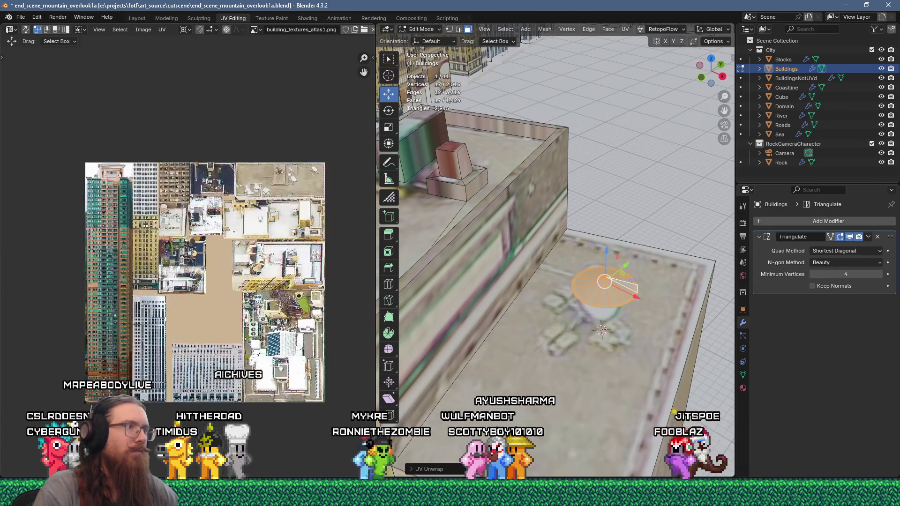
{"action": "right_click", "coordinate": [603, 232]}
{"action": "key", "text": "Escape"}
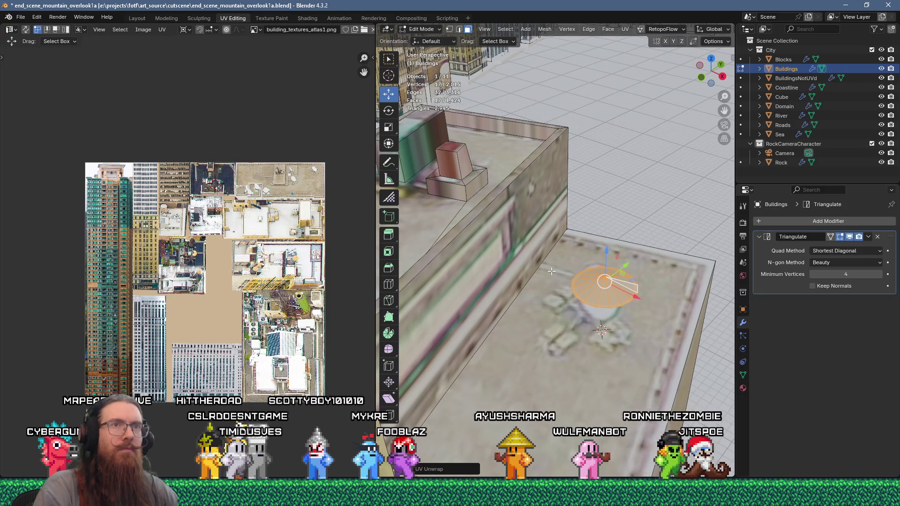
{"action": "scroll", "coordinate": [195, 271], "scroll_direction": "down", "scroll_amount": 10}
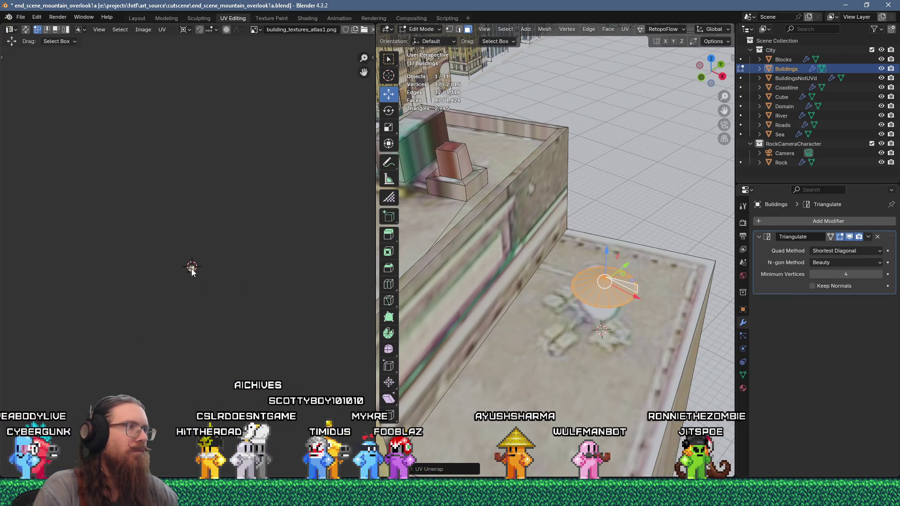
{"action": "scroll", "coordinate": [193, 267], "scroll_direction": "up", "scroll_amount": 12}
{"action": "scroll", "coordinate": [192, 263], "scroll_direction": "down", "scroll_amount": 3}
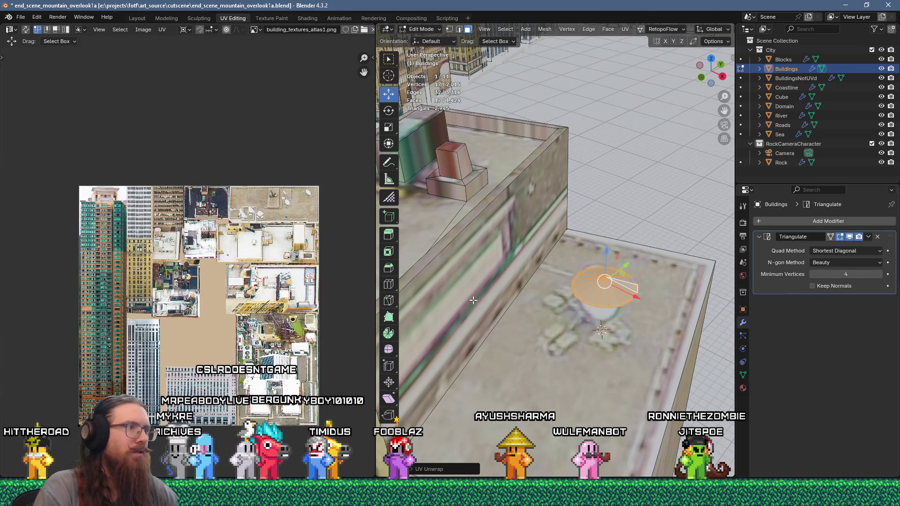
{"action": "scroll", "coordinate": [226, 209], "scroll_direction": "up", "scroll_amount": 6}
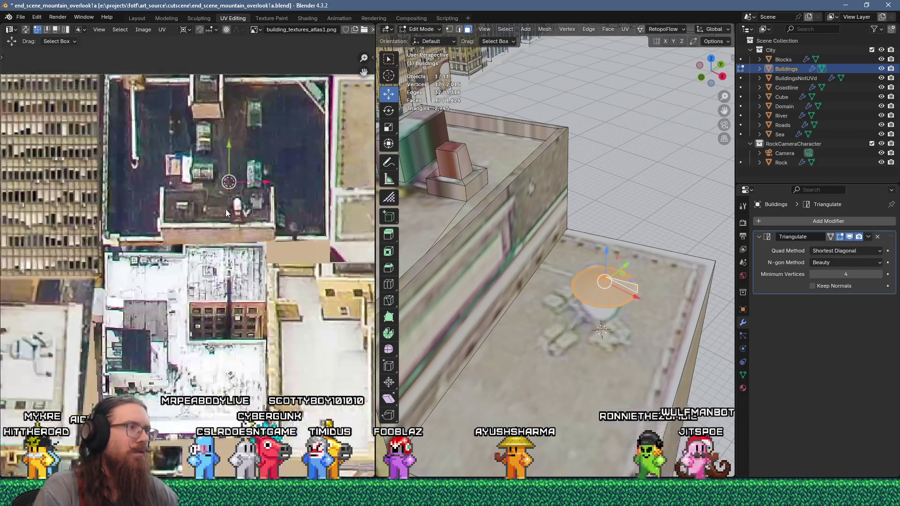
{"action": "scroll", "coordinate": [584, 305], "scroll_direction": "up", "scroll_amount": 5}
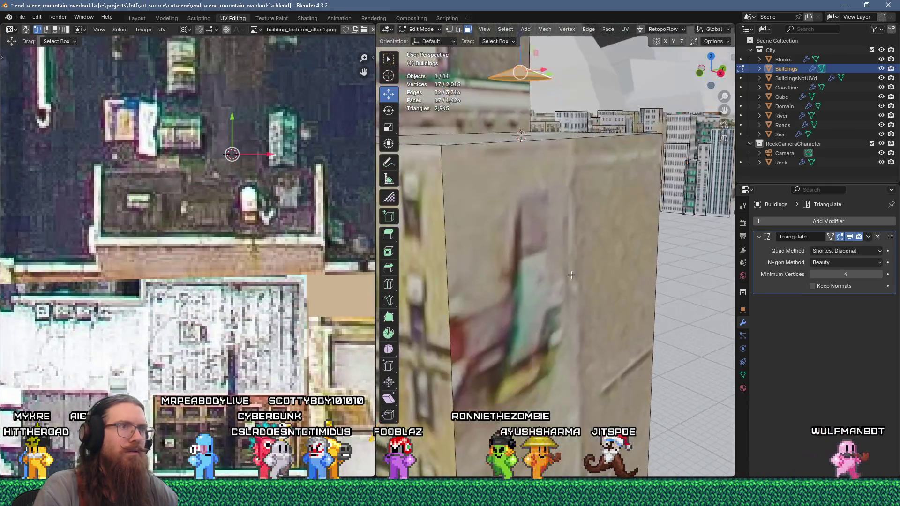
{"action": "scroll", "coordinate": [585, 305], "scroll_direction": "down", "scroll_amount": 5}
{"action": "scroll", "coordinate": [192, 274], "scroll_direction": "down", "scroll_amount": 4}
{"action": "scroll", "coordinate": [192, 274], "scroll_direction": "down", "scroll_amount": 3}
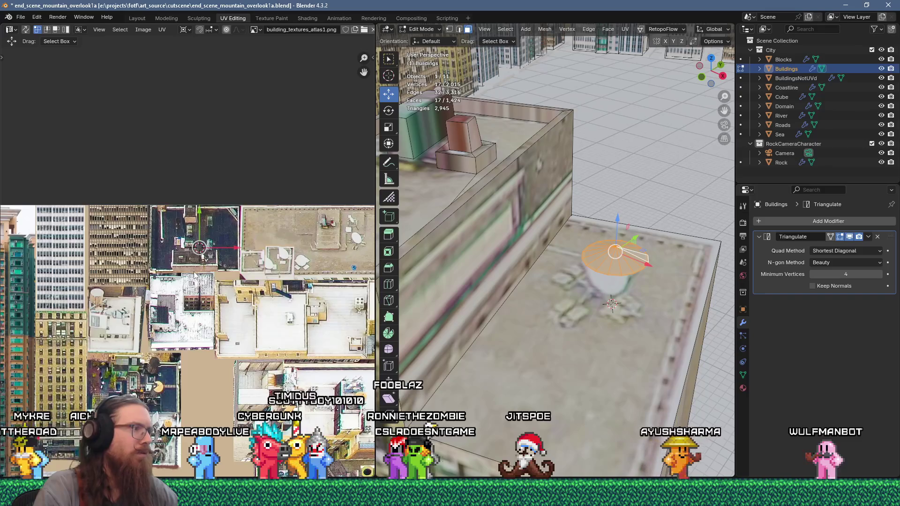
- Re-unwrap the rooftop faces, then try unwrapping a single cone face
{"action": "key", "text": "u"}
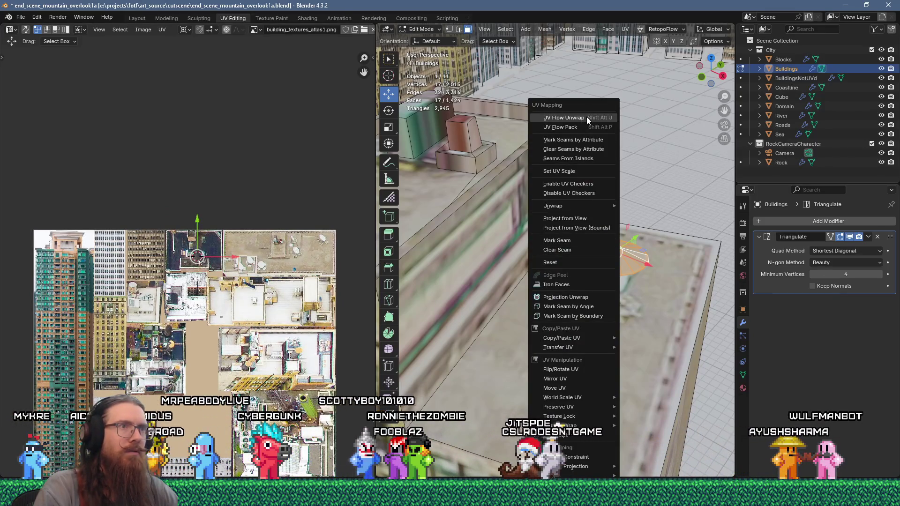
{"action": "left_click", "coordinate": [587, 116]}
{"action": "scroll", "coordinate": [272, 312], "scroll_direction": "down", "scroll_amount": 3}
{"action": "scroll", "coordinate": [271, 312], "scroll_direction": "up", "scroll_amount": 2}
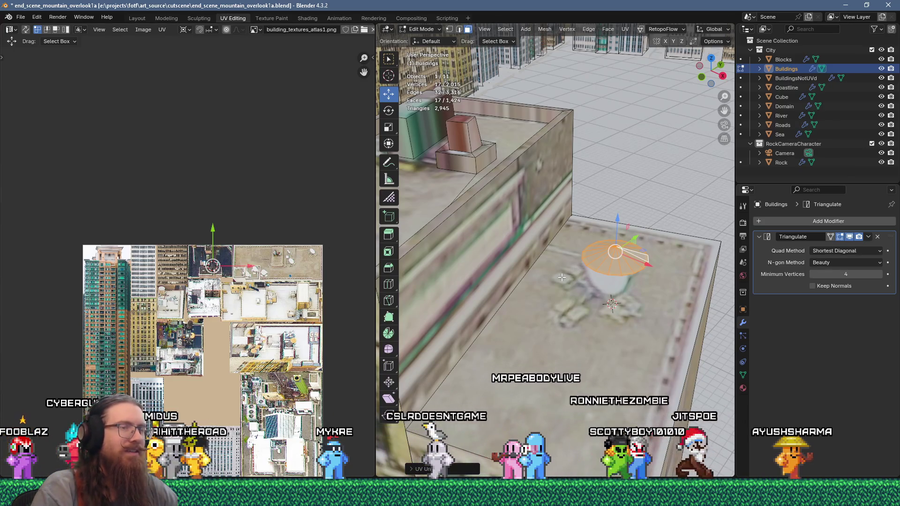
{"action": "scroll", "coordinate": [615, 258], "scroll_direction": "up", "scroll_amount": 8}
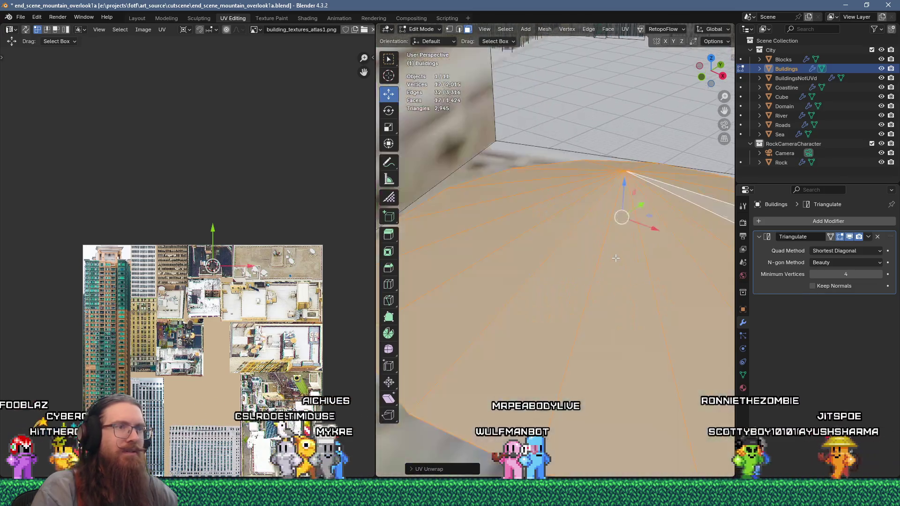
{"action": "scroll", "coordinate": [615, 258], "scroll_direction": "down", "scroll_amount": 6}
{"action": "left_click", "coordinate": [626, 272]}
{"action": "key", "text": "u"}
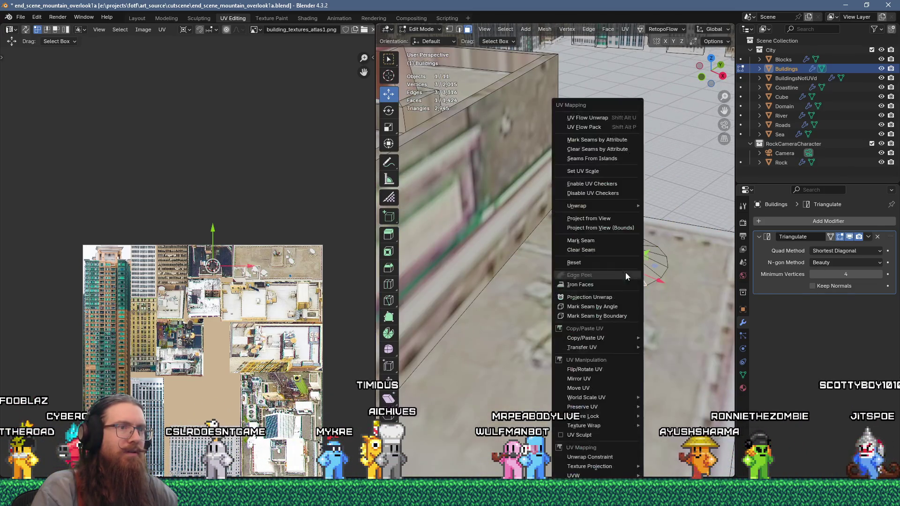
{"action": "left_click", "coordinate": [602, 119]}
{"action": "middle_click_drag", "start_coordinate": [255, 297], "coordinate": [270, 215]}
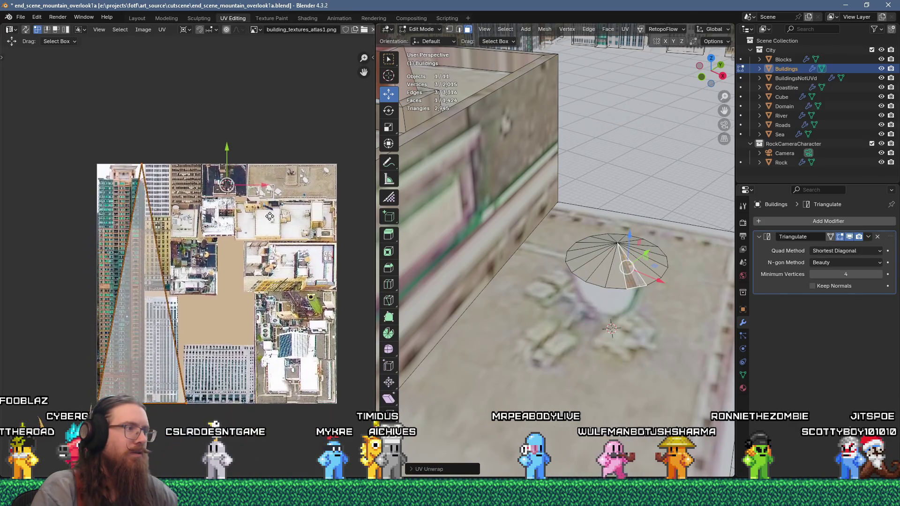
{"action": "left_click", "coordinate": [618, 265]}
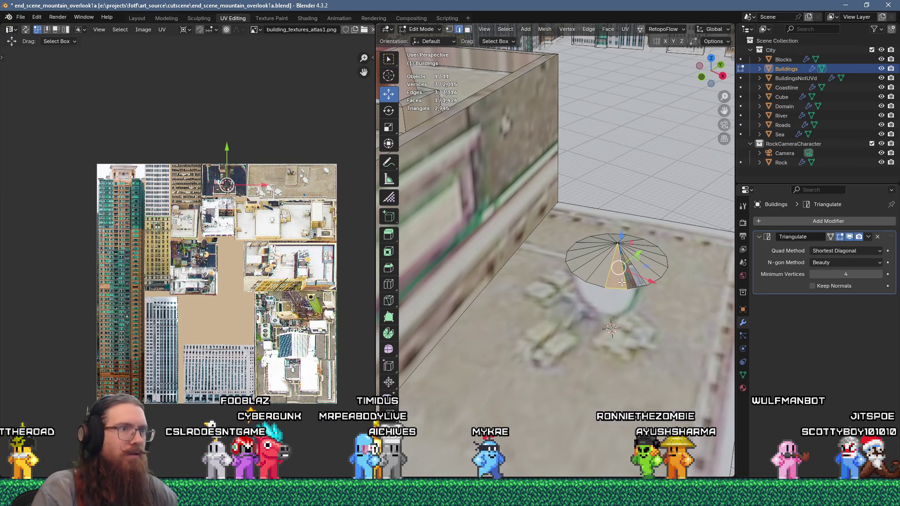
- Mark a seam on the dish edge and unwrap the linked dish into circular UV islands
{"action": "key", "text": "F3"}
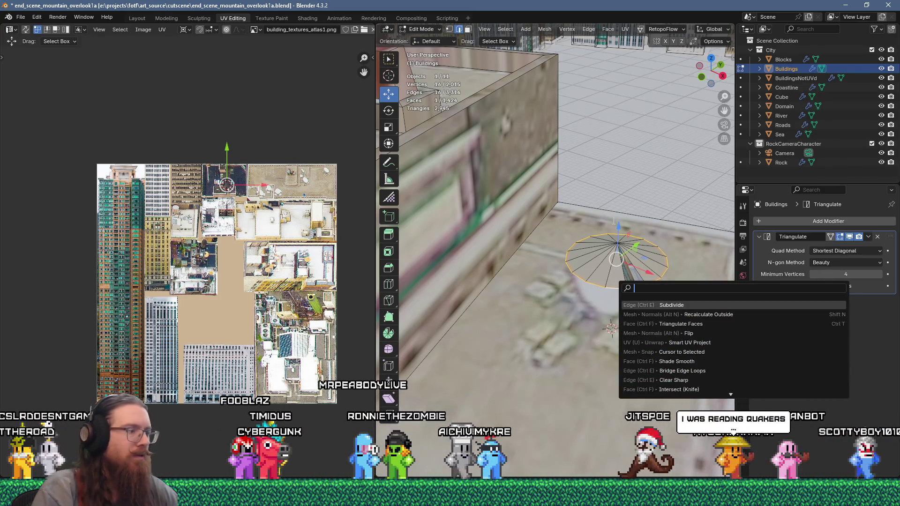
{"action": "key", "text": "Escape"}
{"action": "key", "text": "ctrl+e"}
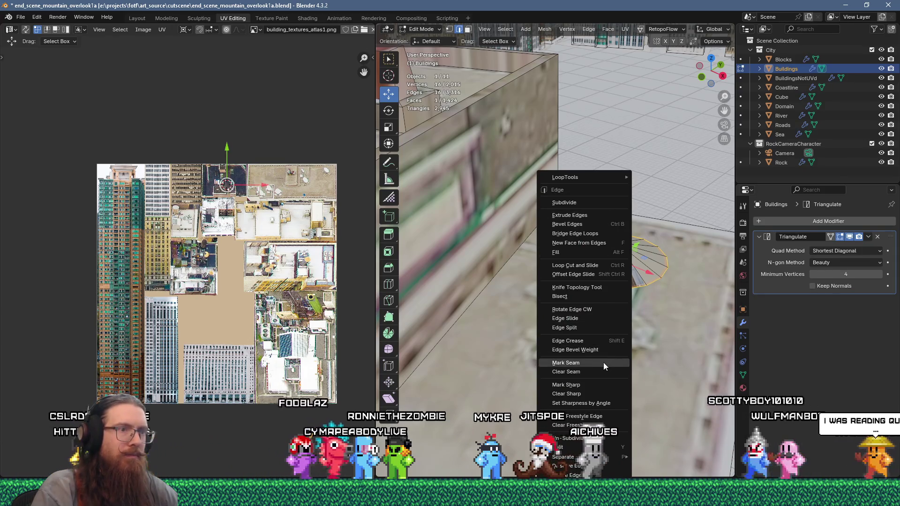
{"action": "left_click", "coordinate": [603, 361]}
{"action": "key", "text": "ctrl+l"}
{"action": "key", "text": "u"}
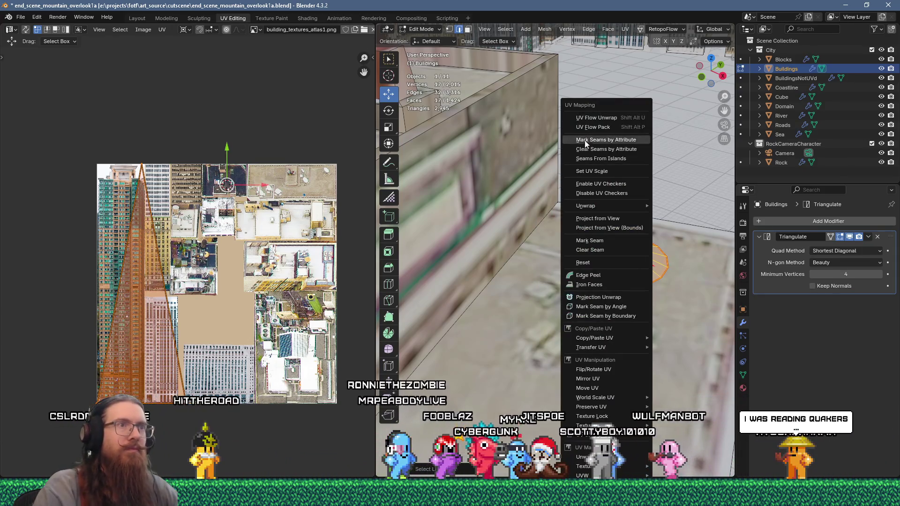
{"action": "left_click", "coordinate": [595, 117]}
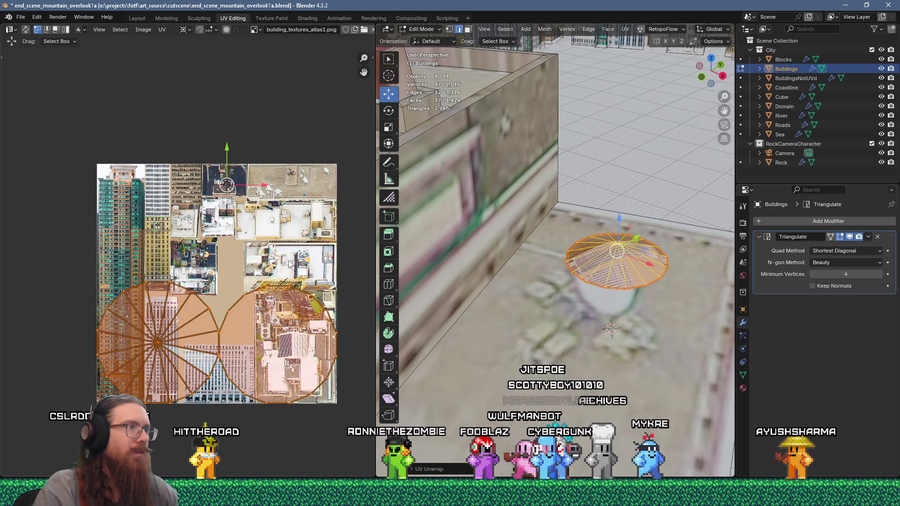
{"action": "scroll", "coordinate": [287, 282], "scroll_direction": "up", "scroll_amount": 2}
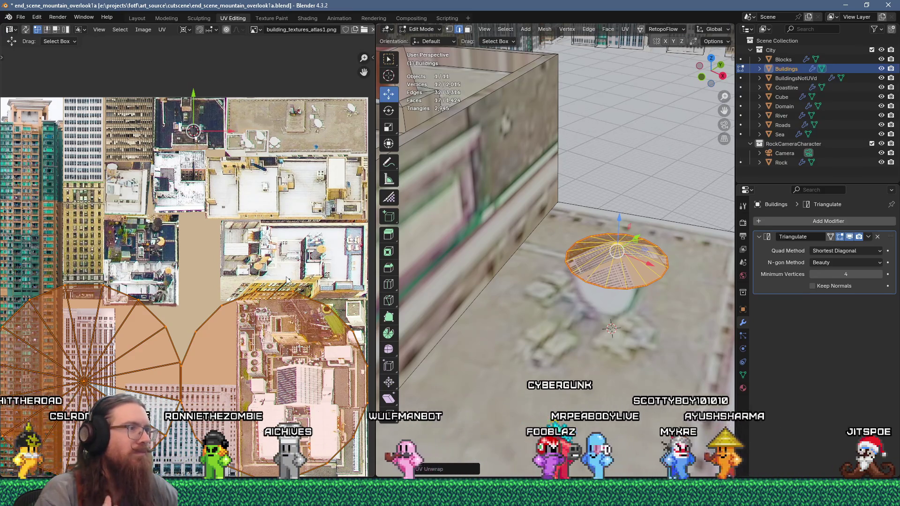
- Scale and move the UV circles onto a plain rooftop patch, stacking the left island on the right
{"action": "middle_click_drag", "start_coordinate": [287, 280], "coordinate": [260, 260]}
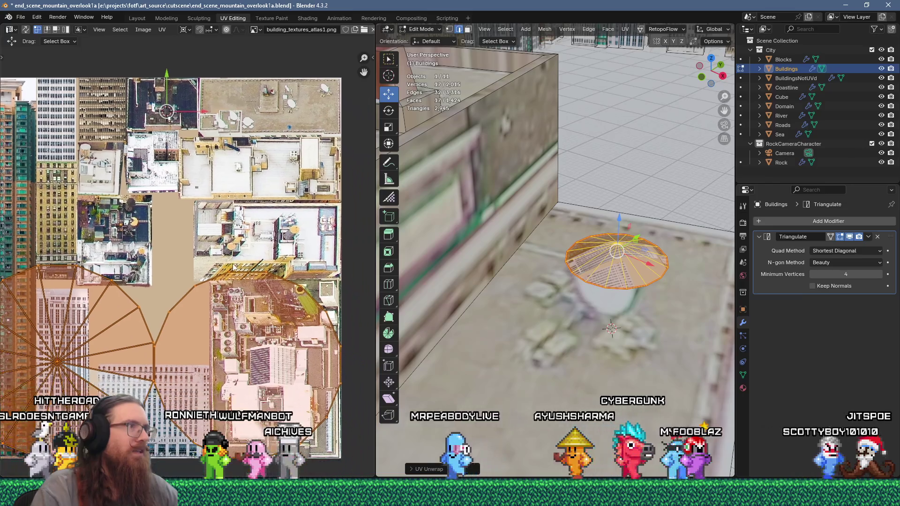
{"action": "type", "text": "s"}
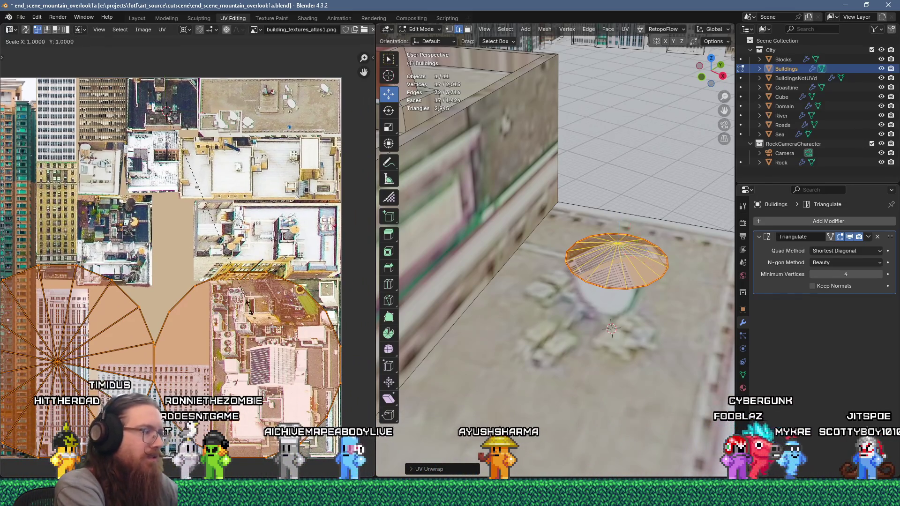
{"action": "type", "text": "1"}
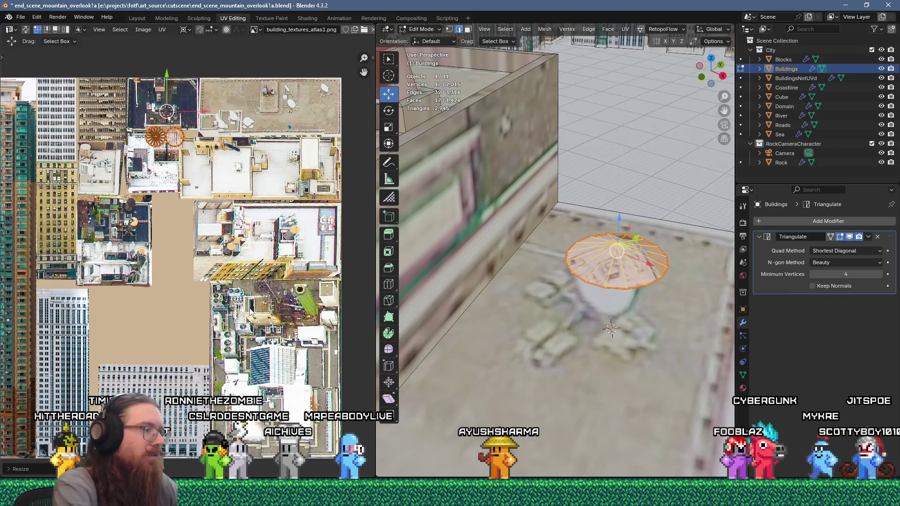
{"action": "scroll", "coordinate": [239, 313], "scroll_direction": "up", "scroll_amount": 4}
{"action": "scroll", "coordinate": [207, 114], "scroll_direction": "up", "scroll_amount": 2}
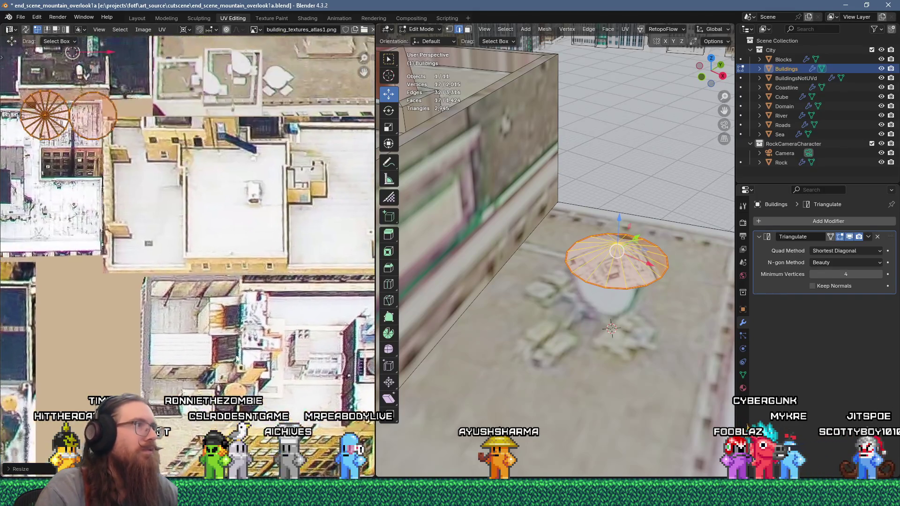
{"action": "key", "text": "g"}
{"action": "key", "text": "Return"}
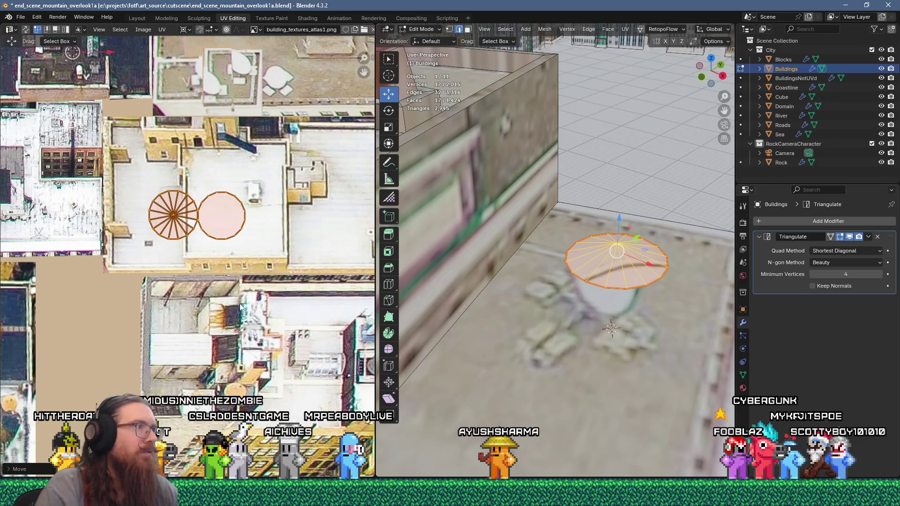
{"action": "left_click", "coordinate": [173, 216]}
{"action": "key", "text": "l"}
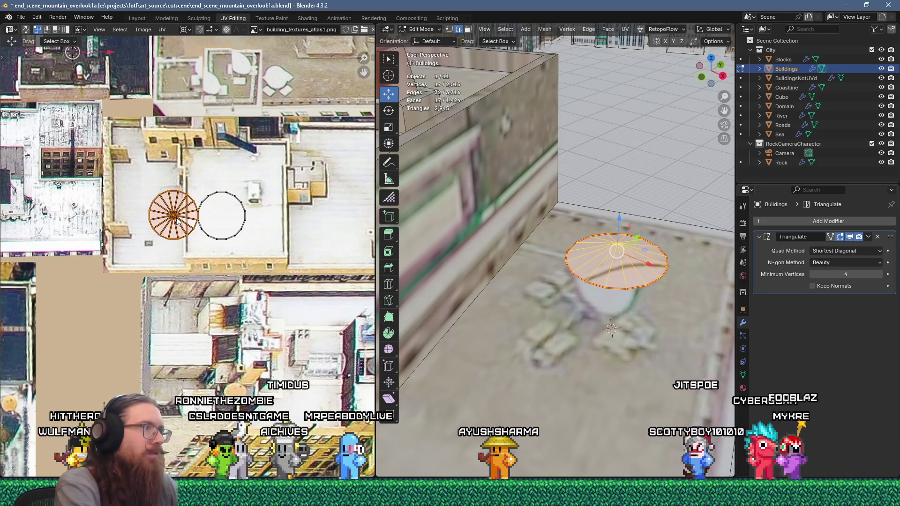
{"action": "key", "text": "g"}
{"action": "left_click", "coordinate": [221, 216]}
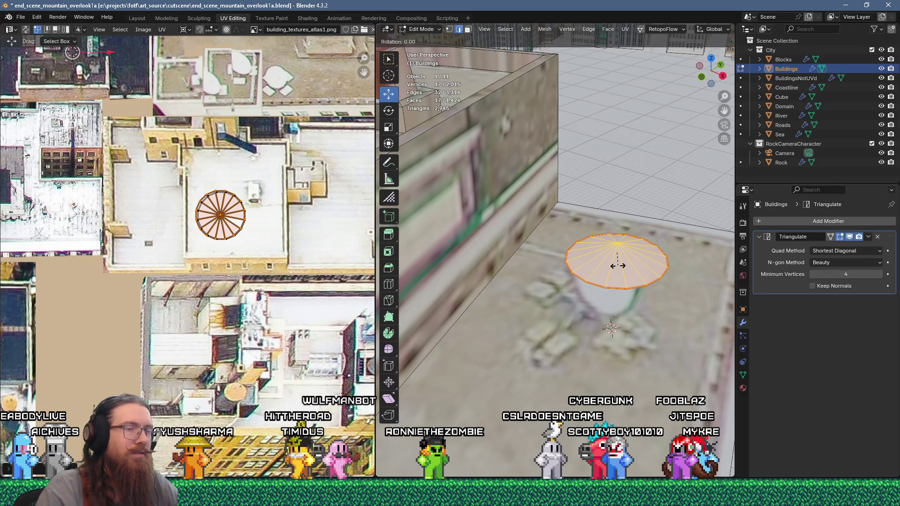
- Tilt the satellite dish and rotate it around the Z axis
{"action": "left_click", "coordinate": [627, 248]}
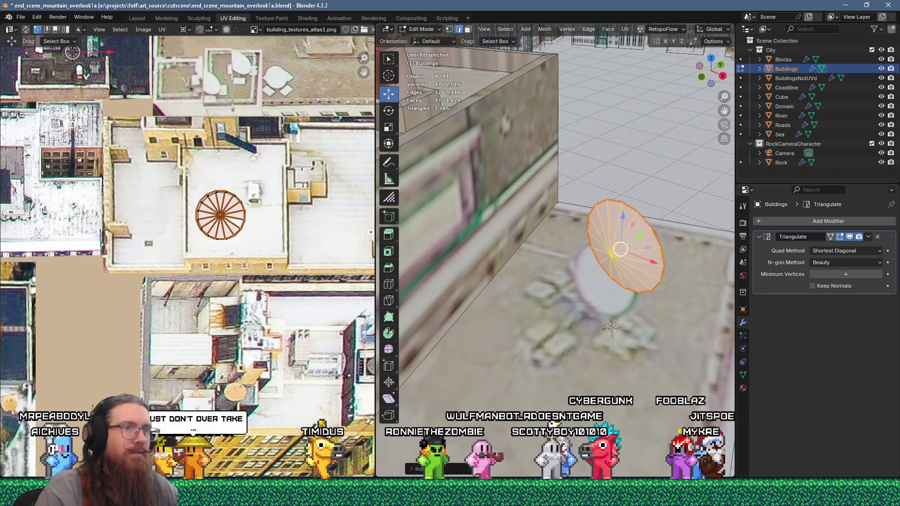
{"action": "key", "text": "r"}
{"action": "key", "text": "z"}
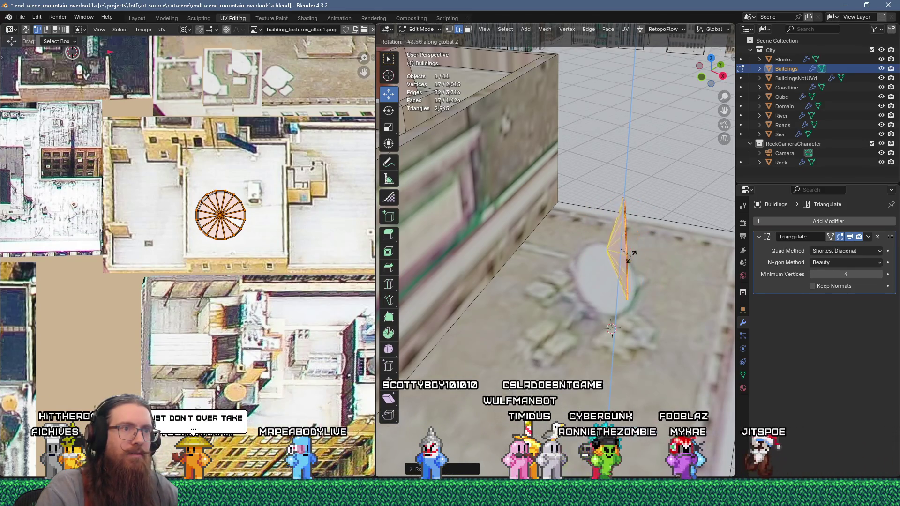
{"action": "left_click", "coordinate": [633, 256]}
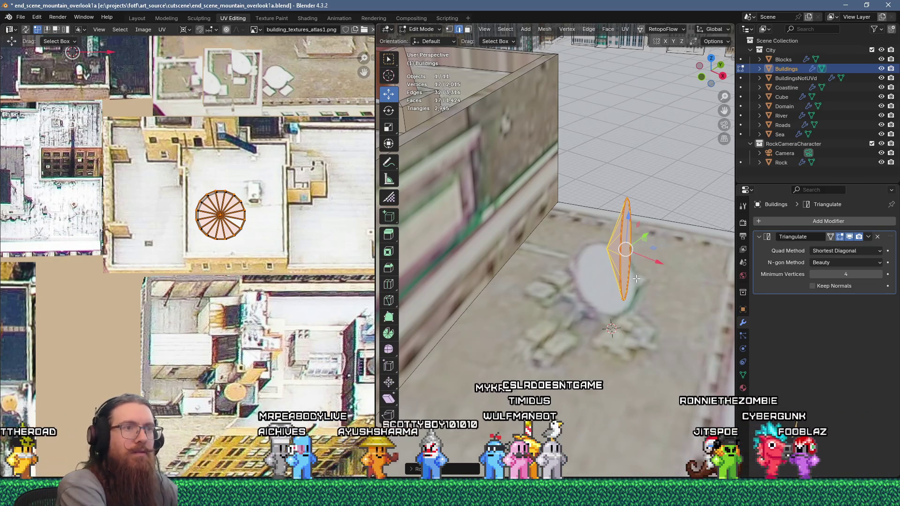
{"action": "key", "text": "r"}
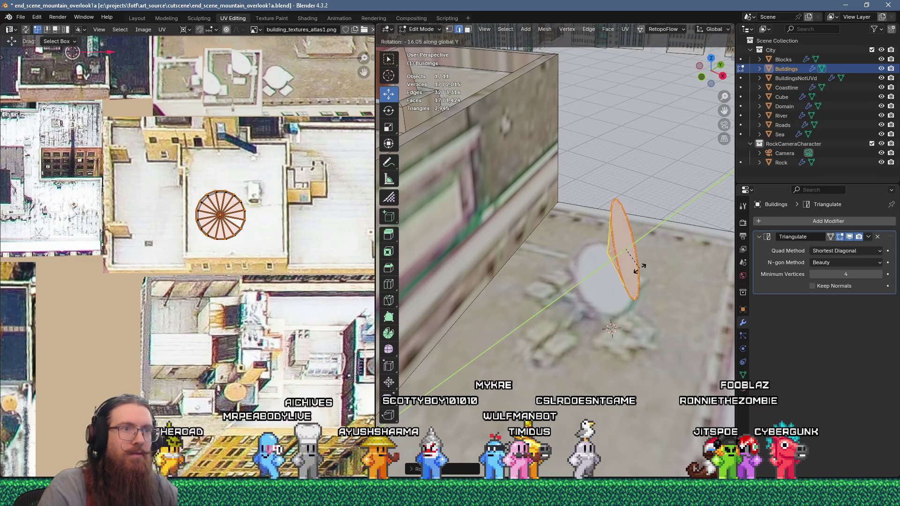
{"action": "middle_click_drag", "start_coordinate": [623, 239], "coordinate": [570, 244]}
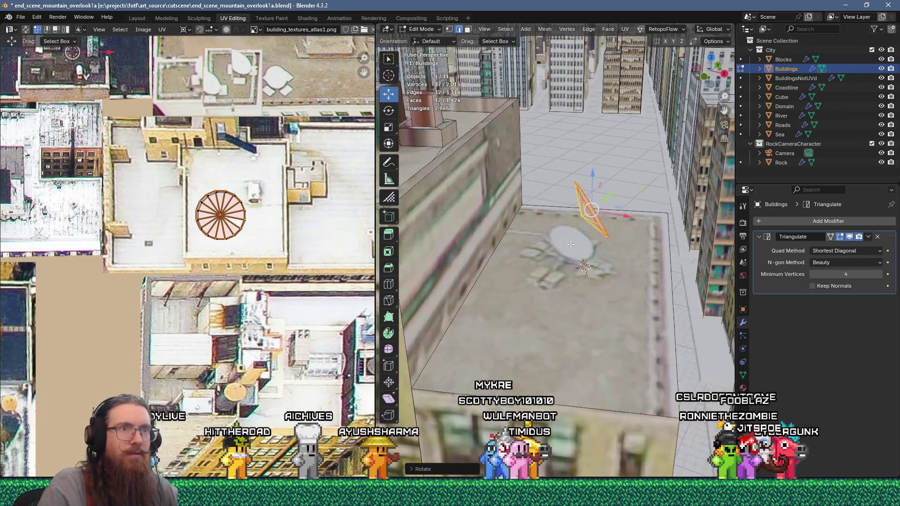
{"action": "middle_click_drag", "start_coordinate": [613, 225], "coordinate": [572, 233]}
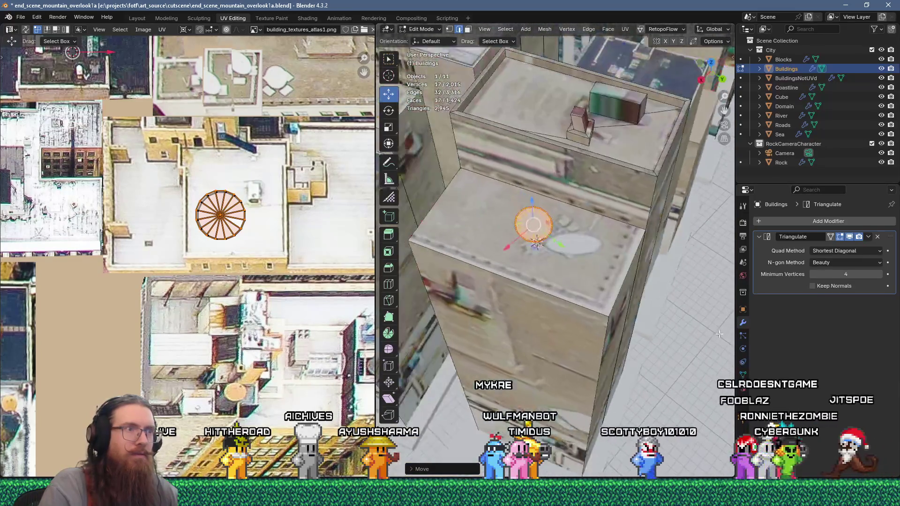
{"action": "scroll", "coordinate": [572, 234], "scroll_direction": "up", "scroll_amount": 3}
- Move the tilted dish down onto the building's rooftop
{"action": "key", "text": "g"}
{"action": "mouse_move", "coordinate": [506, 232]}
{"action": "middle_mouse_down"}
{"action": "mouse_move", "coordinate": [604, 160]}
{"action": "mouse_move", "coordinate": [626, 243]}
{"action": "mouse_move", "coordinate": [628, 209]}
{"action": "mouse_move", "coordinate": [629, 222]}
{"action": "middle_mouse_up"}
{"action": "scroll", "coordinate": [623, 209], "scroll_direction": "down", "scroll_amount": 2}
{"action": "scroll", "coordinate": [630, 260], "scroll_direction": "down", "scroll_amount": 4}
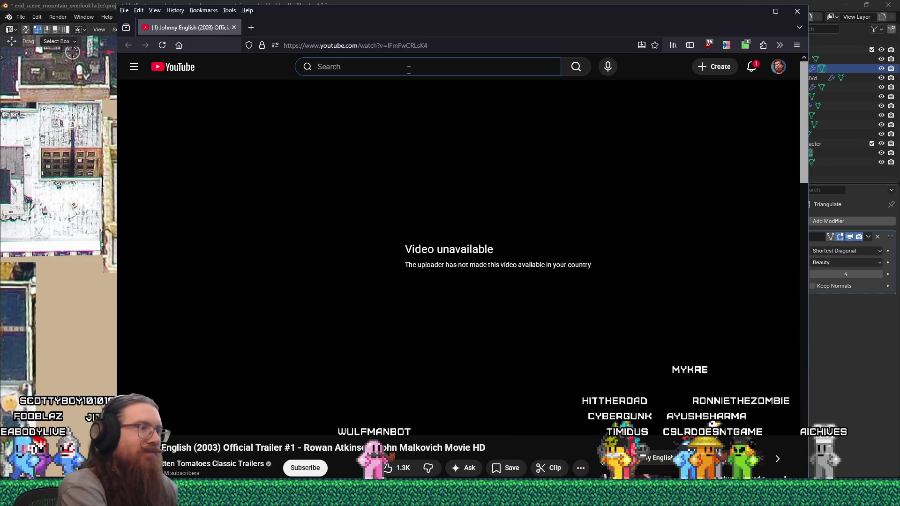
- Search YouTube for 'johnny english trailer' and play Johnny English (2003) Trailer 1080p
{"action": "type", "text": "johnny eng"}
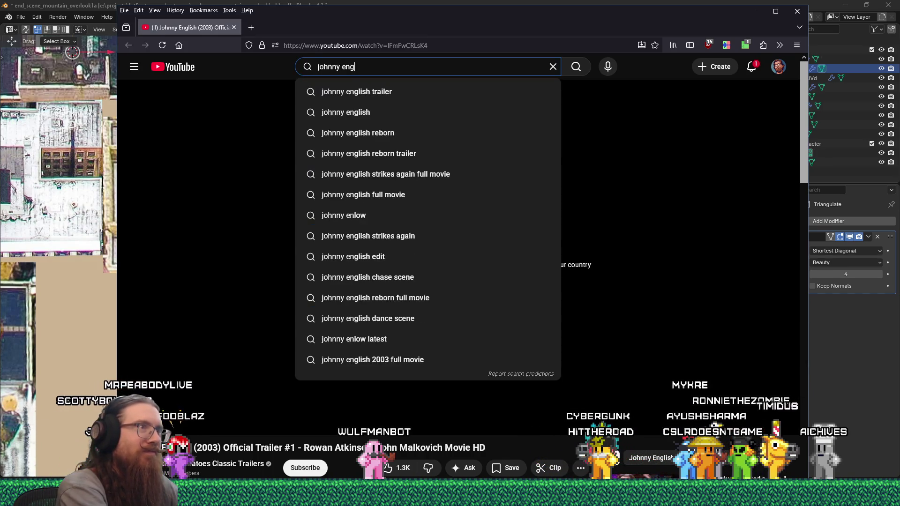
{"action": "type", "text": "lish trailer"}
{"action": "key", "text": "Return"}
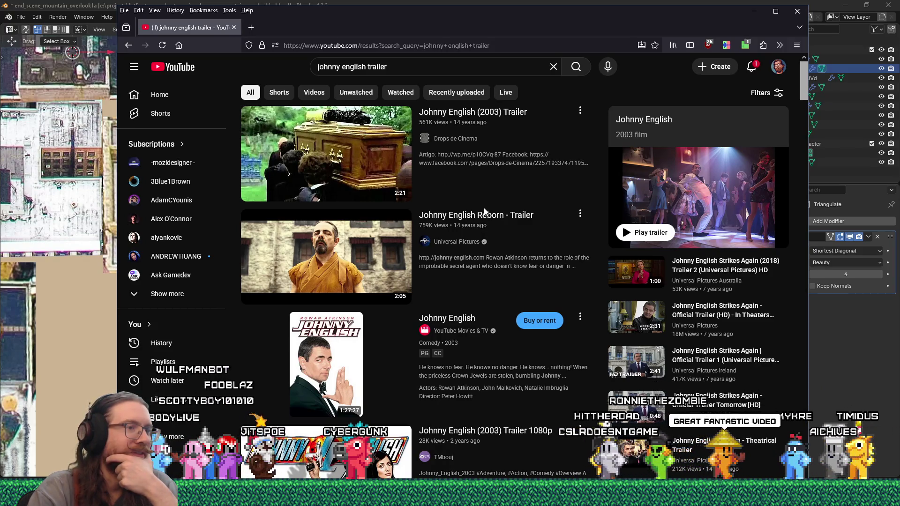
{"action": "scroll", "coordinate": [484, 212], "scroll_direction": "down", "scroll_amount": 3}
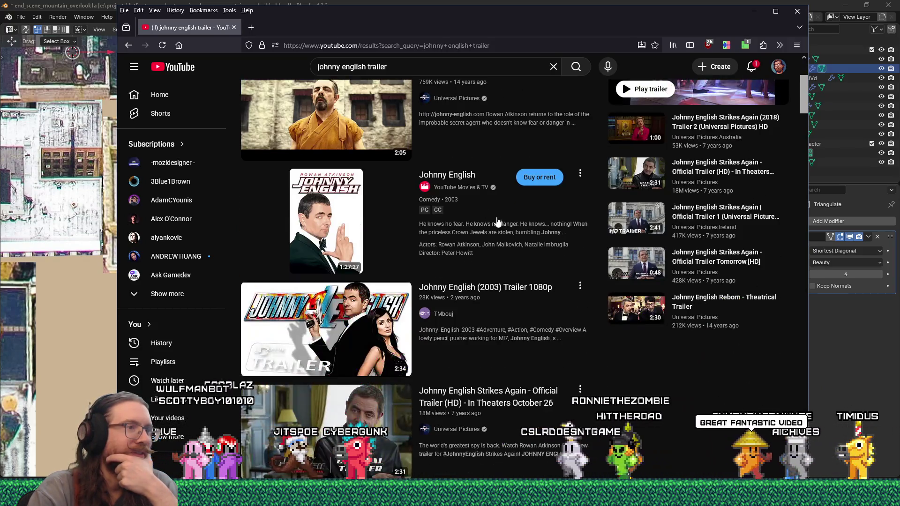
{"action": "left_click", "coordinate": [521, 288]}
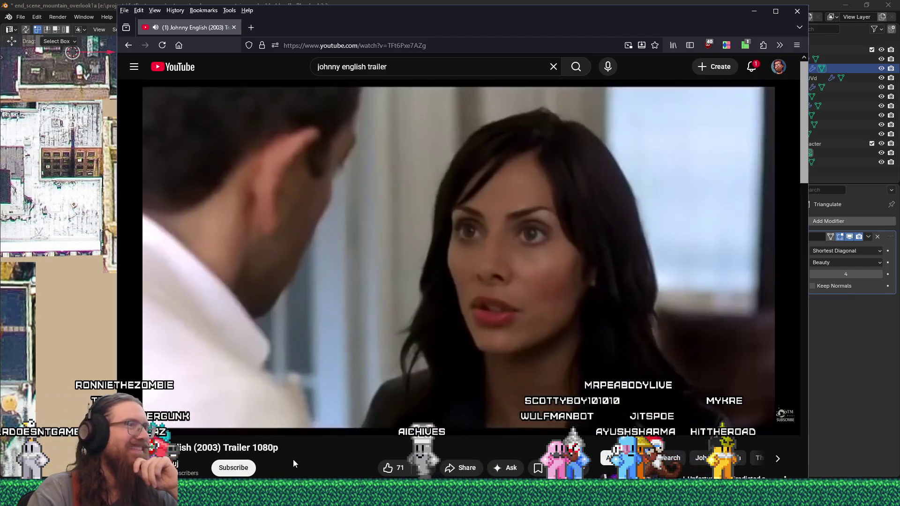
- Go back to the trailer search results, check notifications, then return to Blender
{"action": "mouse_move", "coordinate": [491, 370]}
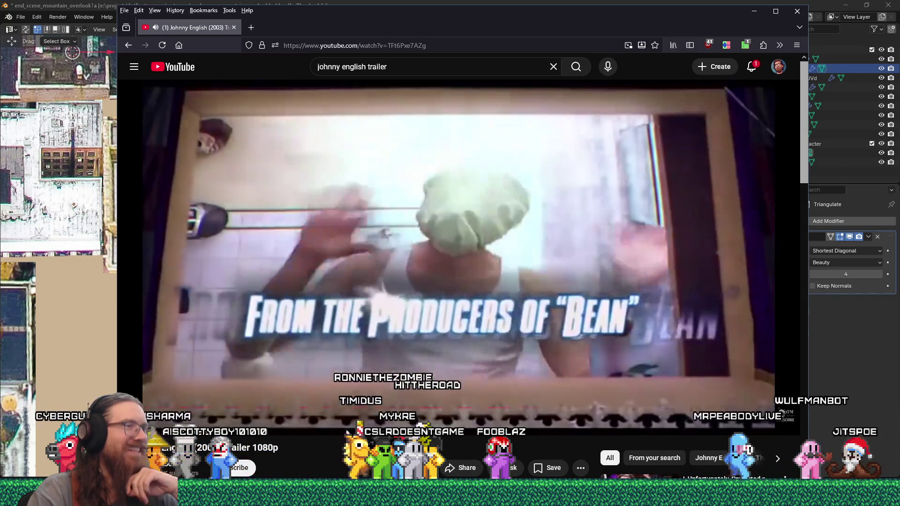
{"action": "mouse_move", "coordinate": [361, 414]}
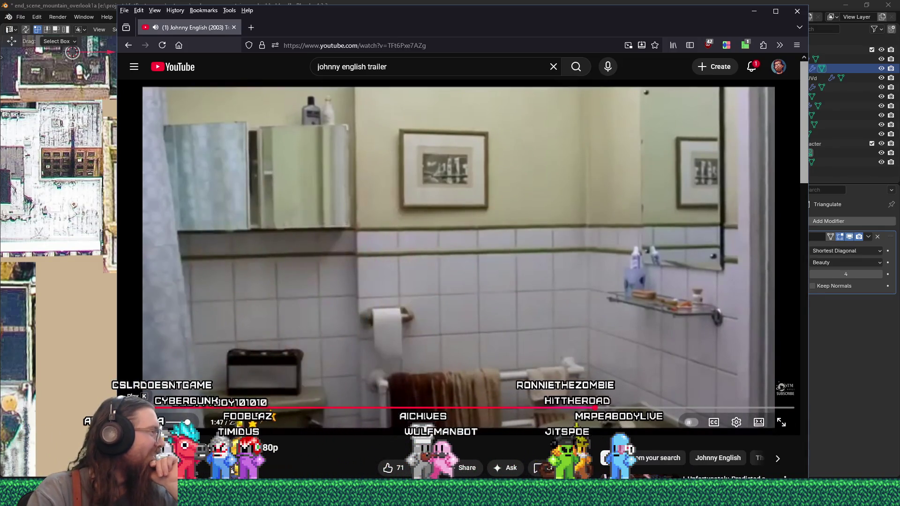
{"action": "left_click", "coordinate": [129, 48]}
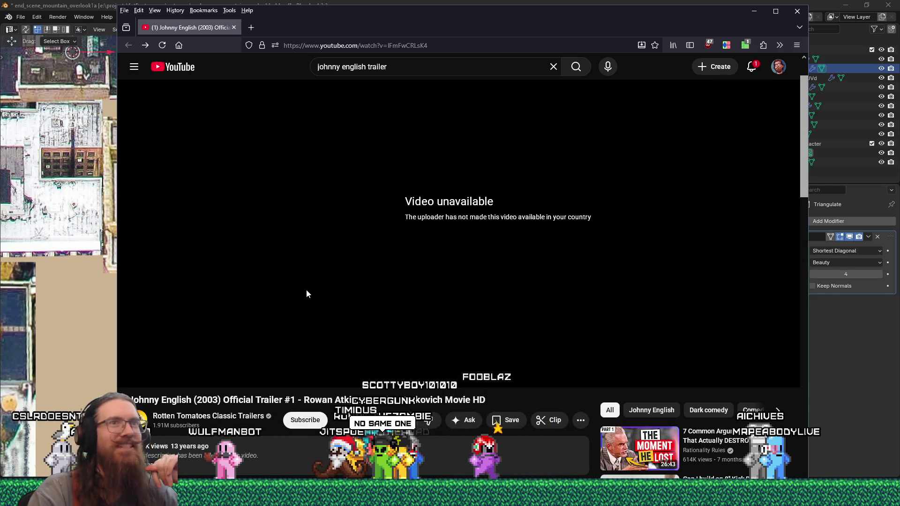
{"action": "left_click", "coordinate": [751, 67]}
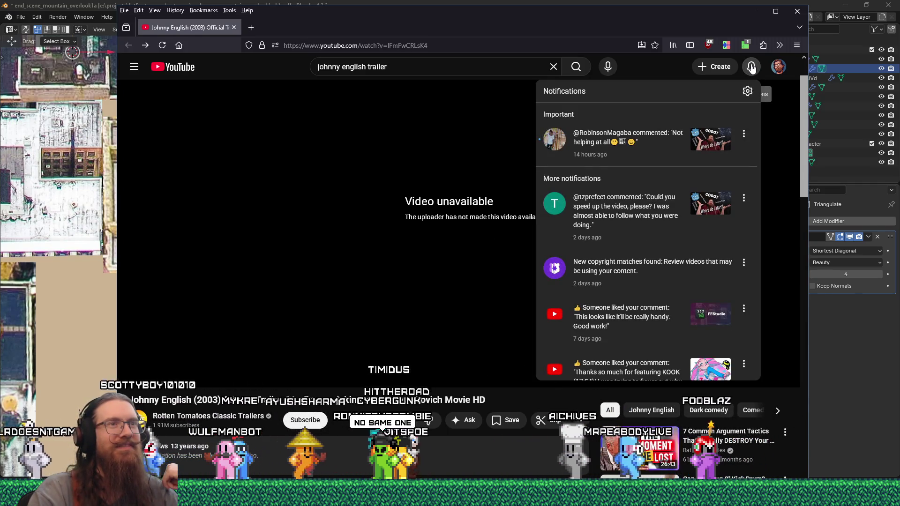
{"action": "left_click", "coordinate": [751, 69]}
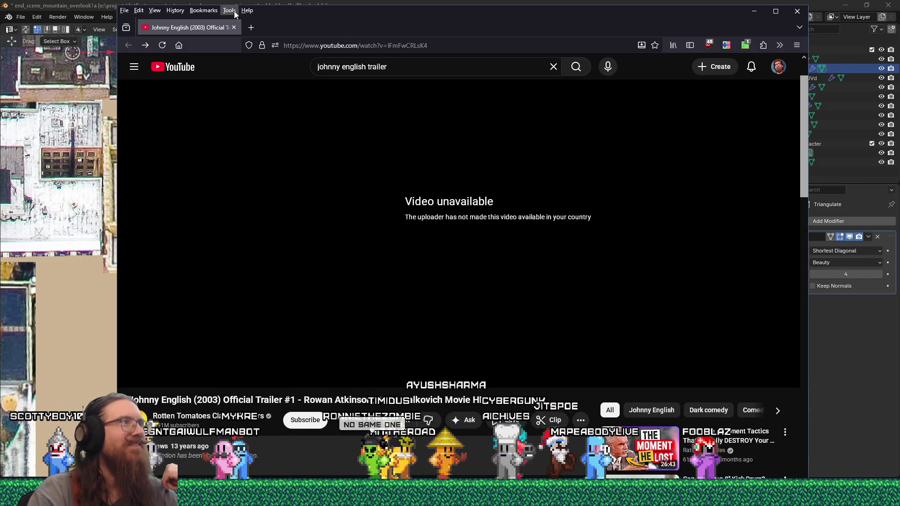
{"action": "key", "text": "alt+Tab"}
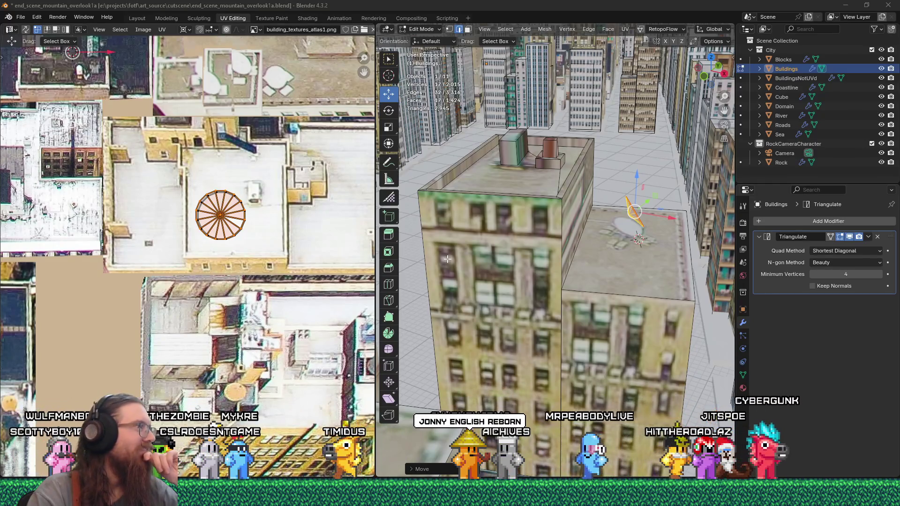
- Inset the second building's rooftop face and extrude it downward, leaving a parapet rim
{"action": "middle_click_drag", "start_coordinate": [594, 242], "coordinate": [625, 298]}
{"action": "key", "text": "alt+a"}
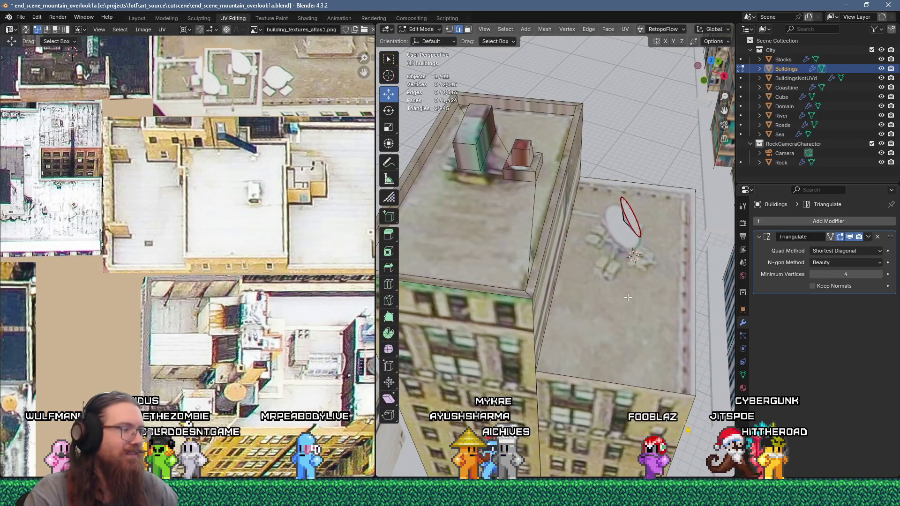
{"action": "key", "text": "3"}
{"action": "left_click", "coordinate": [628, 297]}
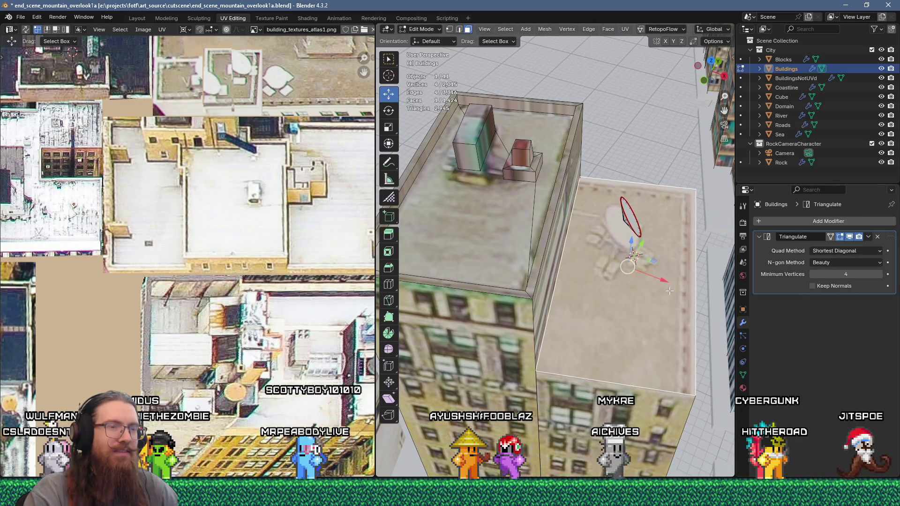
{"action": "scroll", "coordinate": [641, 265], "scroll_direction": "down", "scroll_amount": 2}
{"action": "scroll", "coordinate": [642, 265], "scroll_direction": "up", "scroll_amount": 1}
{"action": "key", "text": "i"}
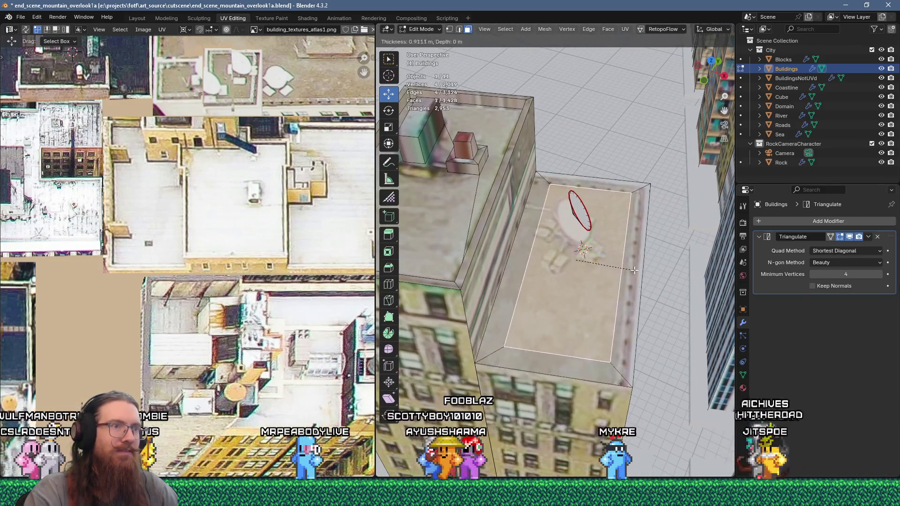
{"action": "left_click", "coordinate": [646, 270]}
{"action": "key", "text": "e"}
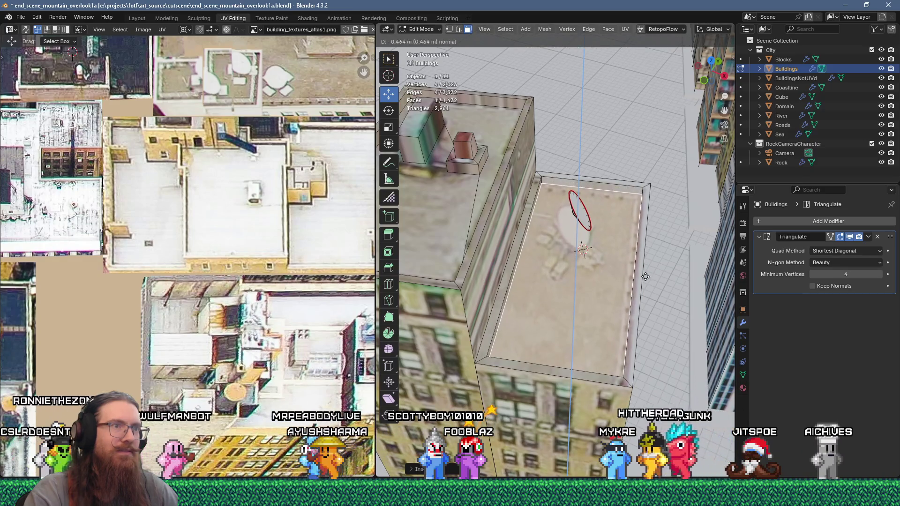
{"action": "left_click", "coordinate": [645, 278]}
{"action": "middle_click_drag", "start_coordinate": [645, 278], "coordinate": [649, 262]}
- Check the sunken roof in Object Mode, then return to Edit Mode and start a knife cut
{"action": "key", "text": "Tab"}
{"action": "scroll", "coordinate": [598, 282], "scroll_direction": "up", "scroll_amount": 3}
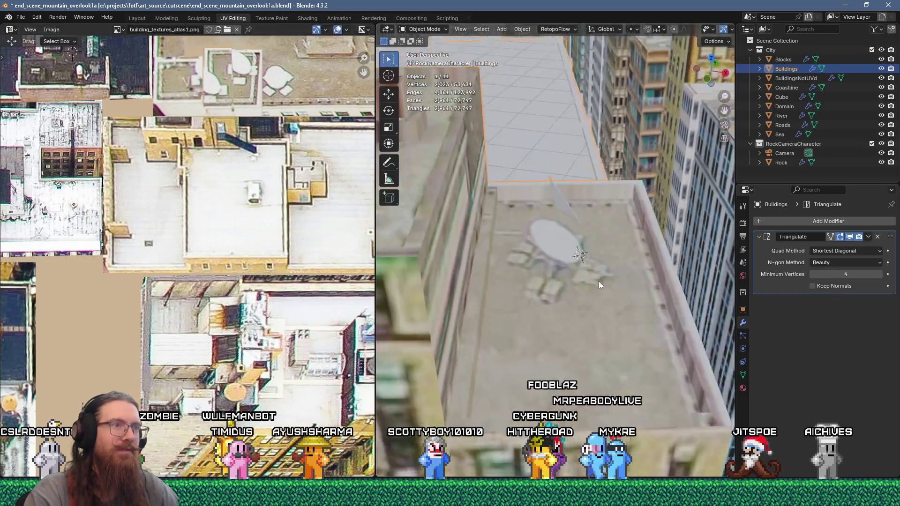
{"action": "scroll", "coordinate": [603, 277], "scroll_direction": "up", "scroll_amount": 1}
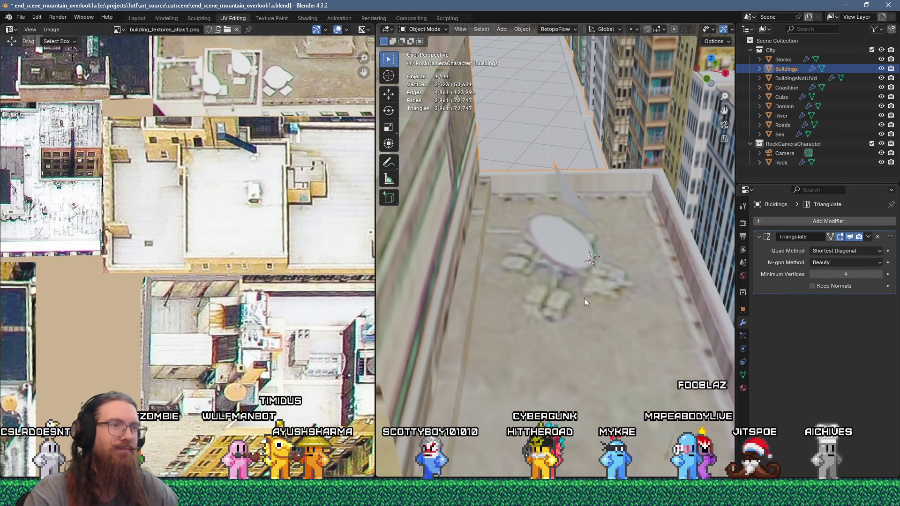
{"action": "mouse_move", "coordinate": [578, 290]}
{"action": "middle_mouse_down"}
{"action": "mouse_move", "coordinate": [553, 277]}
{"action": "mouse_move", "coordinate": [555, 303]}
{"action": "middle_mouse_up"}
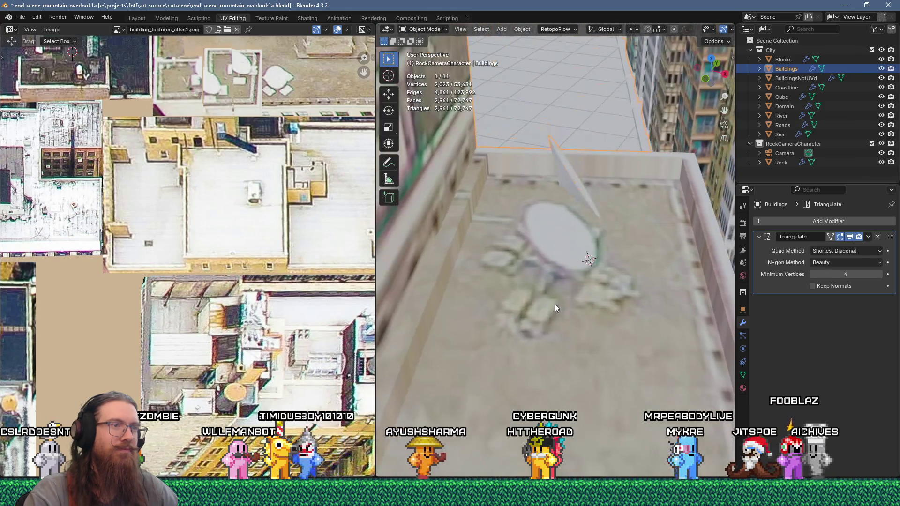
{"action": "key", "text": "Tab"}
{"action": "left_click", "coordinate": [505, 306]}
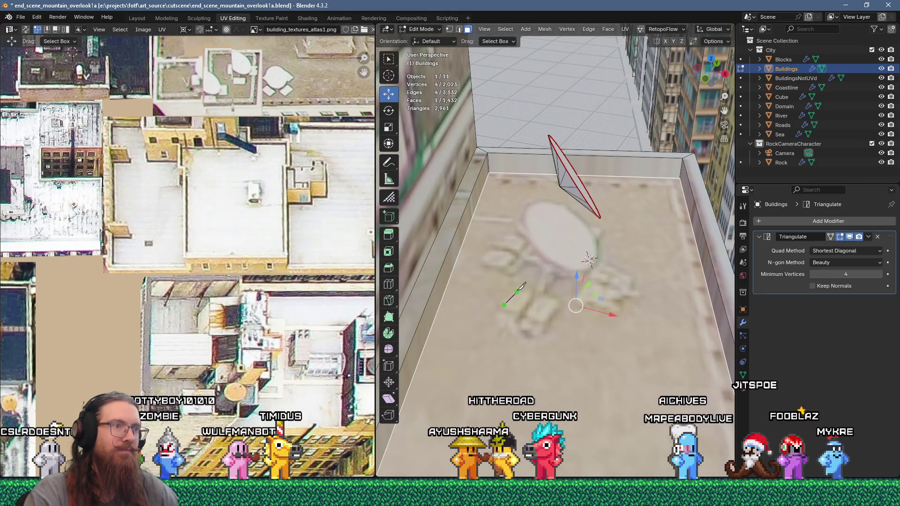
- Knife-cut small quad footprints into the sunken roof around the dish
{"action": "left_click", "coordinate": [522, 285]}
{"action": "left_click", "coordinate": [543, 323]}
{"action": "left_click", "coordinate": [517, 302]}
{"action": "key", "text": "Return"}
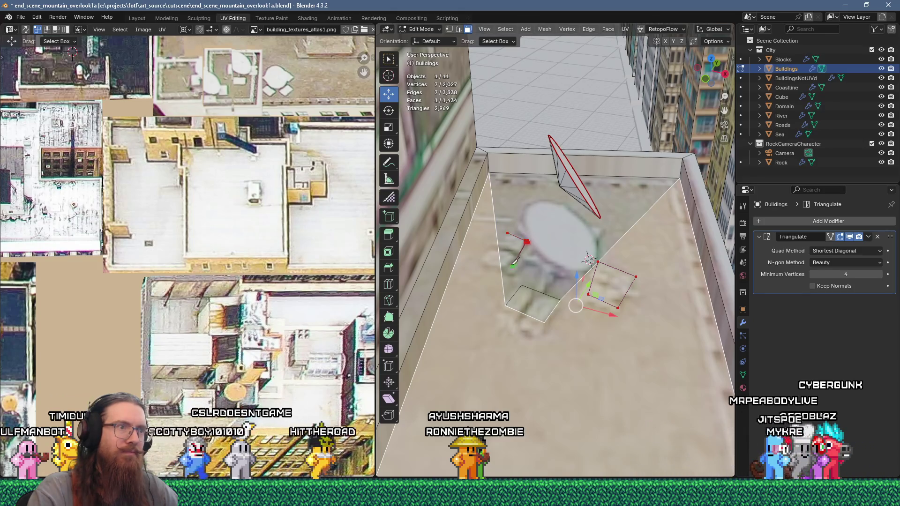
{"action": "left_click", "coordinate": [485, 262]}
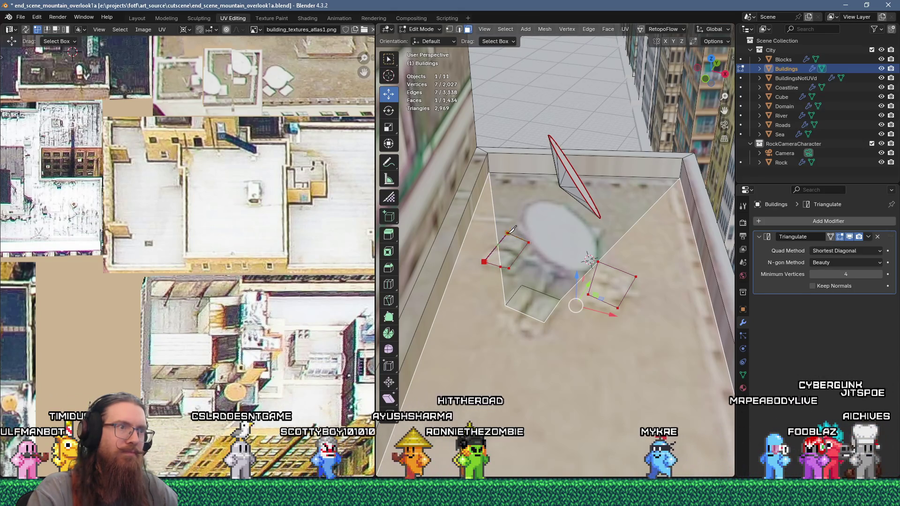
{"action": "key", "text": "Return"}
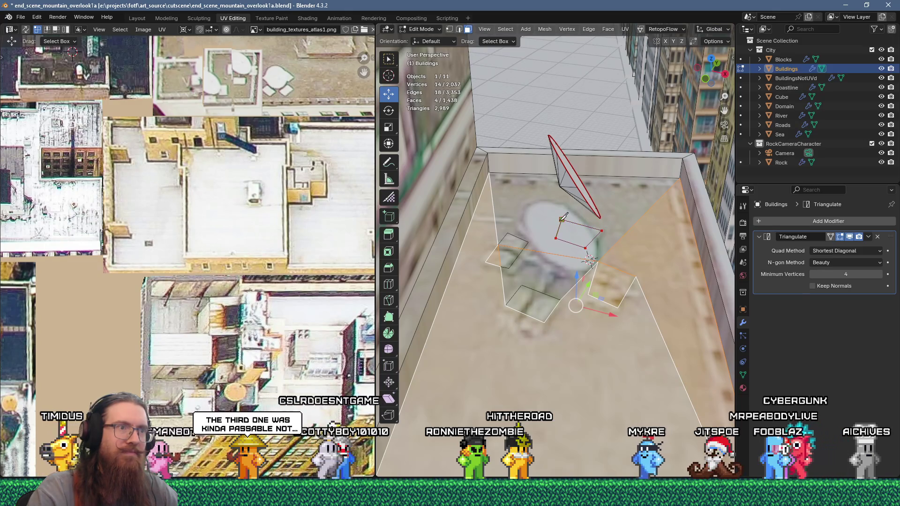
{"action": "key", "text": "Return"}
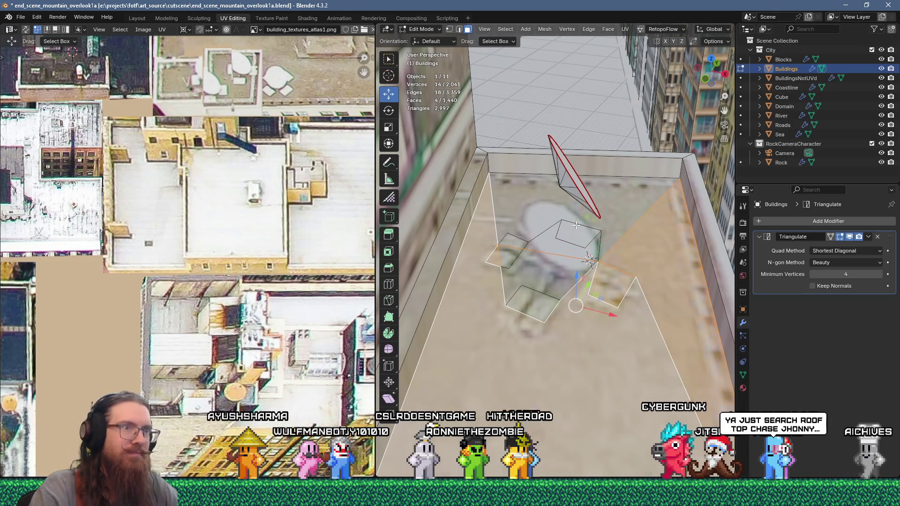
- Delete the stray edge beside the dish with X > Edges
{"action": "left_click", "coordinate": [576, 225]}
{"action": "left_click", "coordinate": [503, 256], "text": "shift"}
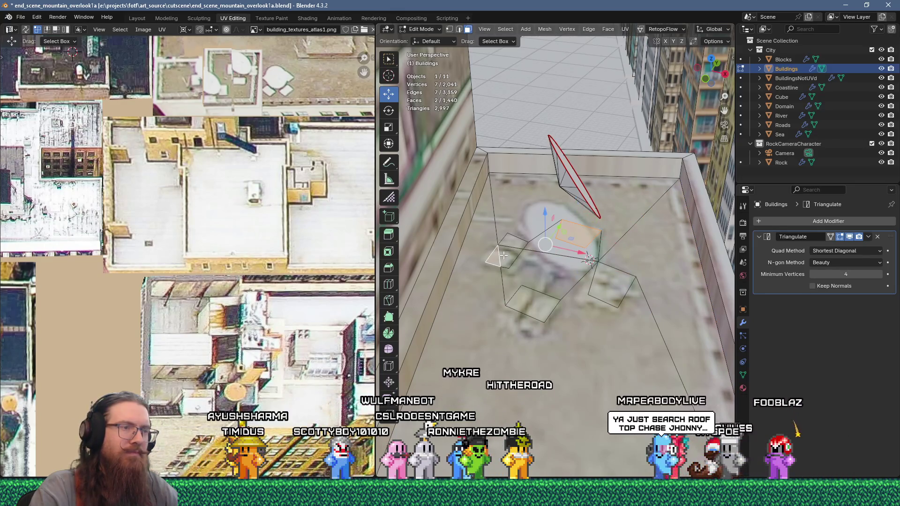
{"action": "left_click", "coordinate": [538, 249]}
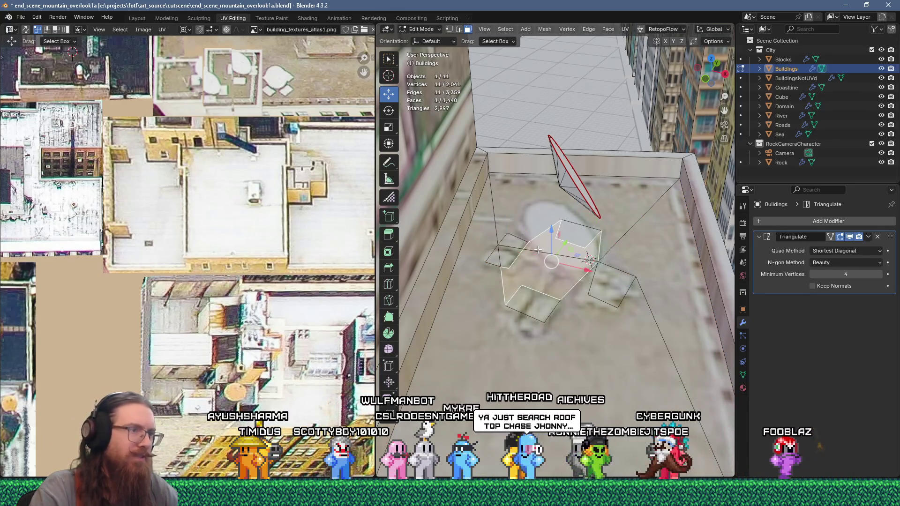
{"action": "key", "text": "2"}
{"action": "left_click", "coordinate": [558, 250]}
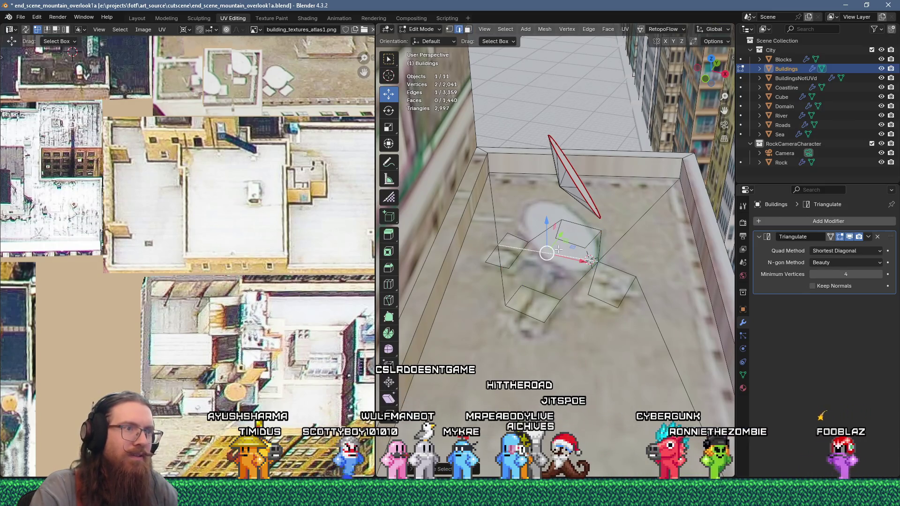
{"action": "scroll", "coordinate": [559, 249], "scroll_direction": "up", "scroll_amount": 2}
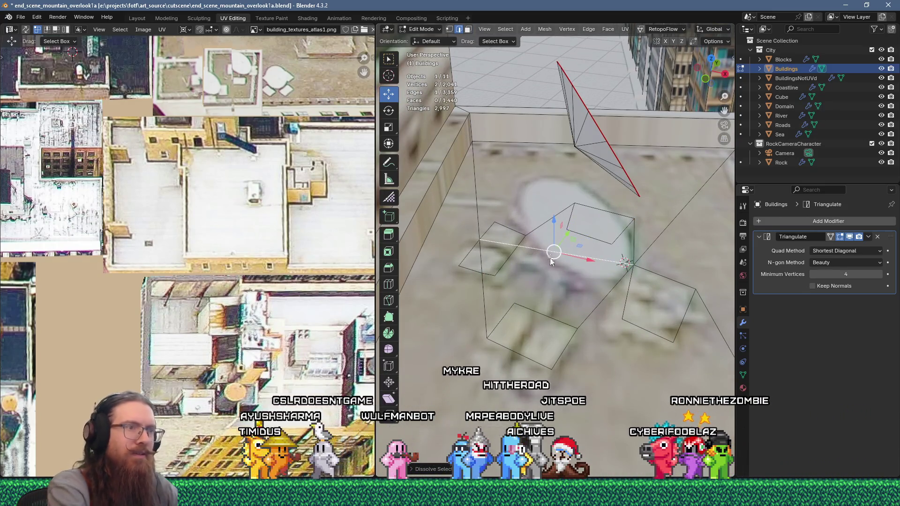
{"action": "key", "text": "x"}
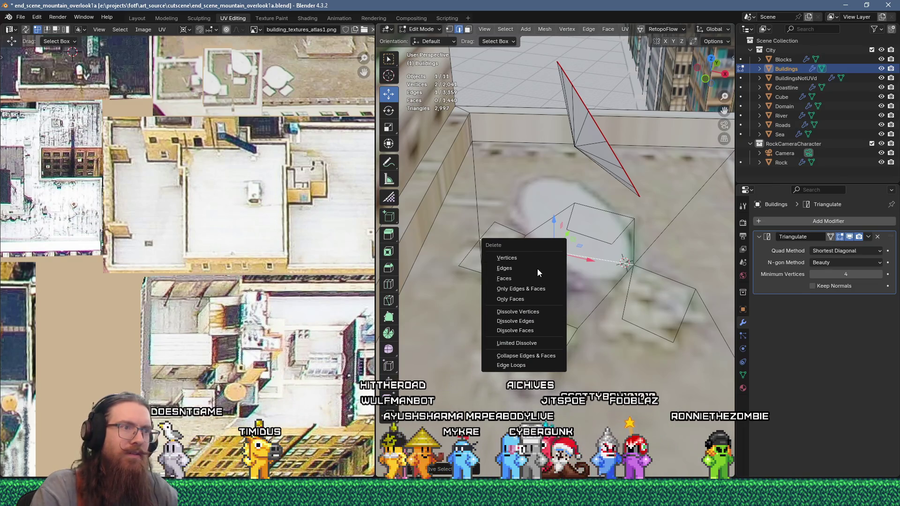
{"action": "left_click", "coordinate": [538, 271]}
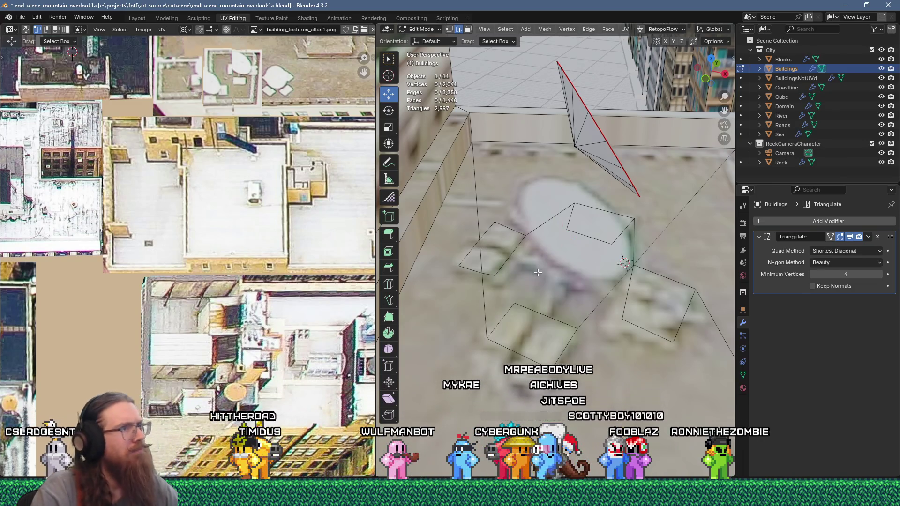
- Join two pairs of corner vertices with J and dissolve the extra edge
{"action": "left_click", "coordinate": [481, 256]}
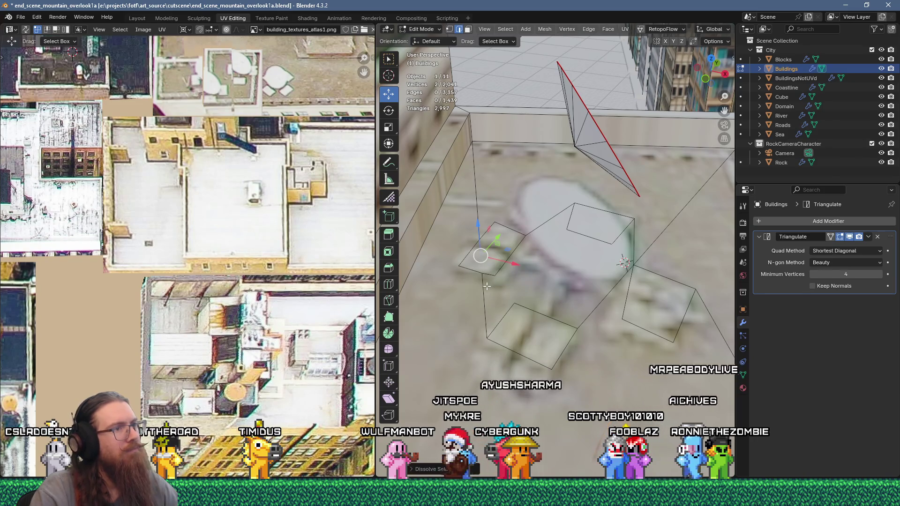
{"action": "key", "text": "1"}
{"action": "left_click", "coordinate": [482, 273]}
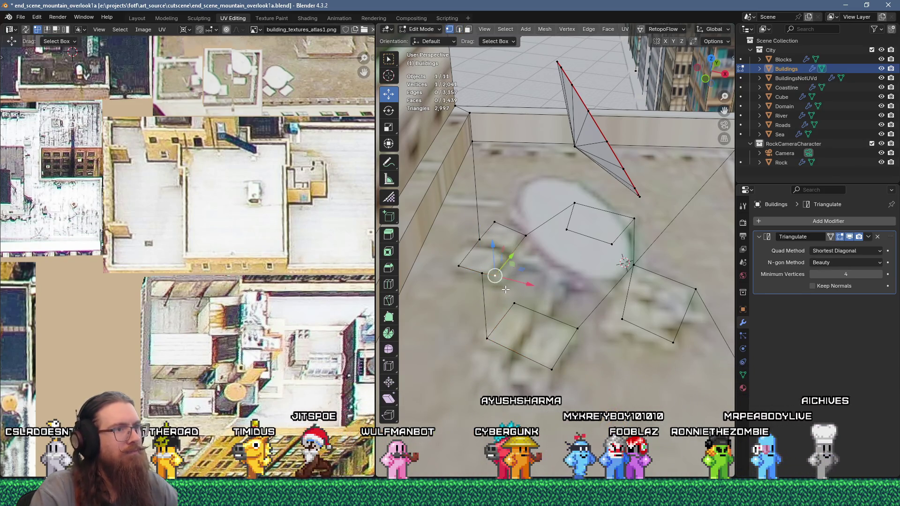
{"action": "left_click", "coordinate": [514, 303], "text": "shift"}
{"action": "key", "text": "j"}
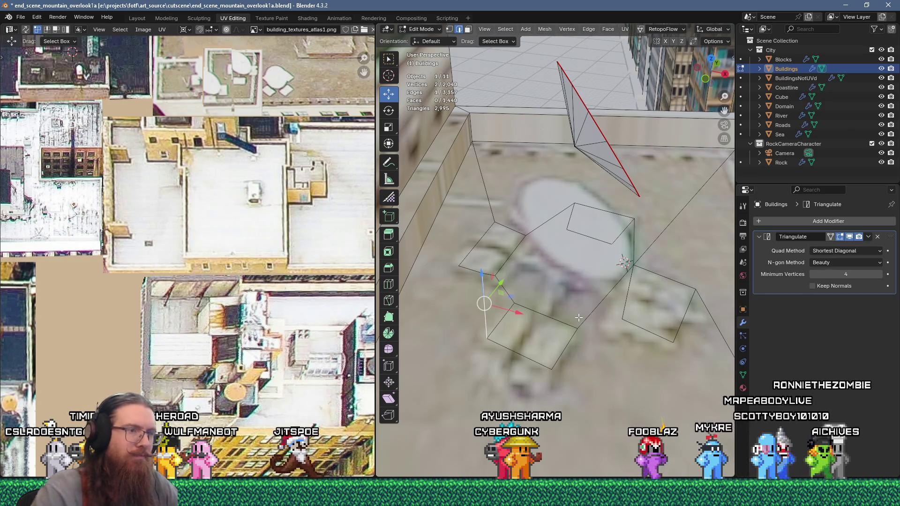
{"action": "key", "text": "1"}
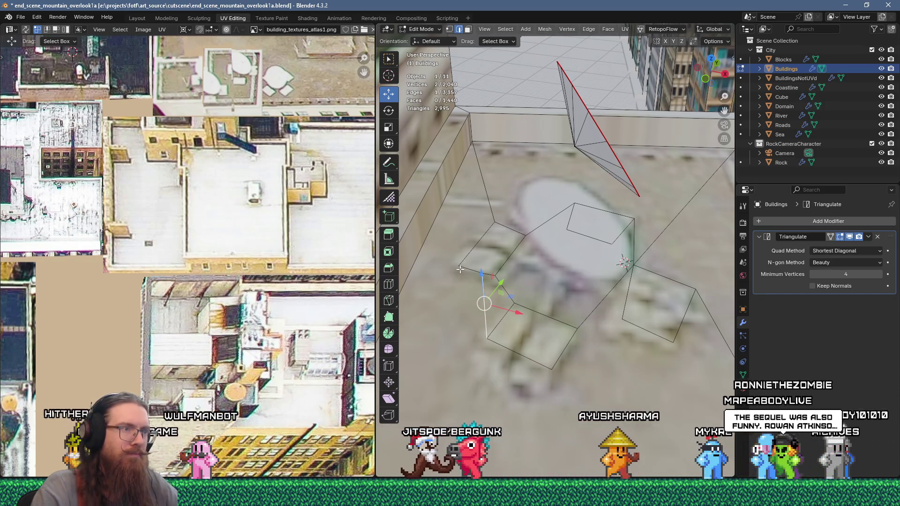
{"action": "left_click", "coordinate": [458, 267]}
{"action": "left_click", "coordinate": [488, 303], "text": "shift"}
{"action": "key", "text": "j"}
{"action": "key", "text": "2"}
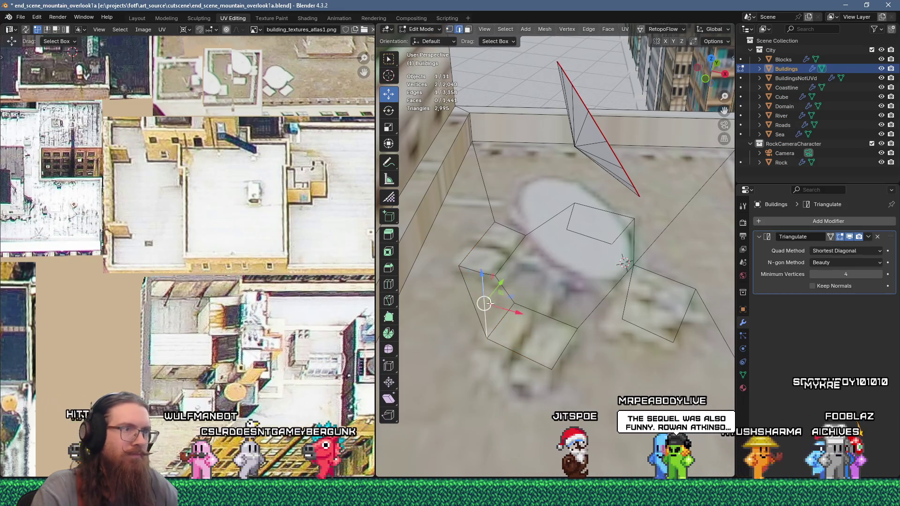
{"action": "key", "text": "ctrl+x"}
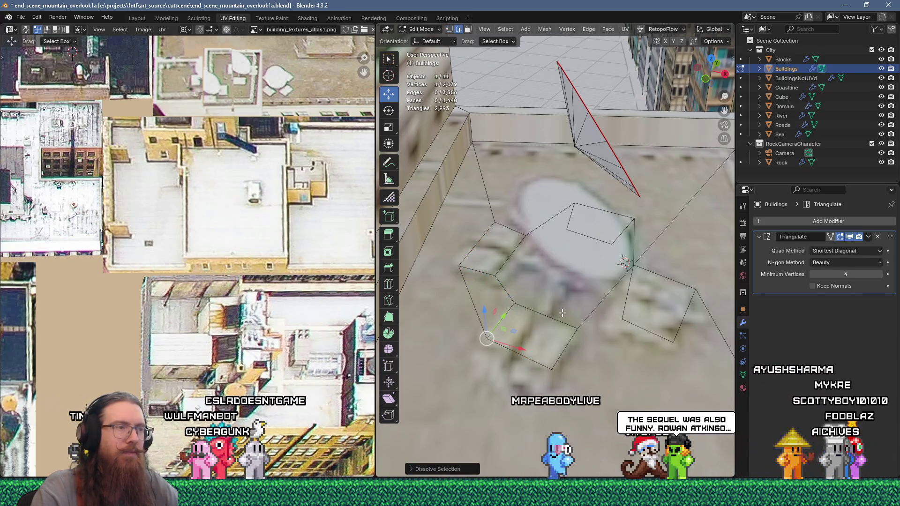
- Face-select three of the new rooftop quads
{"action": "key", "text": "3"}
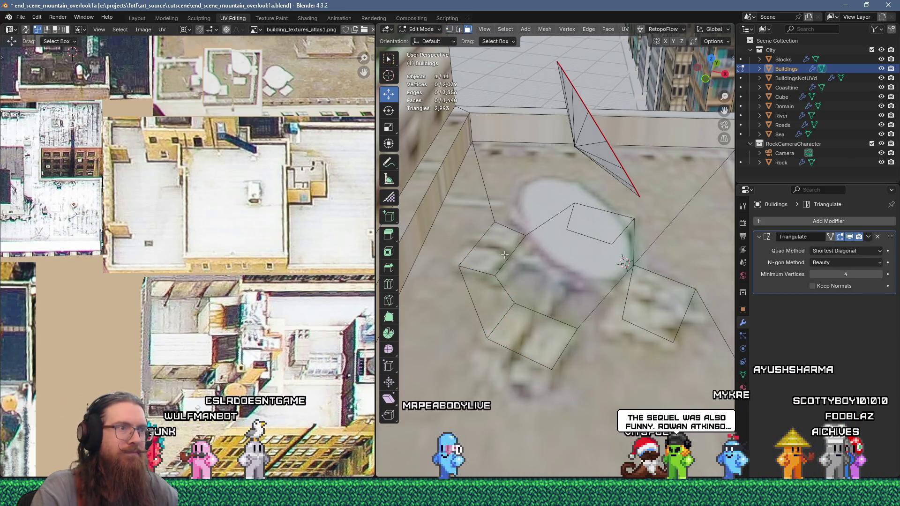
{"action": "left_click", "coordinate": [505, 254]}
{"action": "left_click", "coordinate": [530, 333], "text": "shift"}
{"action": "left_click", "coordinate": [600, 220], "text": "shift"}
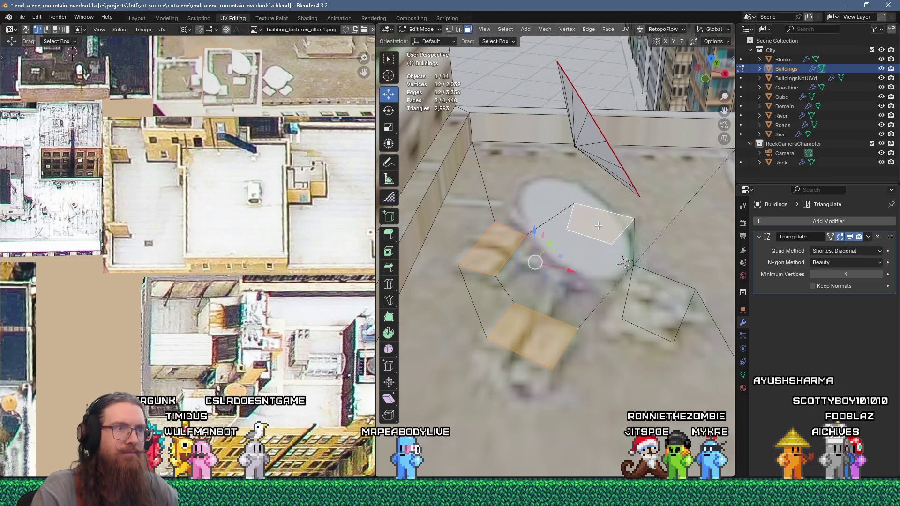
- Extrude the four roof quads upward into rooftop boxes
{"action": "left_click", "coordinate": [658, 300], "text": "shift"}
{"action": "key", "text": "e"}
{"action": "left_click", "coordinate": [656, 291]}
{"action": "mouse_move", "coordinate": [656, 291]}
{"action": "middle_mouse_down"}
{"action": "mouse_move", "coordinate": [557, 265]}
{"action": "mouse_move", "coordinate": [567, 258]}
{"action": "middle_mouse_up"}
{"action": "scroll", "coordinate": [567, 257], "scroll_direction": "down", "scroll_amount": 8}
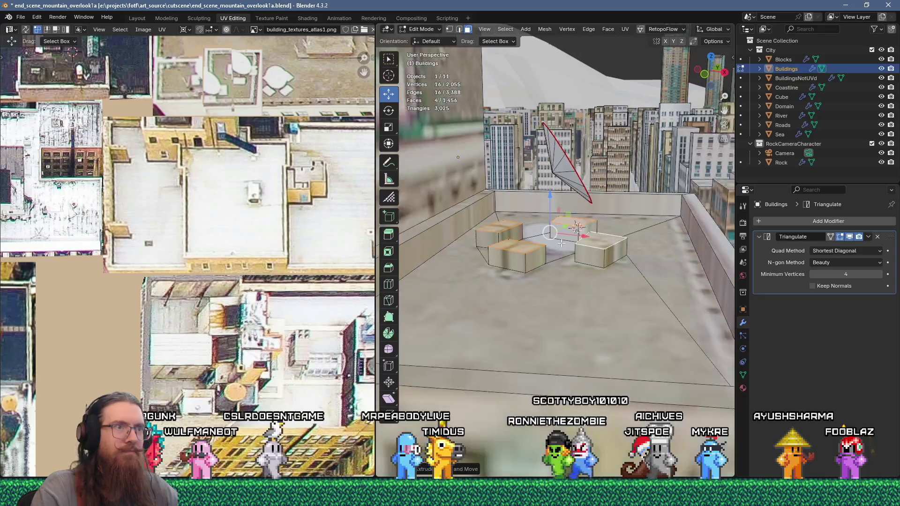
{"action": "key", "text": "Tab"}
{"action": "scroll", "coordinate": [591, 250], "scroll_direction": "up", "scroll_amount": 6}
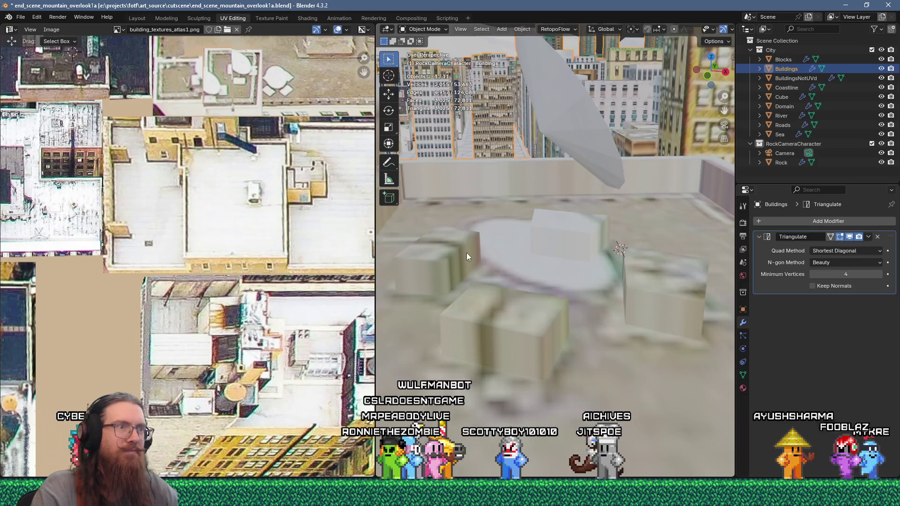
{"action": "key", "text": "Tab"}
- Select the top faces of the four boxes and duplicate them in place
{"action": "left_click", "coordinate": [454, 251]}
{"action": "middle_click_drag", "start_coordinate": [454, 251], "coordinate": [477, 288], "text": "shift"}
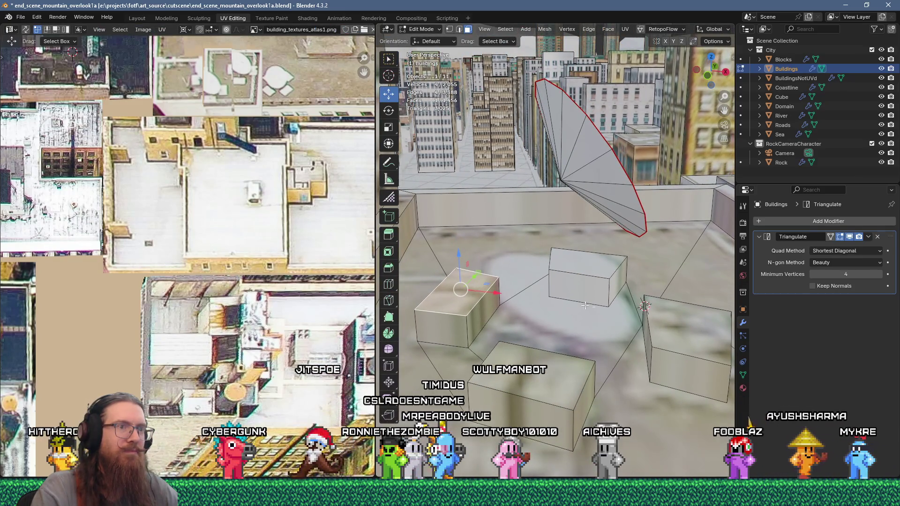
{"action": "left_click", "coordinate": [687, 328], "text": "shift"}
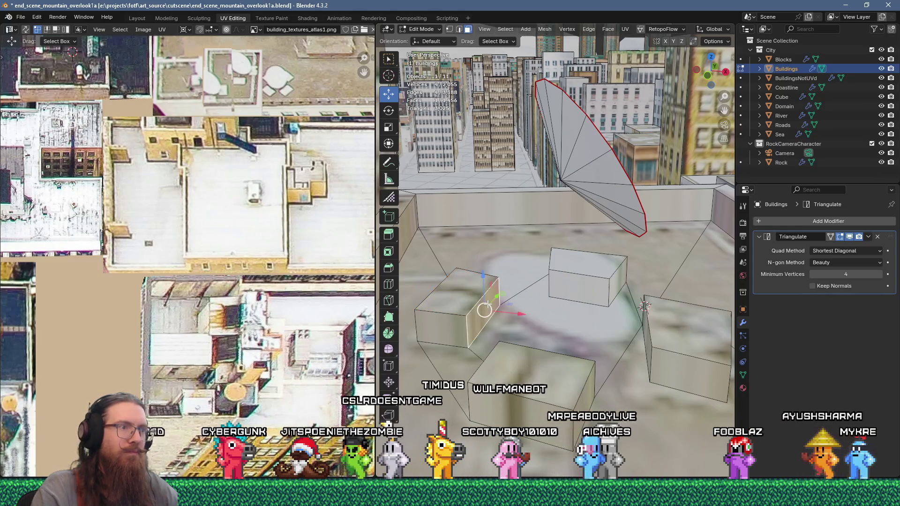
{"action": "left_click", "coordinate": [532, 370], "text": "shift"}
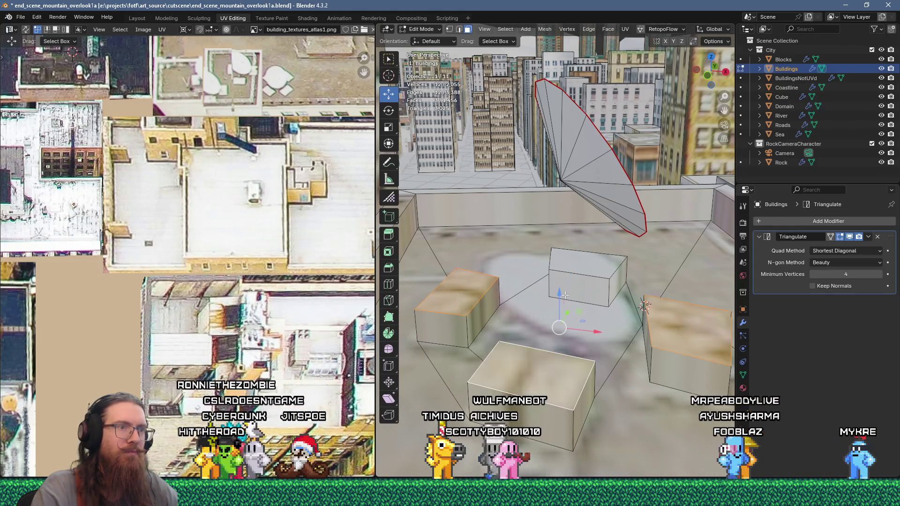
{"action": "left_click", "coordinate": [589, 291], "text": "shift"}
{"action": "middle_click_drag", "start_coordinate": [605, 301], "coordinate": [587, 316], "text": "shift"}
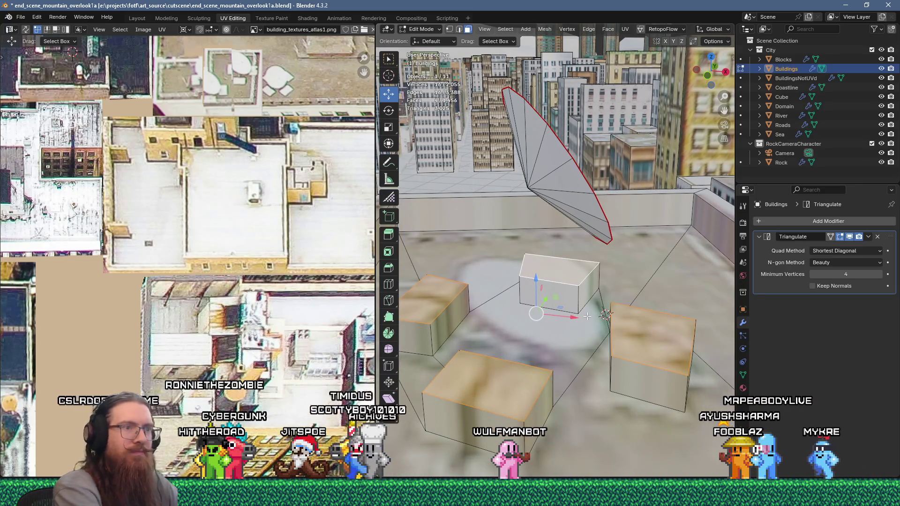
{"action": "key", "text": "shift+s"}
{"action": "key", "text": "Escape"}
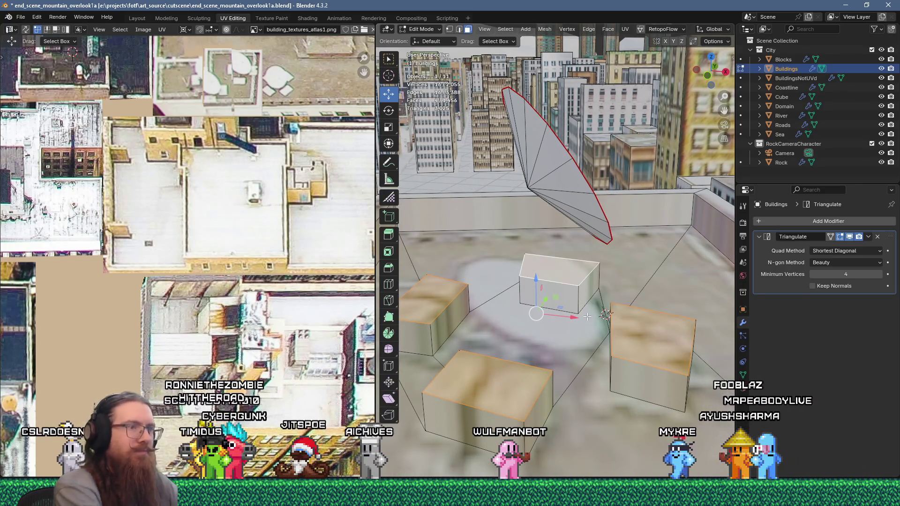
{"action": "key", "text": "shift+d"}
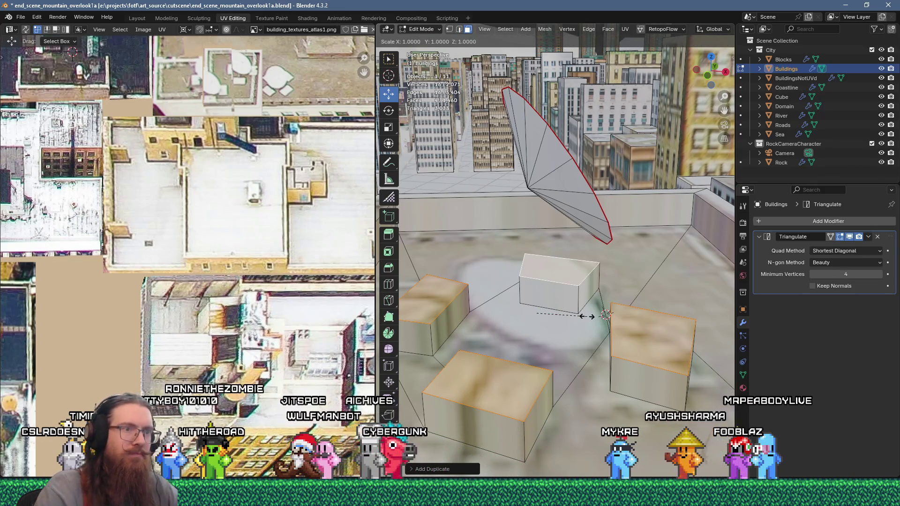
{"action": "left_click", "coordinate": [587, 317]}
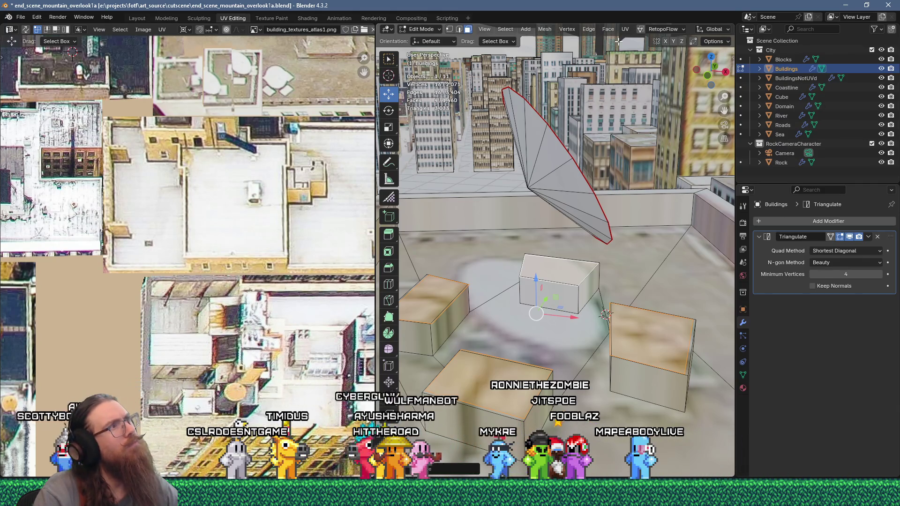
- Shrink the duplicates around Individual Origins and extrude them upward as pillars
{"action": "left_click_drag", "start_coordinate": [375, 101], "coordinate": [293, 104]}
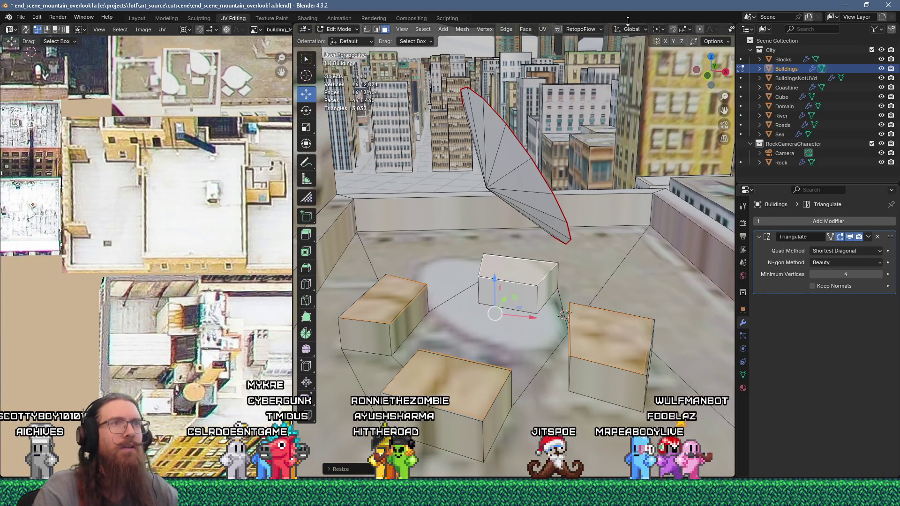
{"action": "left_click", "coordinate": [679, 73]}
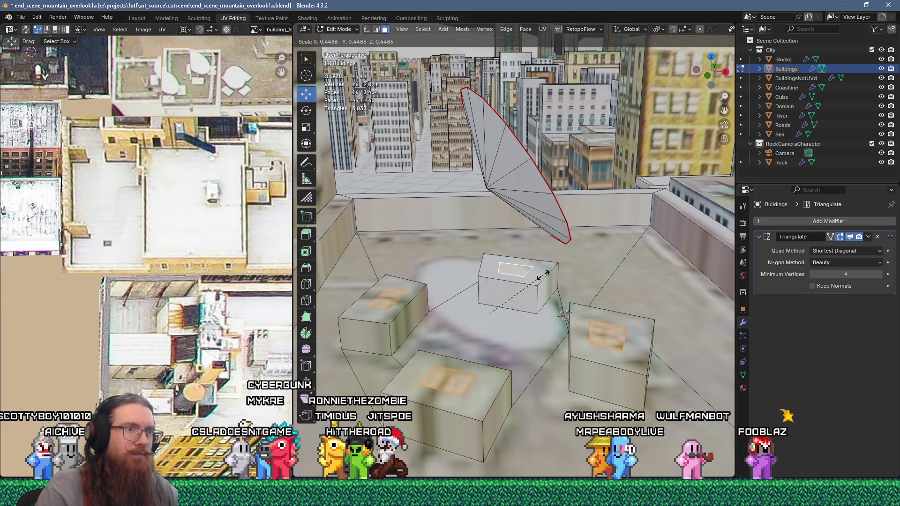
{"action": "left_click", "coordinate": [542, 276]}
{"action": "key", "text": "e"}
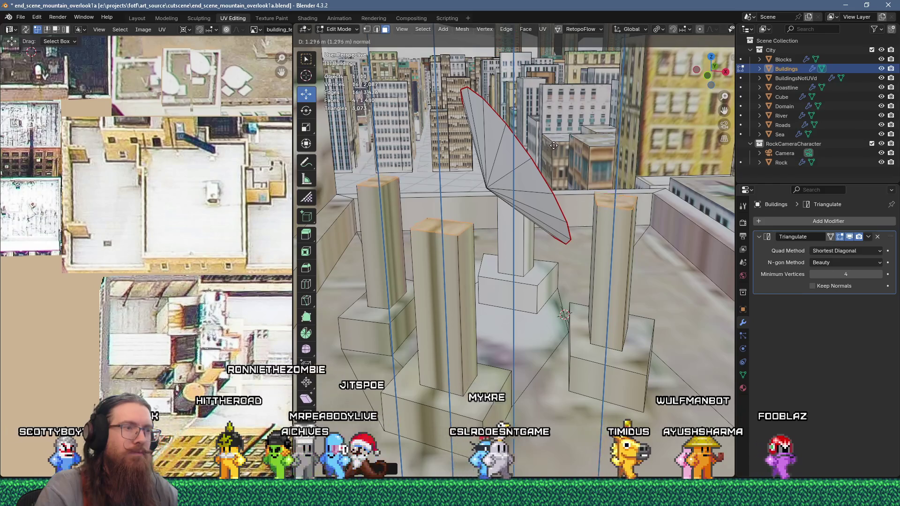
- Set the pillar height and merge the pillar tops at center into one apex
{"action": "left_click", "coordinate": [553, 146]}
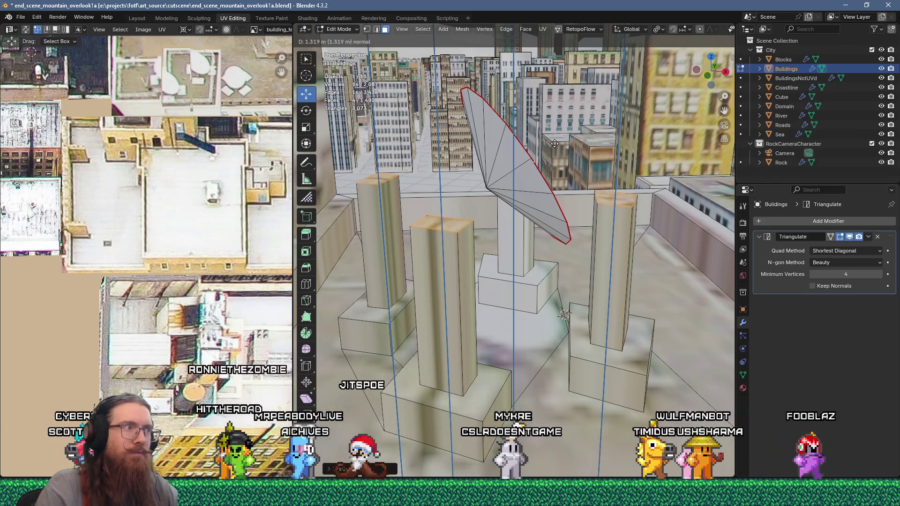
{"action": "key", "text": "m"}
{"action": "left_click", "coordinate": [673, 209]}
{"action": "mouse_move", "coordinate": [506, 211]}
{"action": "middle_mouse_down"}
{"action": "mouse_move", "coordinate": [449, 210]}
{"action": "mouse_move", "coordinate": [447, 152]}
{"action": "mouse_move", "coordinate": [482, 173]}
{"action": "middle_mouse_up"}
{"action": "scroll", "coordinate": [478, 210], "scroll_direction": "down", "scroll_amount": 5}
{"action": "key", "text": "grave"}
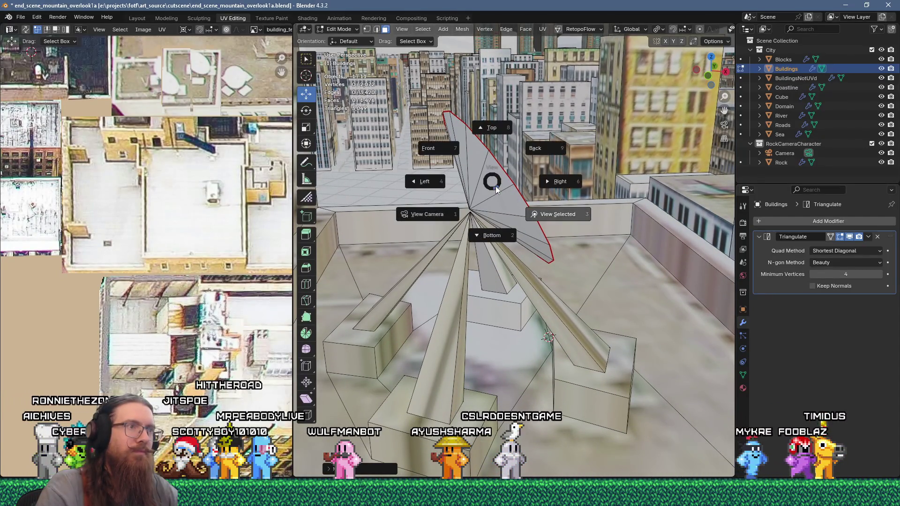
{"action": "key", "text": "Escape"}
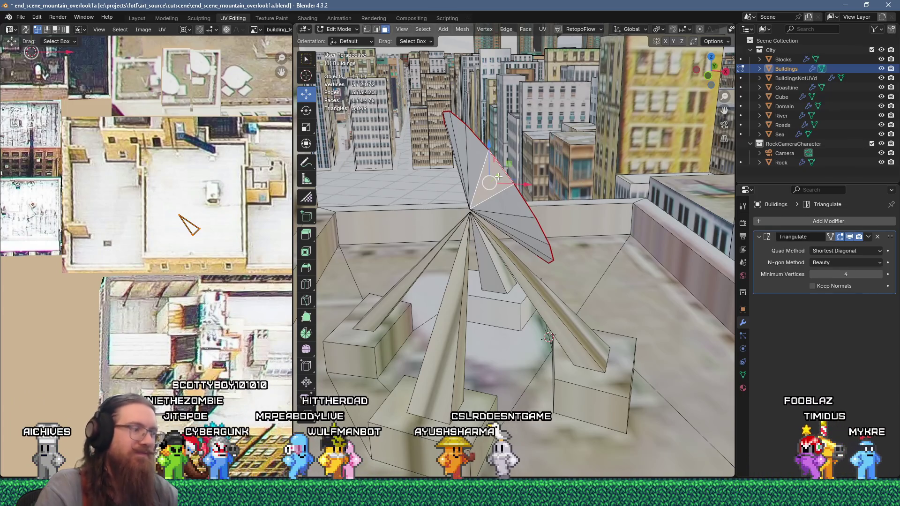
- Select the whole satellite dish and scale it up by 1.5
{"action": "key", "text": "l"}
{"action": "mouse_move", "coordinate": [564, 142]}
{"action": "middle_mouse_down"}
{"action": "mouse_move", "coordinate": [572, 139]}
{"action": "mouse_move", "coordinate": [539, 146]}
{"action": "mouse_move", "coordinate": [569, 144]}
{"action": "middle_mouse_up"}
{"action": "key", "text": "g"}
{"action": "key", "text": "g"}
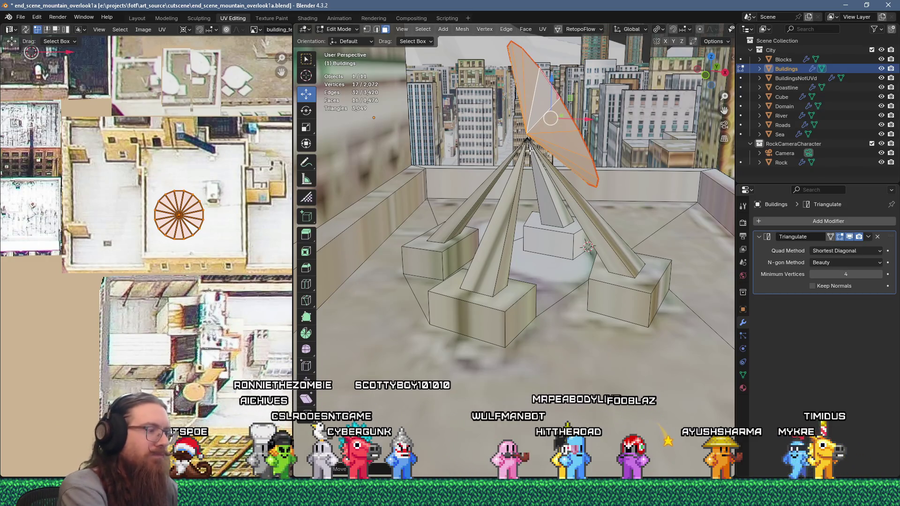
{"action": "type", "text": "s1.5"}
{"action": "key", "text": "Return"}
{"action": "key", "text": "KP_Decimal"}
{"action": "mouse_move", "coordinate": [529, 150]}
{"action": "middle_mouse_down"}
{"action": "mouse_move", "coordinate": [535, 263]}
{"action": "mouse_move", "coordinate": [462, 211]}
{"action": "mouse_move", "coordinate": [527, 148]}
{"action": "middle_mouse_up"}
{"action": "scroll", "coordinate": [533, 225], "scroll_direction": "up", "scroll_amount": 5}
{"action": "scroll", "coordinate": [534, 231], "scroll_direction": "down", "scroll_amount": 5}
- Move the enlarged dish down onto the pillar apex
{"action": "key", "text": "g"}
{"action": "left_click", "coordinate": [539, 260]}
{"action": "key", "text": "g"}
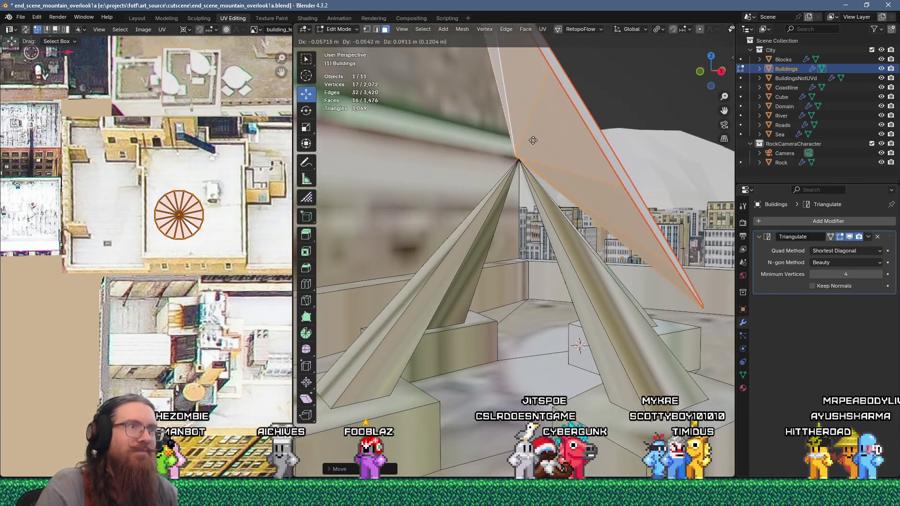
{"action": "mouse_move", "coordinate": [583, 115]}
{"action": "middle_mouse_down"}
{"action": "mouse_move", "coordinate": [576, 100]}
{"action": "mouse_move", "coordinate": [586, 91]}
{"action": "middle_mouse_up"}
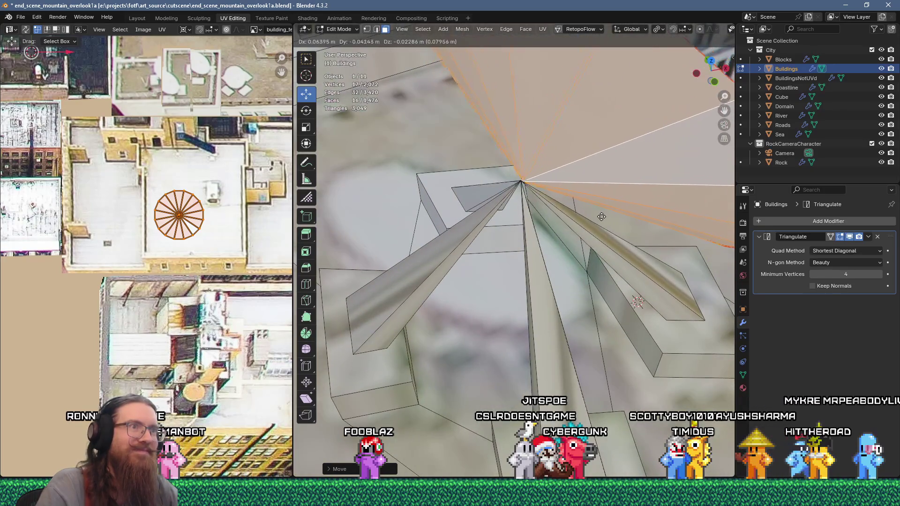
{"action": "key", "text": "Escape"}
- Place the 3D cursor on the apex vertex with Cursor to Selected
{"action": "left_click", "coordinate": [526, 190]}
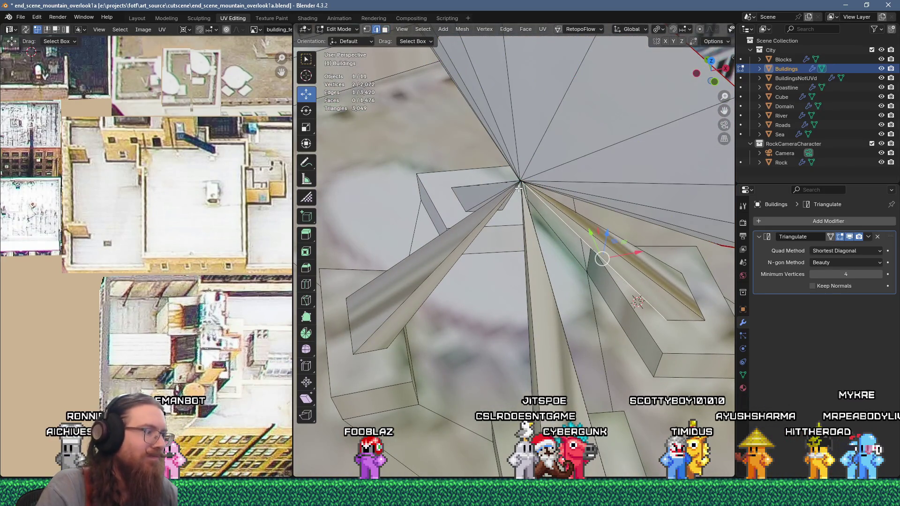
{"action": "key", "text": "F3"}
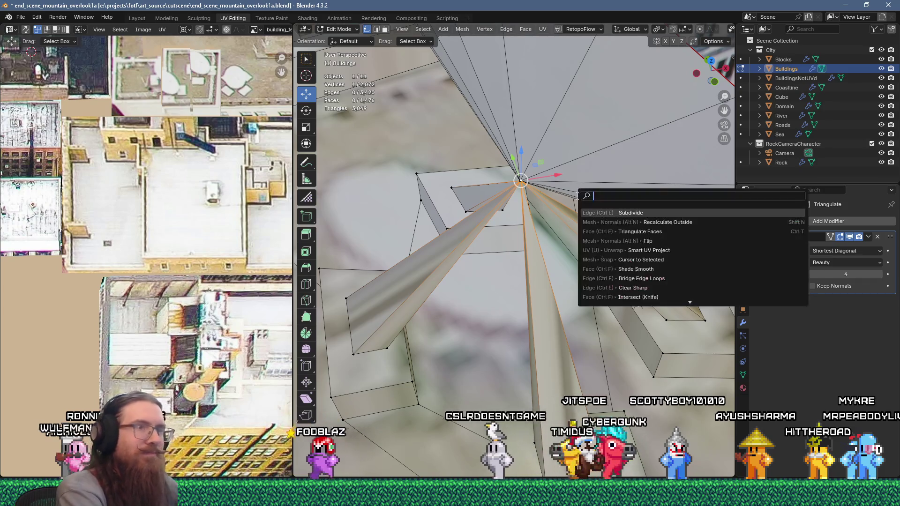
{"action": "type", "text": "cursor to"}
{"action": "key", "text": "Return"}
{"action": "key", "text": "shift+a"}
{"action": "left_click", "coordinate": [576, 195]}
{"action": "key", "text": "ctrl+z"}
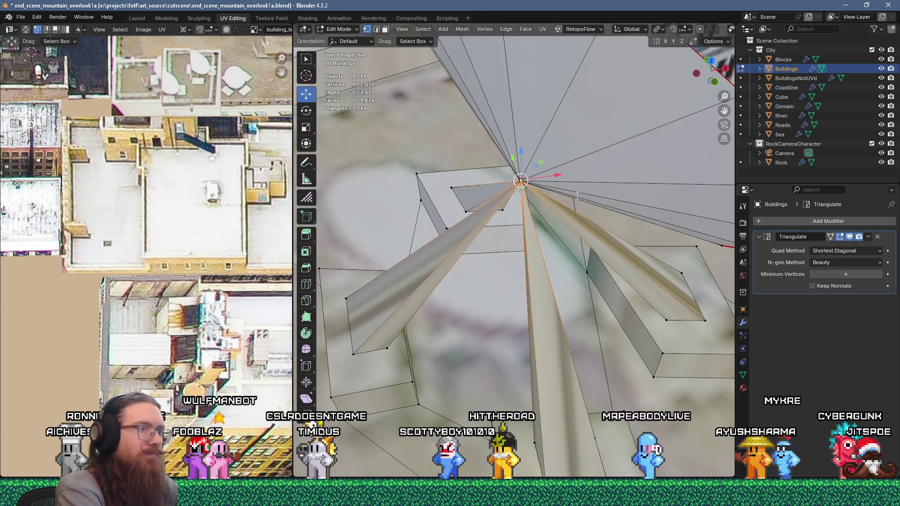
{"action": "key", "text": "F3"}
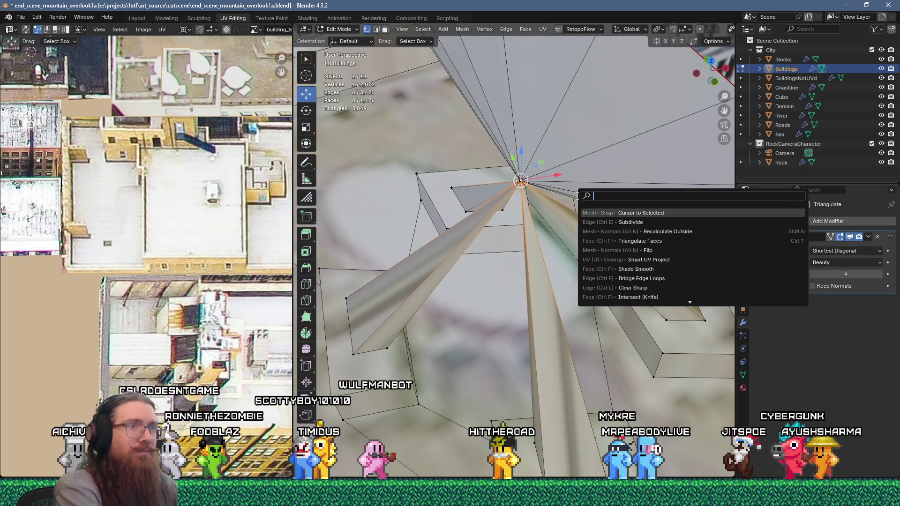
{"action": "key", "text": "Escape"}
{"action": "key", "text": "shift+a"}
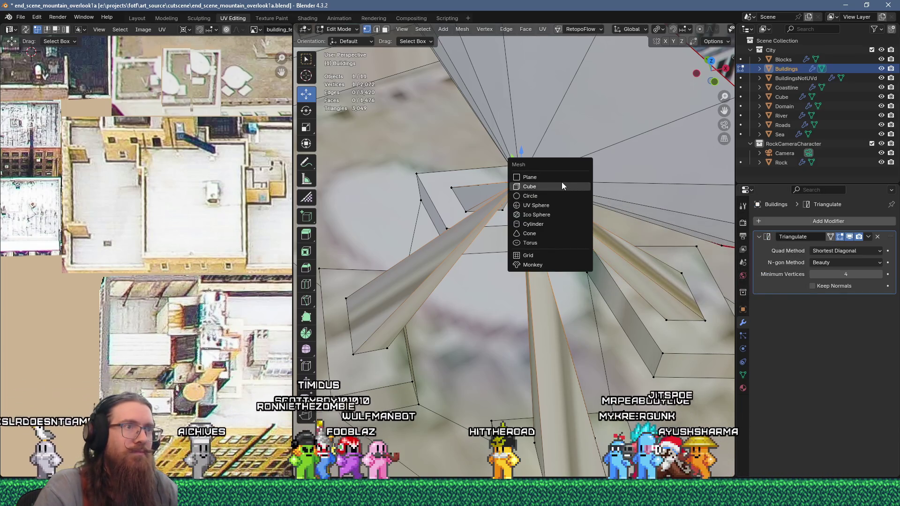
- Add a small cube at the apex, rotating and tilting it to match the dish
{"action": "left_click", "coordinate": [562, 187]}
{"action": "key", "text": "KP_Decimal"}
{"action": "scroll", "coordinate": [568, 210], "scroll_direction": "up", "scroll_amount": 5}
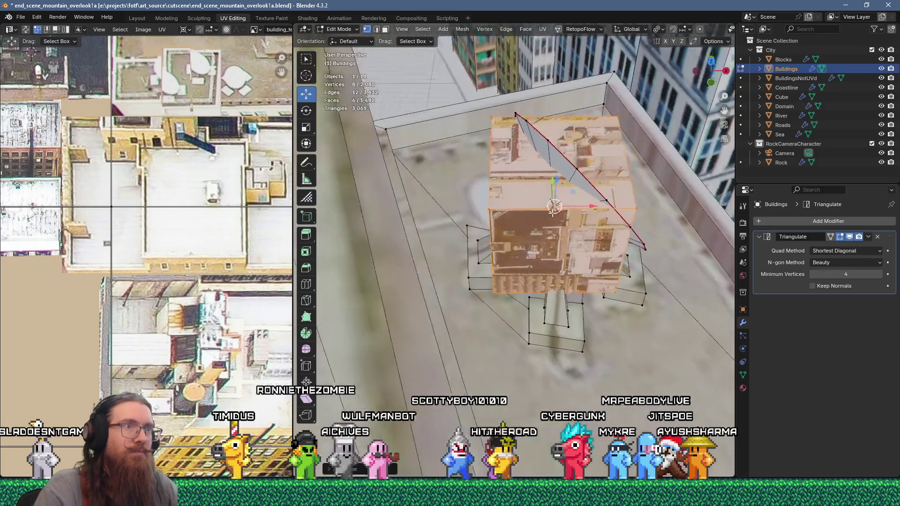
{"action": "key", "text": "s"}
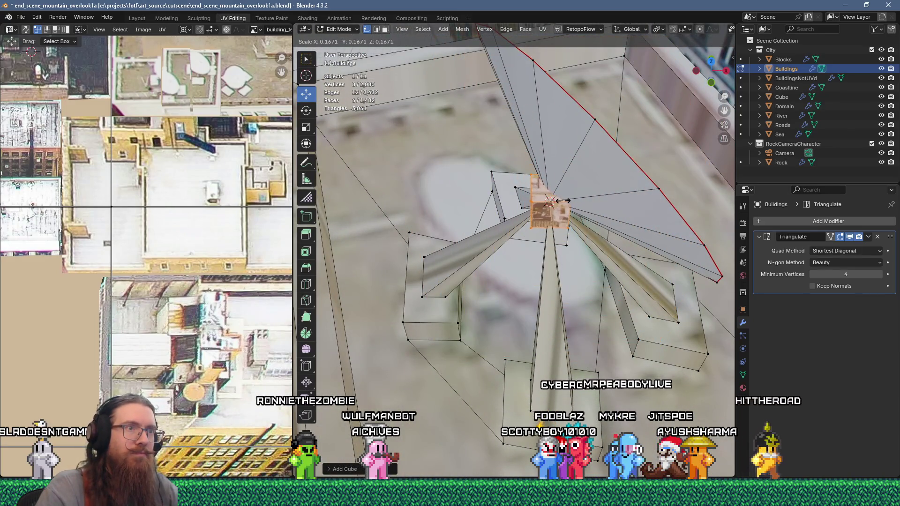
{"action": "left_click", "coordinate": [564, 206]}
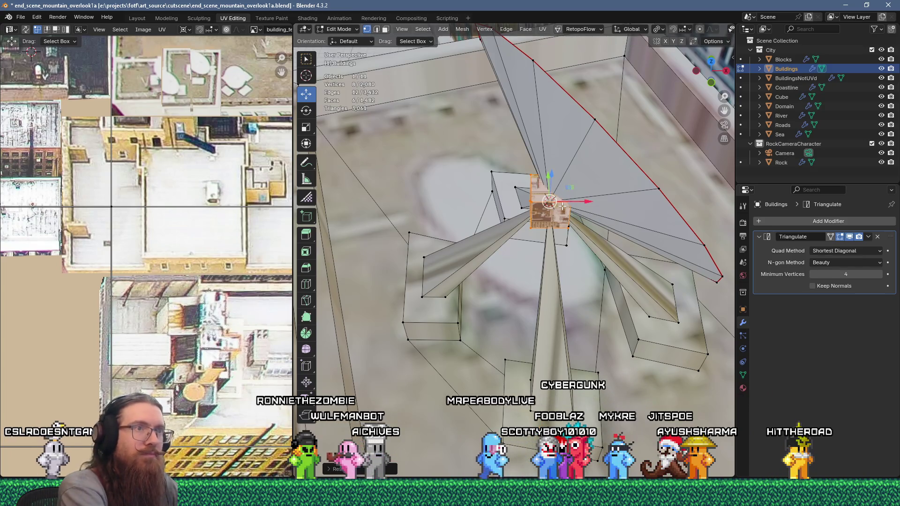
{"action": "key", "text": "r"}
{"action": "key", "text": "z"}
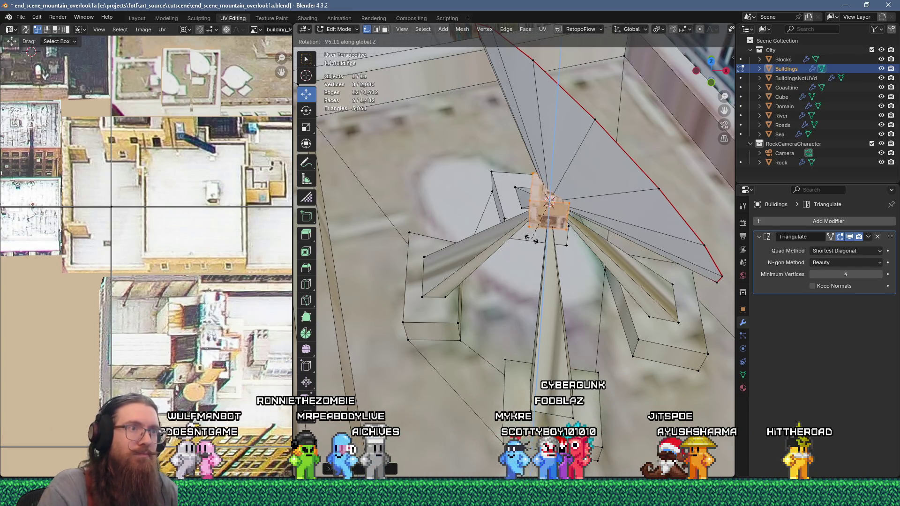
{"action": "left_click", "coordinate": [539, 206]}
{"action": "mouse_move", "coordinate": [539, 206]}
{"action": "middle_mouse_down"}
{"action": "mouse_move", "coordinate": [526, 213]}
{"action": "mouse_move", "coordinate": [552, 167]}
{"action": "middle_mouse_up"}
{"action": "key", "text": "r"}
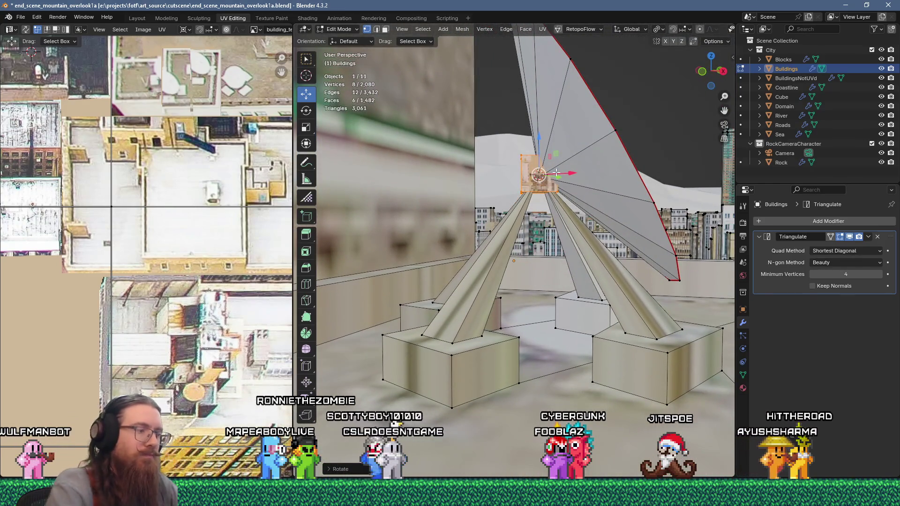
{"action": "left_click", "coordinate": [560, 147]}
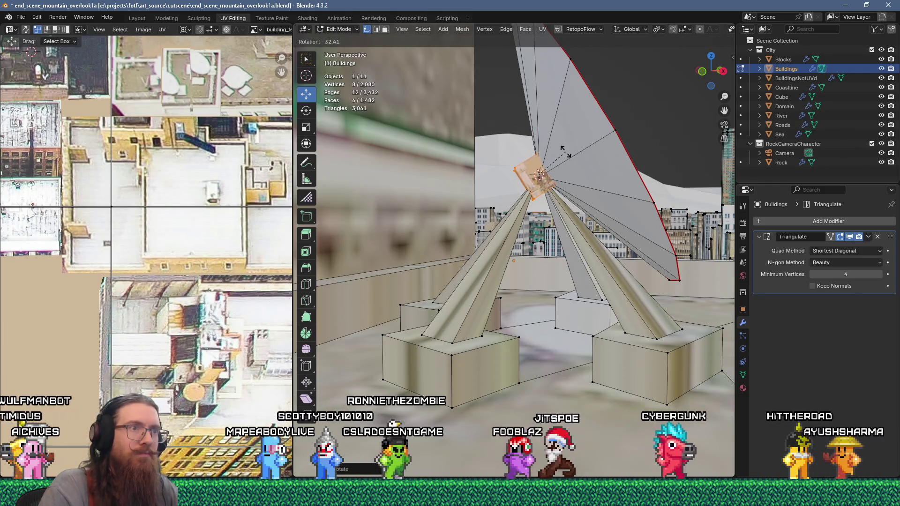
- Move the cube's UV island on the atlas, exit Edit Mode, and view the city from above
{"action": "middle_click_drag", "start_coordinate": [560, 147], "coordinate": [234, 211]}
{"action": "scroll", "coordinate": [233, 211], "scroll_direction": "down", "scroll_amount": 8}
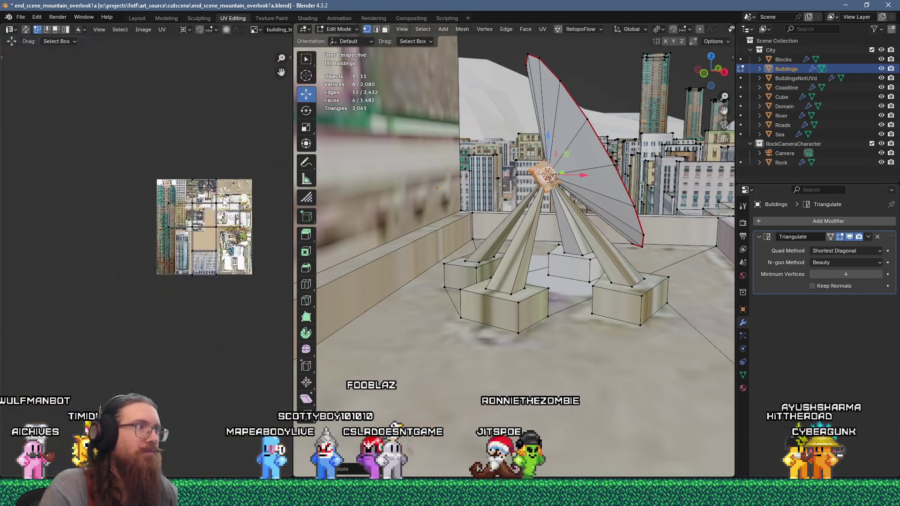
{"action": "scroll", "coordinate": [235, 217], "scroll_direction": "up", "scroll_amount": 3}
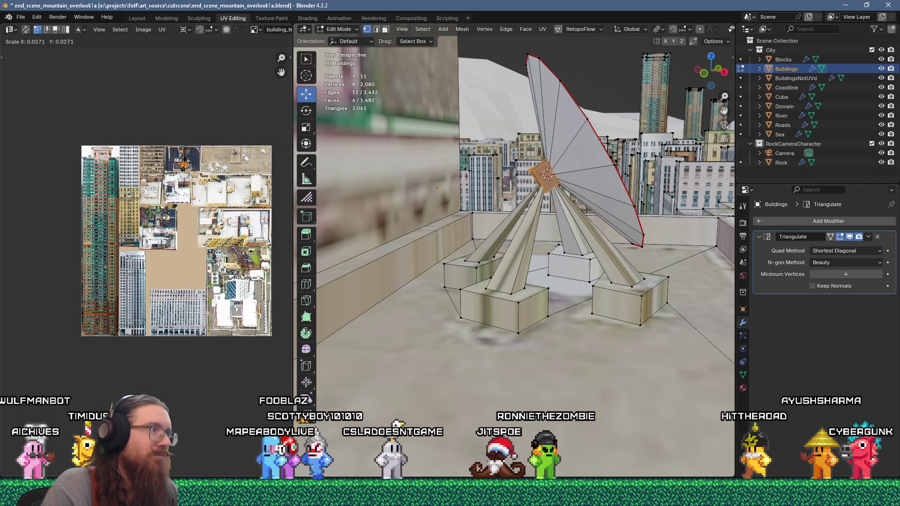
{"action": "scroll", "coordinate": [184, 172], "scroll_direction": "up", "scroll_amount": 3}
{"action": "key", "text": "g"}
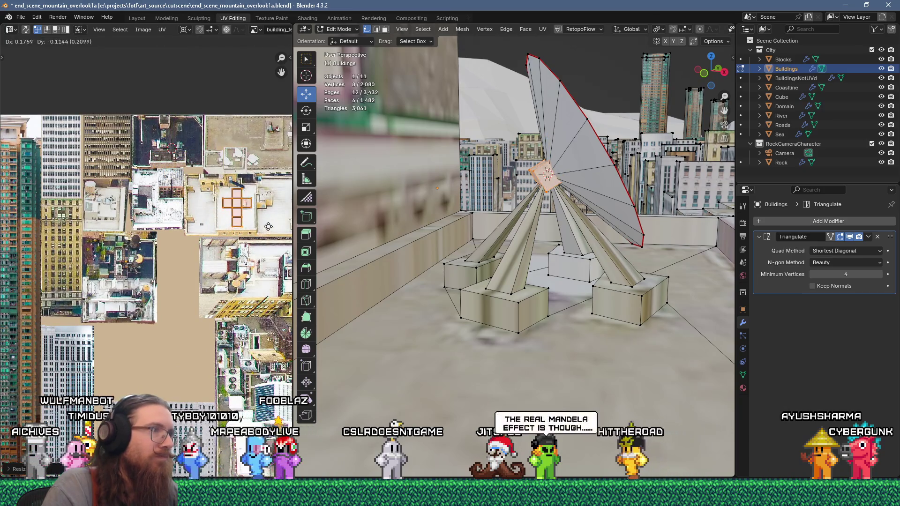
{"action": "key", "text": "Tab"}
{"action": "mouse_move", "coordinate": [318, 233]}
{"action": "middle_mouse_down"}
{"action": "mouse_move", "coordinate": [541, 247]}
{"action": "mouse_move", "coordinate": [570, 271]}
{"action": "mouse_move", "coordinate": [564, 297]}
{"action": "middle_mouse_up"}
{"action": "scroll", "coordinate": [564, 296], "scroll_direction": "down", "scroll_amount": 3}
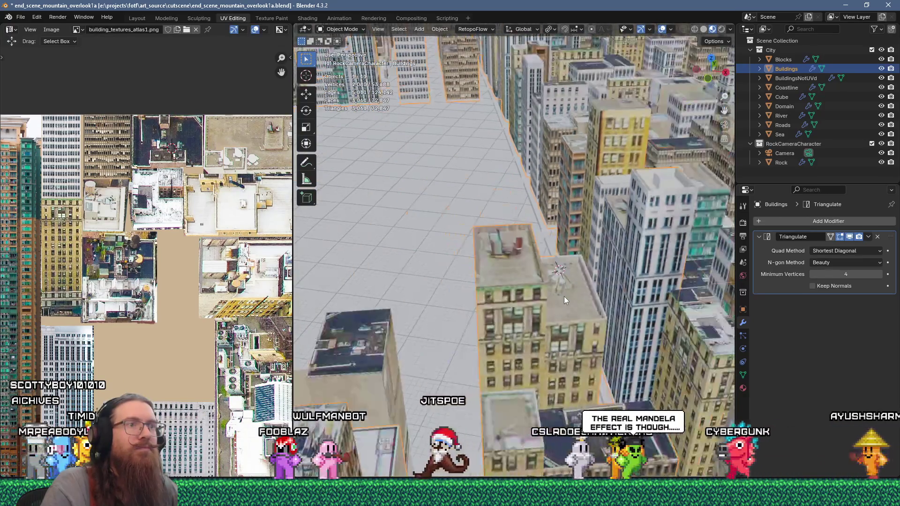
{"action": "scroll", "coordinate": [564, 297], "scroll_direction": "up", "scroll_amount": 2}
{"action": "scroll", "coordinate": [554, 291], "scroll_direction": "up", "scroll_amount": 5}
- Face-select the sunken roof faces around the dish in Edit Mode
{"action": "scroll", "coordinate": [552, 309], "scroll_direction": "up", "scroll_amount": 5}
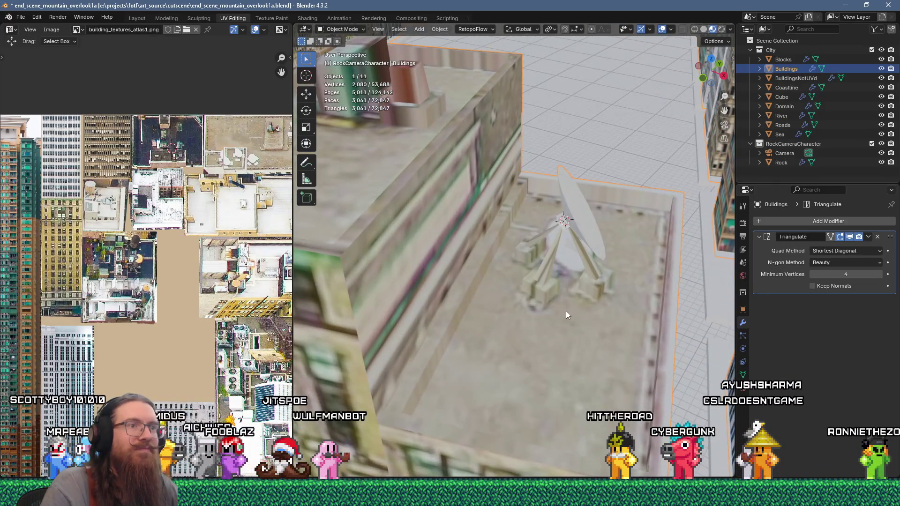
{"action": "key", "text": "Tab"}
{"action": "scroll", "coordinate": [567, 309], "scroll_direction": "up", "scroll_amount": 3}
{"action": "mouse_move", "coordinate": [568, 305]}
{"action": "middle_mouse_down"}
{"action": "mouse_move", "coordinate": [593, 330]}
{"action": "mouse_move", "coordinate": [597, 357]}
{"action": "middle_mouse_up"}
{"action": "key", "text": "Tab"}
{"action": "key", "text": "Tab"}
{"action": "key", "text": "3"}
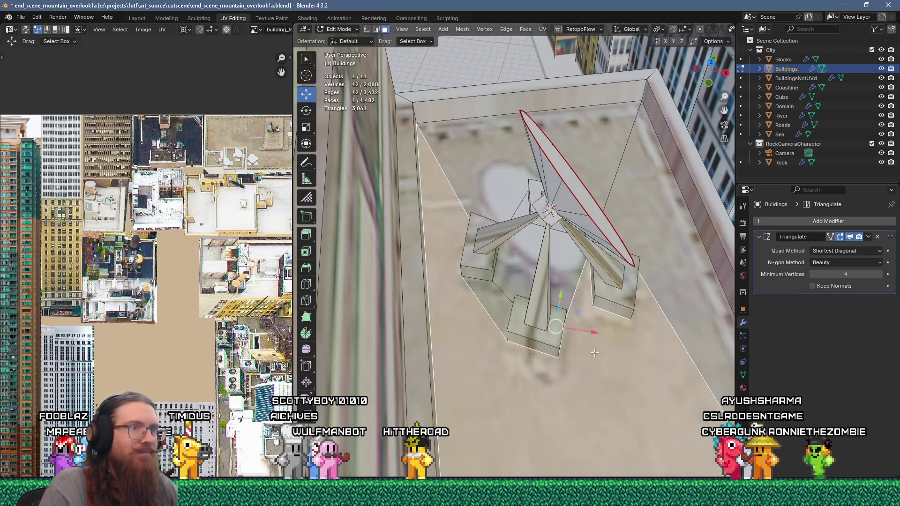
{"action": "left_click", "coordinate": [560, 270]}
{"action": "left_click", "coordinate": [505, 195]}
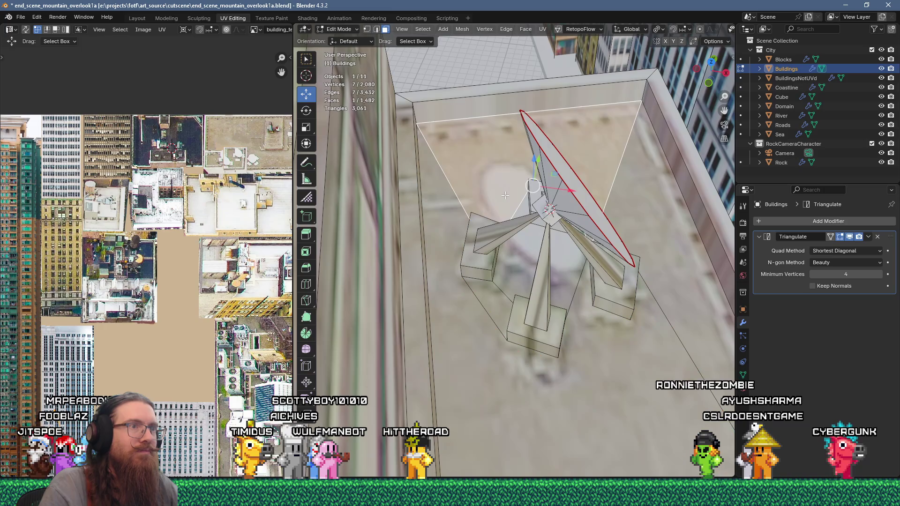
{"action": "left_click", "coordinate": [534, 252], "text": "shift"}
- Mirror the roof UVs horizontally with a scale of X -1
{"action": "scroll", "coordinate": [196, 268], "scroll_direction": "down", "scroll_amount": 5}
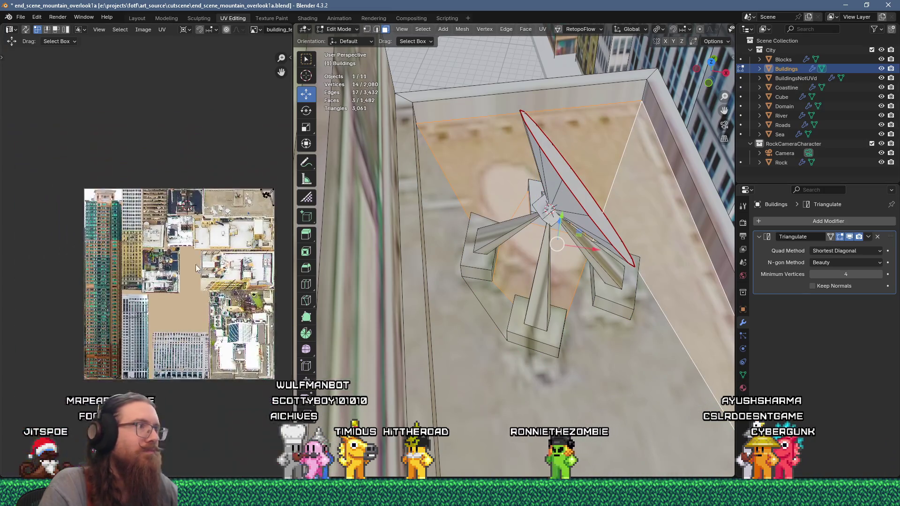
{"action": "scroll", "coordinate": [184, 225], "scroll_direction": "up", "scroll_amount": 2}
{"action": "scroll", "coordinate": [185, 225], "scroll_direction": "down", "scroll_amount": 10}
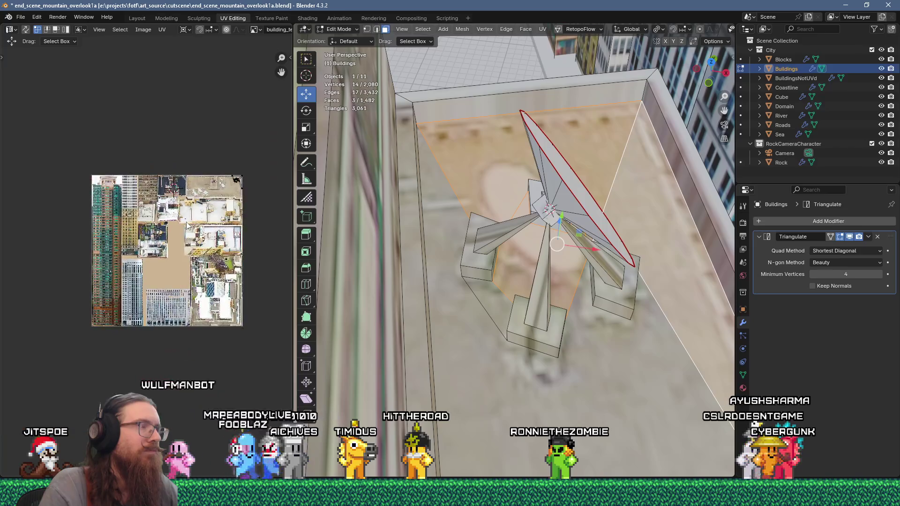
{"action": "scroll", "coordinate": [189, 220], "scroll_direction": "up", "scroll_amount": 6}
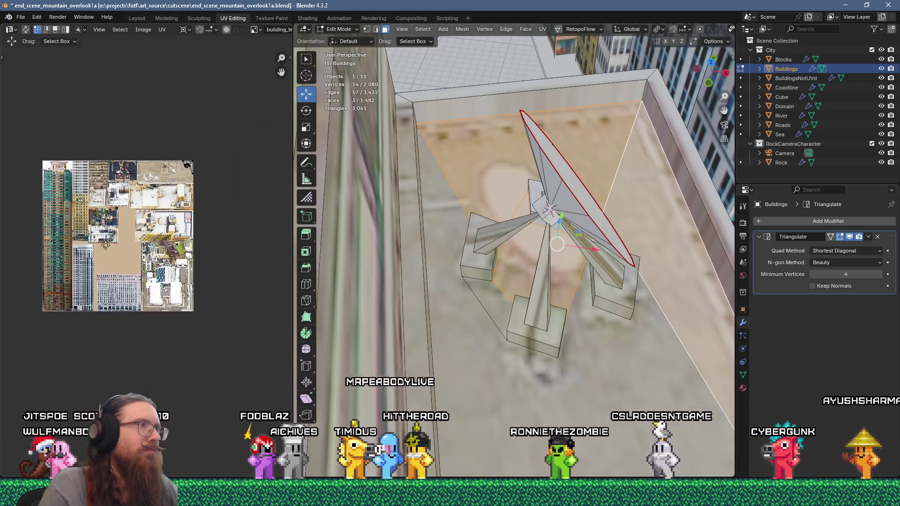
{"action": "scroll", "coordinate": [126, 212], "scroll_direction": "up", "scroll_amount": 6}
{"action": "scroll", "coordinate": [126, 197], "scroll_direction": "up", "scroll_amount": 2}
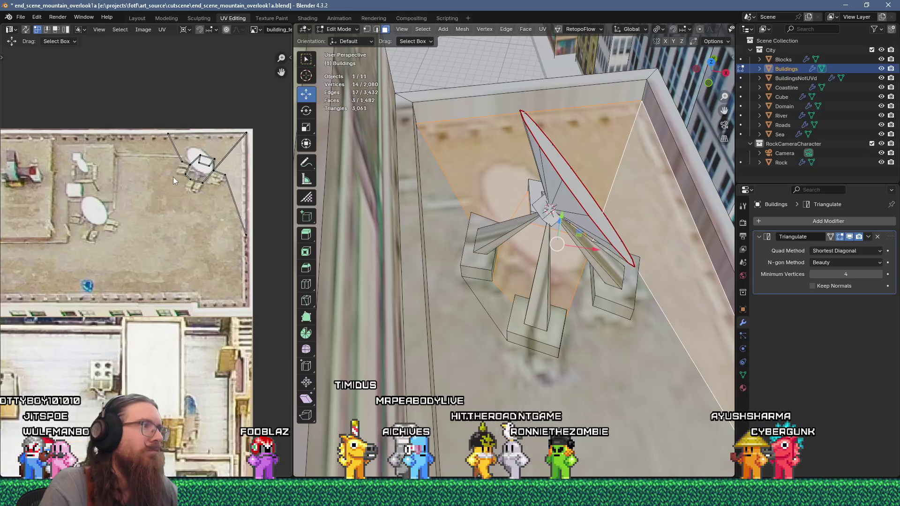
{"action": "scroll", "coordinate": [126, 194], "scroll_direction": "down", "scroll_amount": 2}
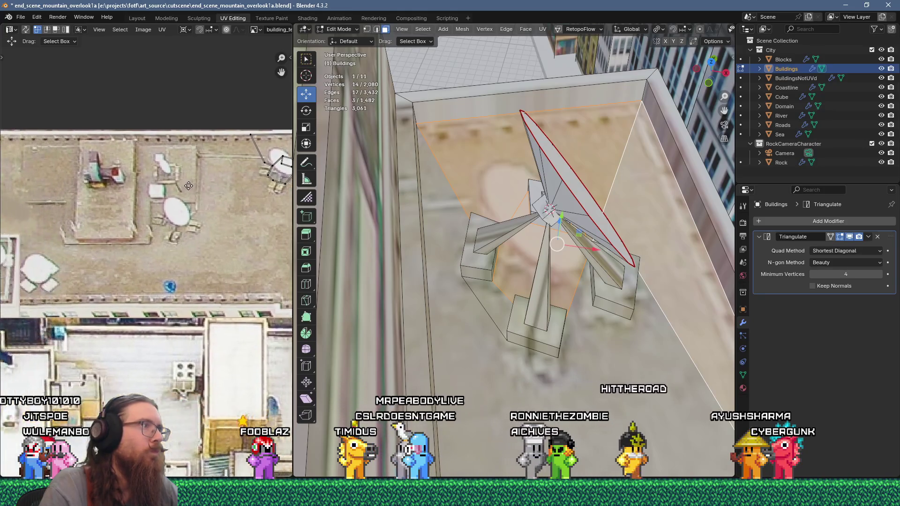
{"action": "scroll", "coordinate": [126, 214], "scroll_direction": "up", "scroll_amount": 2}
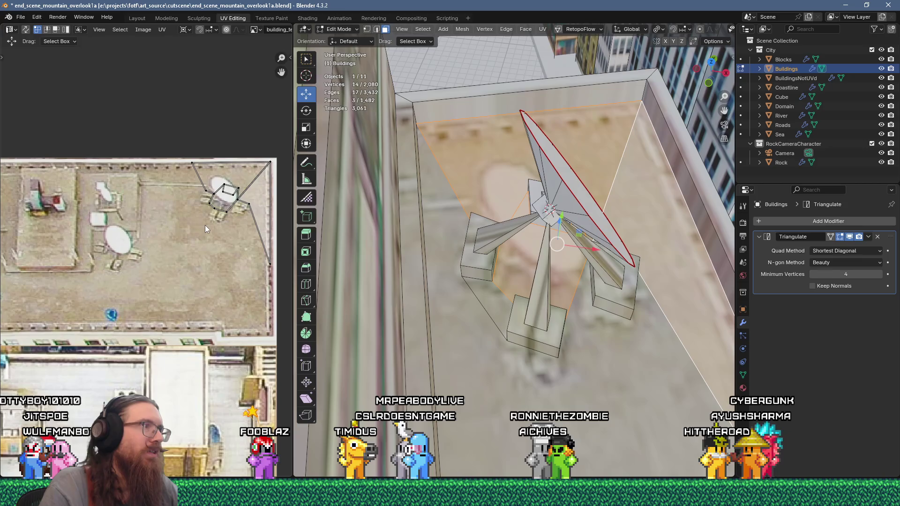
{"action": "scroll", "coordinate": [204, 225], "scroll_direction": "up", "scroll_amount": 1}
{"action": "middle_click_drag", "start_coordinate": [203, 224], "coordinate": [188, 225]}
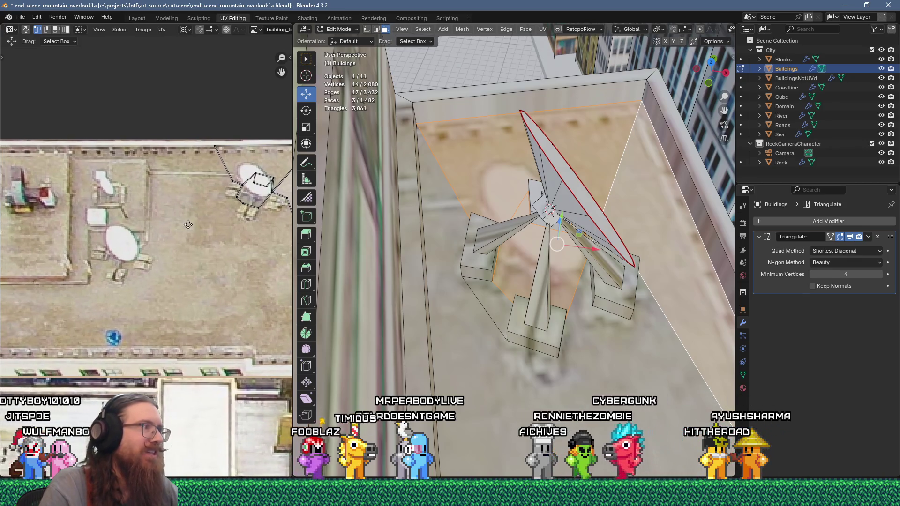
{"action": "scroll", "coordinate": [209, 214], "scroll_direction": "down", "scroll_amount": 2}
{"action": "scroll", "coordinate": [209, 215], "scroll_direction": "down", "scroll_amount": 2}
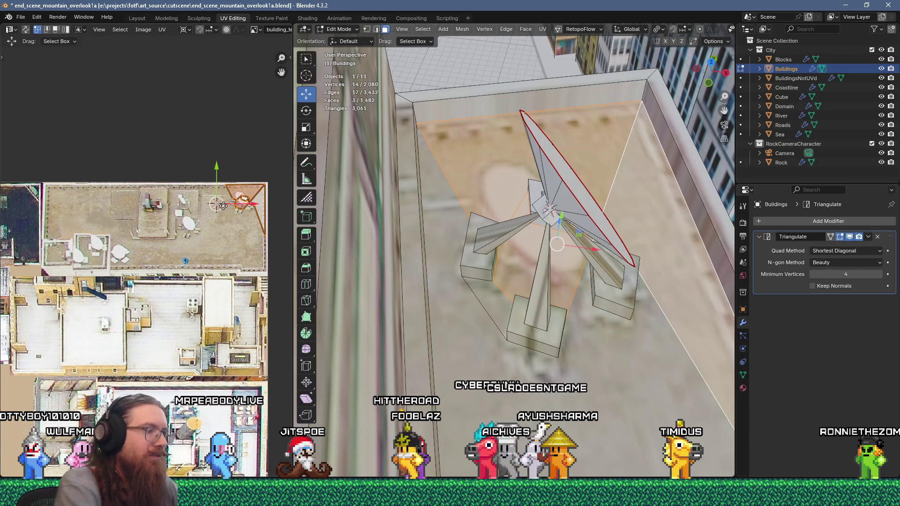
{"action": "key", "text": "s"}
{"action": "key", "text": "x"}
{"action": "key", "text": "minus"}
{"action": "key", "text": "1"}
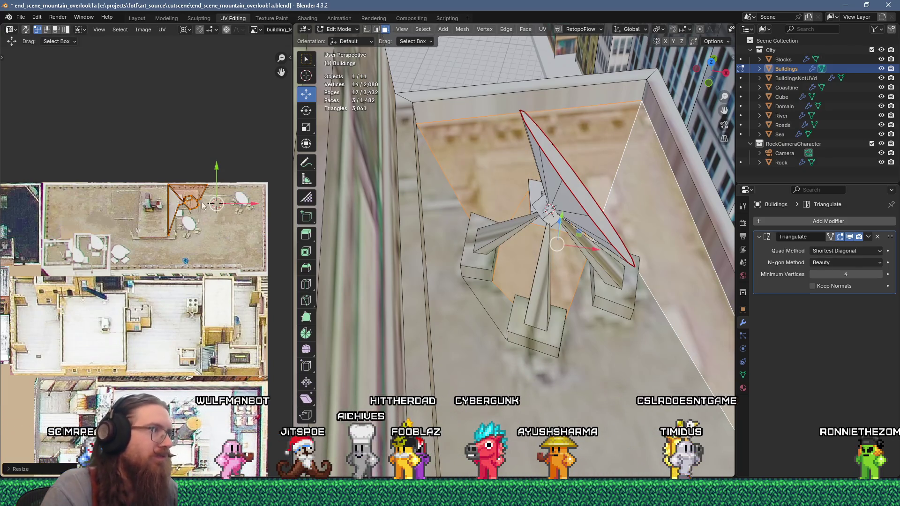
- Move the mirrored UVs onto a rooftop patch of the atlas and exit Edit Mode
{"action": "key", "text": "g"}
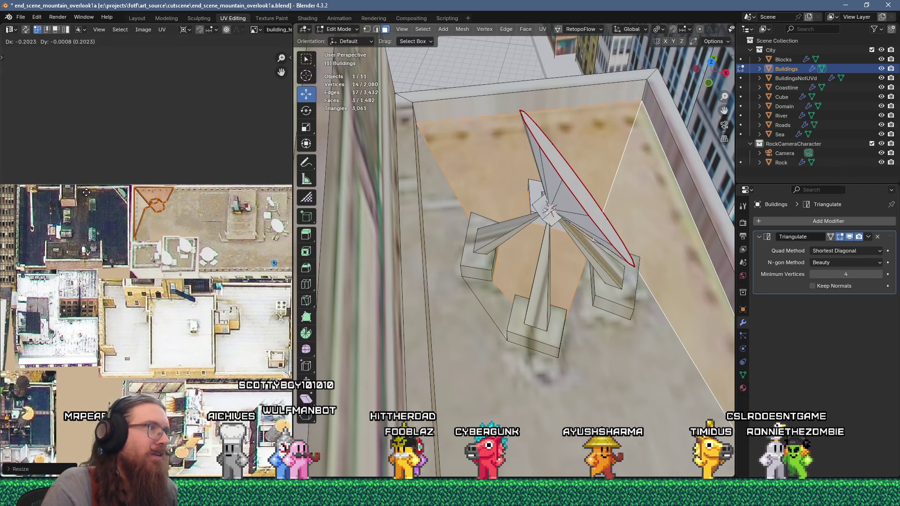
{"action": "scroll", "coordinate": [507, 232], "scroll_direction": "down", "scroll_amount": 6}
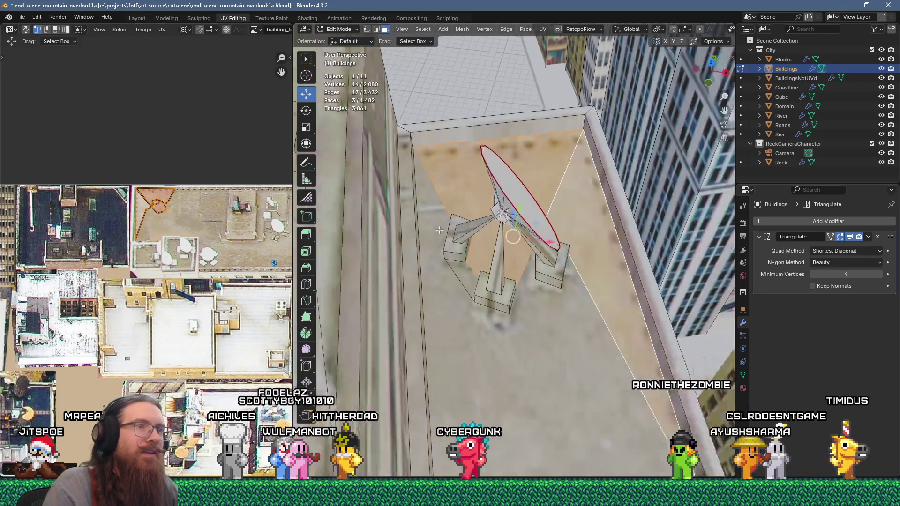
{"action": "key", "text": "Tab"}
{"action": "mouse_move", "coordinate": [507, 233]}
{"action": "middle_mouse_down"}
{"action": "mouse_move", "coordinate": [539, 255]}
{"action": "mouse_move", "coordinate": [543, 240]}
{"action": "mouse_move", "coordinate": [498, 266]}
{"action": "mouse_move", "coordinate": [369, 254]}
{"action": "middle_mouse_up"}
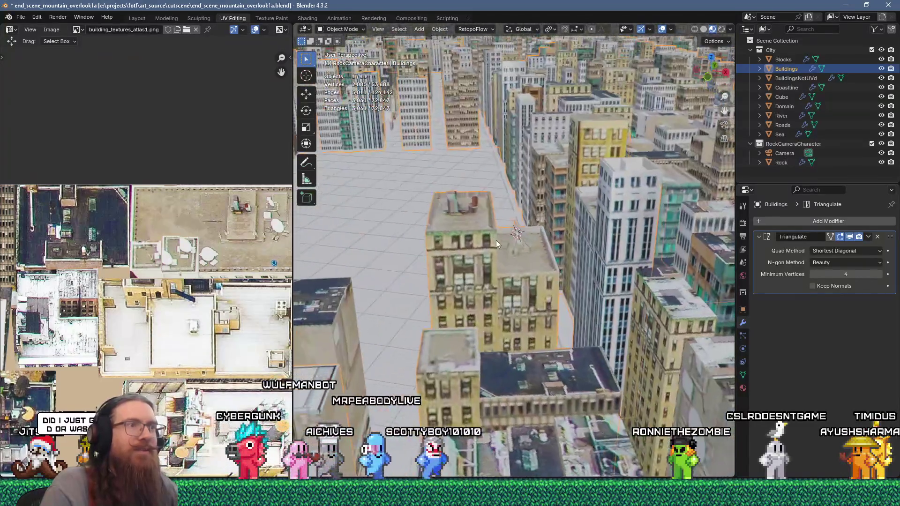
- Inset the neighbouring building's roof face and push it down to form a parapet edge
{"action": "middle_click_drag", "start_coordinate": [496, 240], "coordinate": [518, 223]}
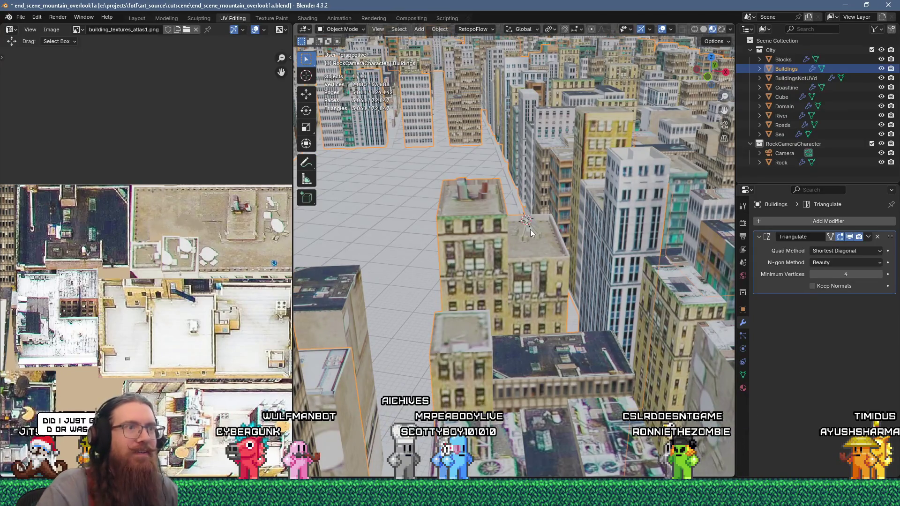
{"action": "scroll", "coordinate": [570, 389], "scroll_direction": "up", "scroll_amount": 5}
{"action": "key", "text": "Tab"}
{"action": "left_click", "coordinate": [576, 393]}
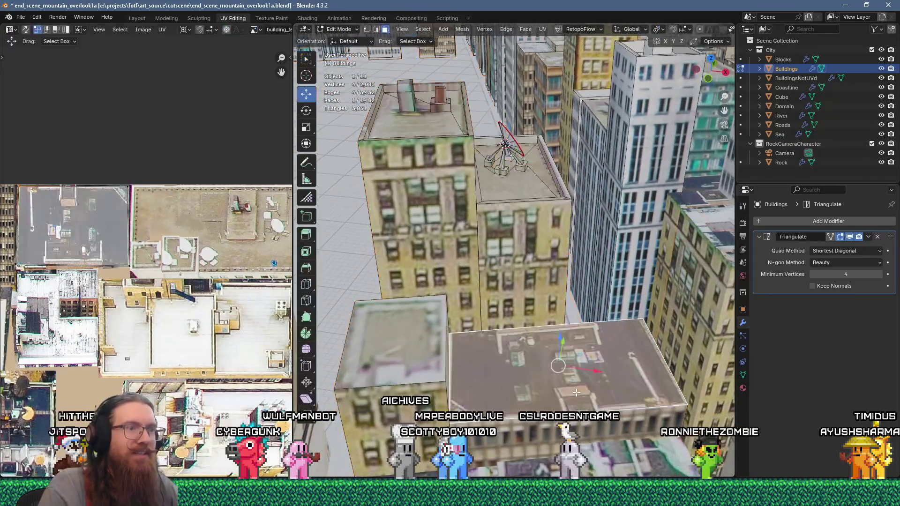
{"action": "middle_click_drag", "start_coordinate": [576, 392], "coordinate": [639, 385]}
{"action": "left_click", "coordinate": [648, 384]}
{"action": "key", "text": "e"}
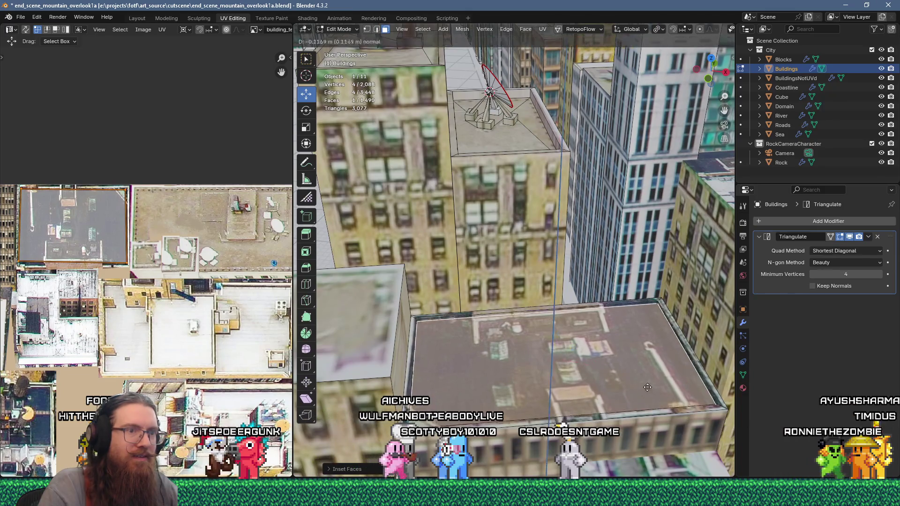
{"action": "left_click", "coordinate": [648, 394]}
{"action": "scroll", "coordinate": [638, 375], "scroll_direction": "up", "scroll_amount": 3}
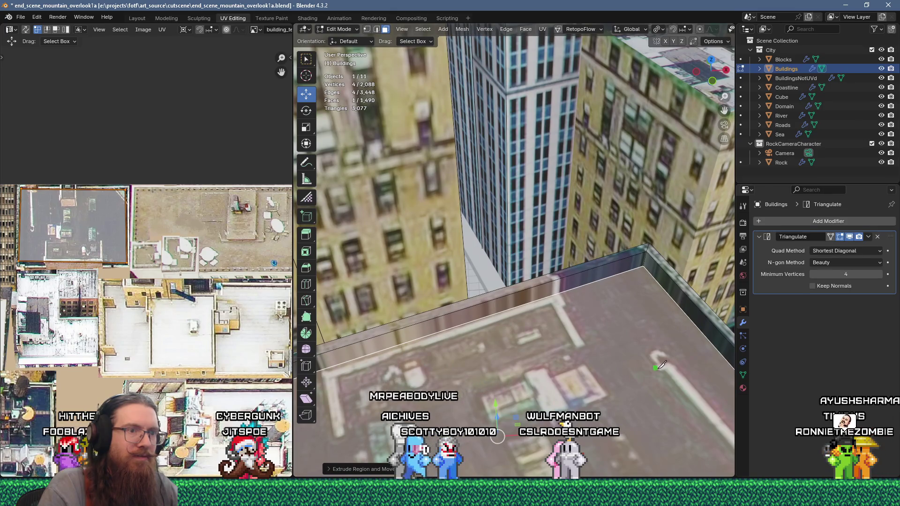
{"action": "middle_click_drag", "start_coordinate": [659, 377], "coordinate": [614, 324]}
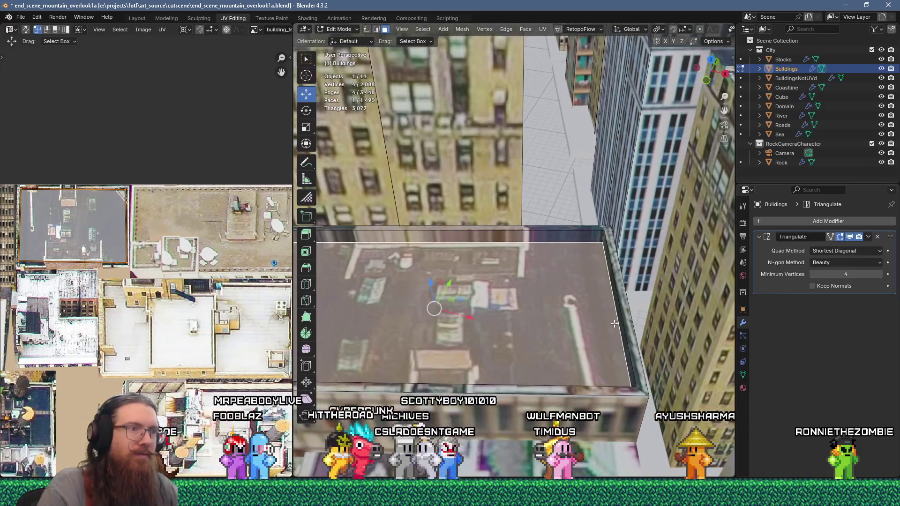
- Knife-cut a small face on the roof and extrude it upward into a column
{"action": "key", "text": "Tab"}
{"action": "scroll", "coordinate": [579, 305], "scroll_direction": "up", "scroll_amount": 2}
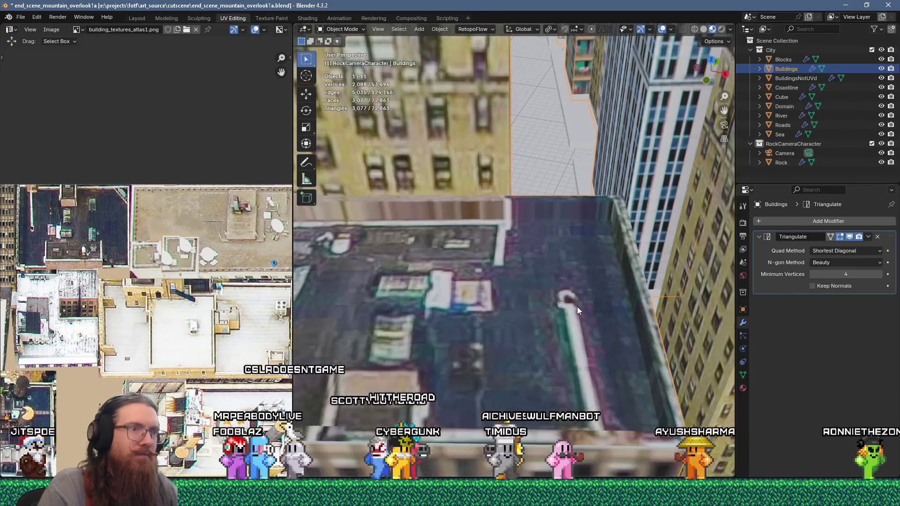
{"action": "key", "text": "Tab"}
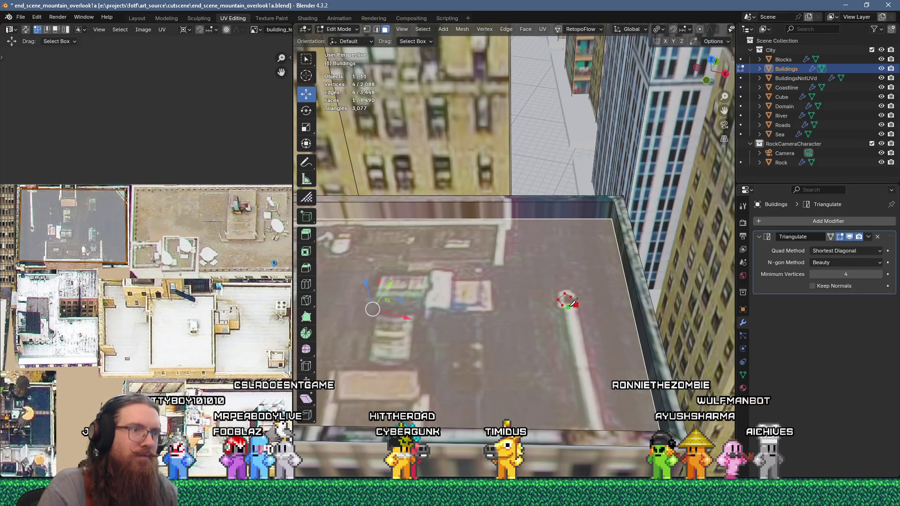
{"action": "key", "text": "Return"}
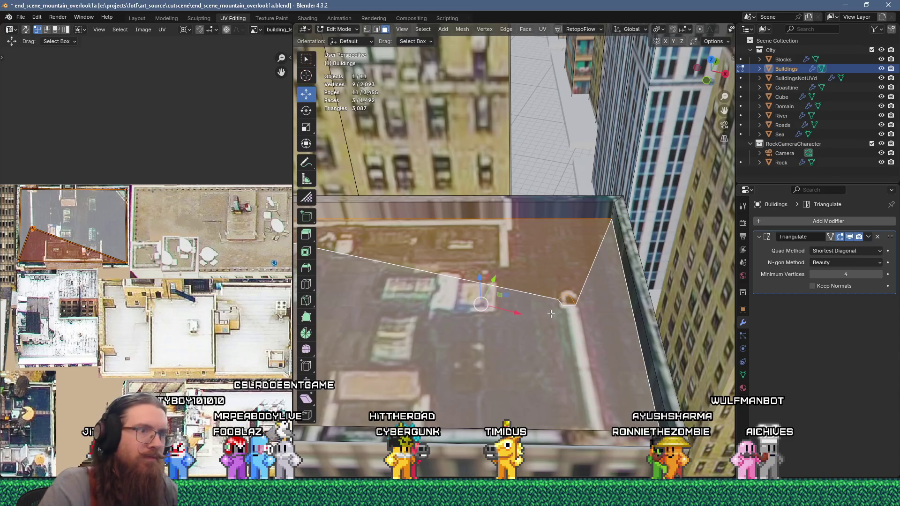
{"action": "left_click", "coordinate": [575, 304]}
{"action": "mouse_move", "coordinate": [574, 304]}
{"action": "middle_mouse_down"}
{"action": "mouse_move", "coordinate": [516, 310]}
{"action": "mouse_move", "coordinate": [533, 283]}
{"action": "middle_mouse_up"}
{"action": "key", "text": "e"}
{"action": "left_click", "coordinate": [515, 322]}
- Extrude the column's side face outward about 3.14 m into a duct toward the parapet
{"action": "left_click", "coordinate": [568, 242]}
{"action": "key", "text": "e"}
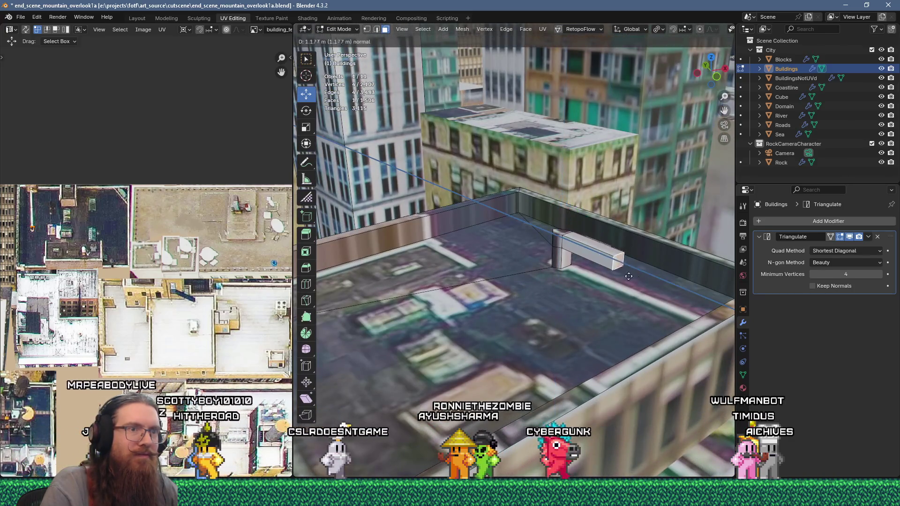
{"action": "left_click", "coordinate": [724, 327]}
{"action": "key", "text": "Tab"}
{"action": "mouse_move", "coordinate": [725, 327]}
{"action": "middle_mouse_down"}
{"action": "mouse_move", "coordinate": [564, 294]}
{"action": "mouse_move", "coordinate": [603, 275]}
{"action": "middle_mouse_up"}
{"action": "key", "text": "Tab"}
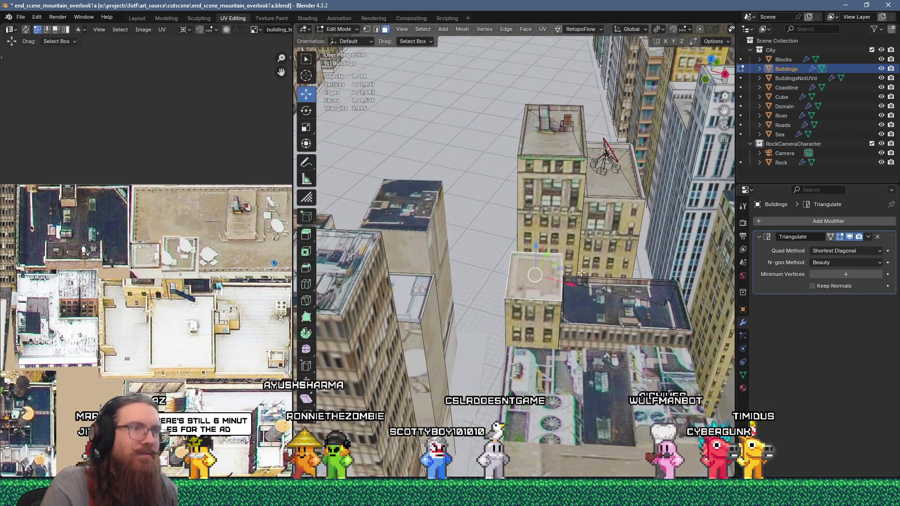
- Inset the narrow tower's roof face to form a parapet rim
{"action": "scroll", "coordinate": [581, 272], "scroll_direction": "up", "scroll_amount": 3}
{"action": "key", "text": "i"}
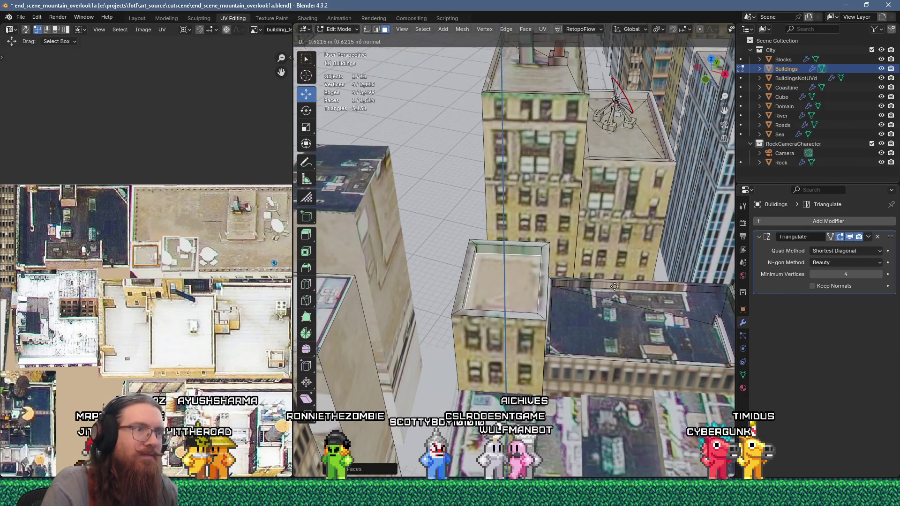
{"action": "scroll", "coordinate": [519, 277], "scroll_direction": "up", "scroll_amount": 3}
{"action": "middle_click_drag", "start_coordinate": [506, 306], "coordinate": [546, 314]}
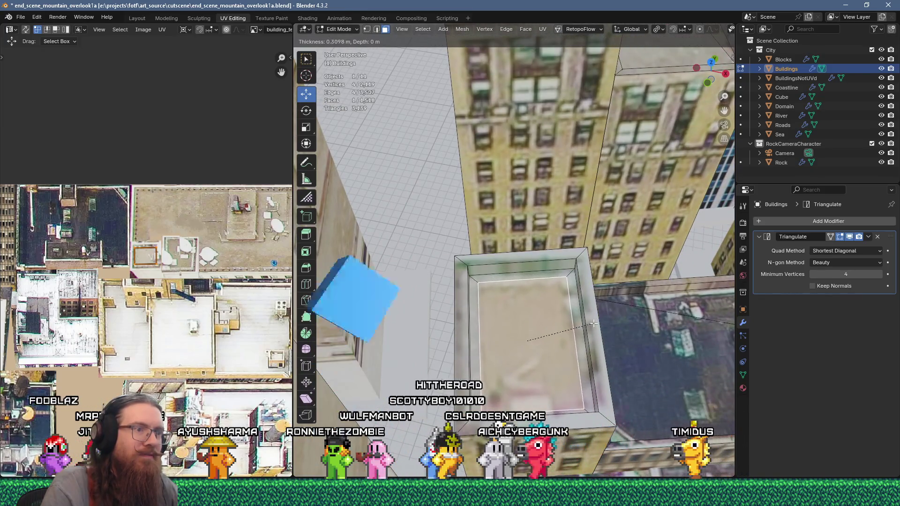
{"action": "left_click", "coordinate": [545, 303]}
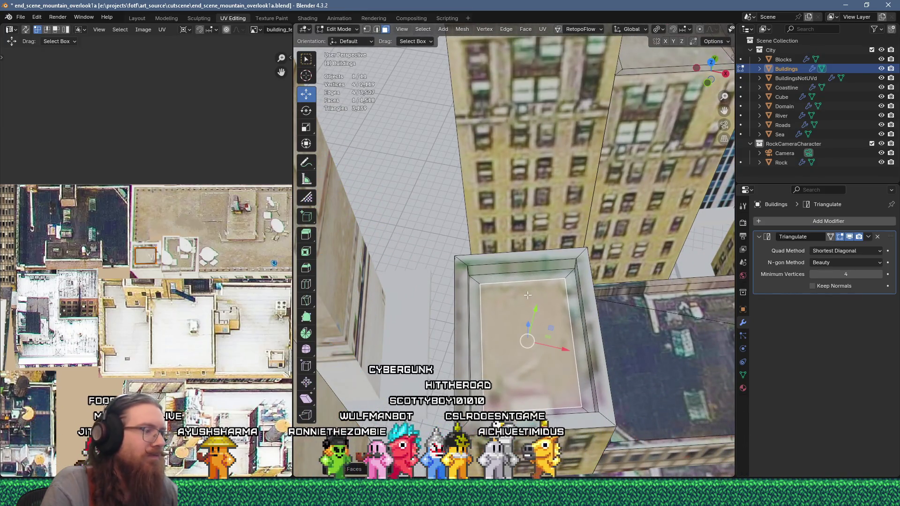
- Edge-slide the inset's inner edge, then move the new roof strip face about 0.45 m
{"action": "key", "text": "2"}
{"action": "left_click", "coordinate": [522, 281]}
{"action": "key", "text": "g"}
{"action": "key", "text": "g"}
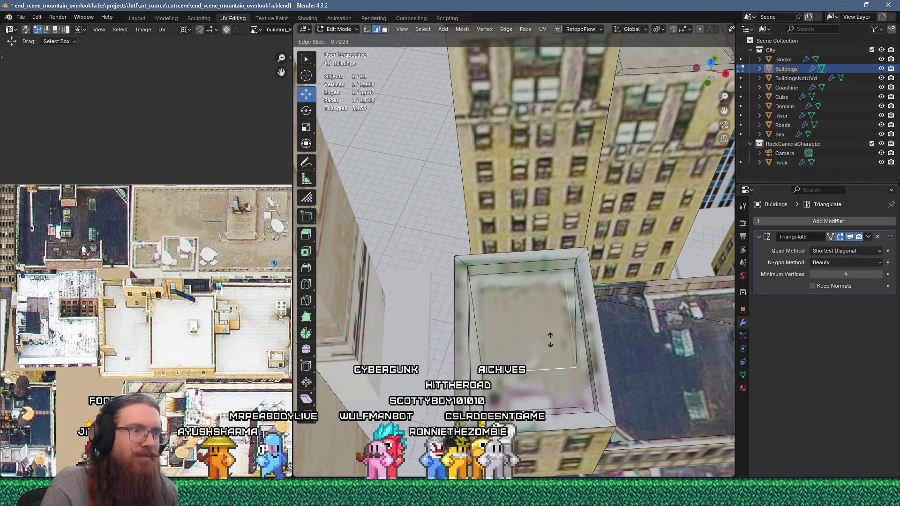
{"action": "left_click", "coordinate": [551, 340]}
{"action": "key", "text": "3"}
{"action": "left_click", "coordinate": [542, 385]}
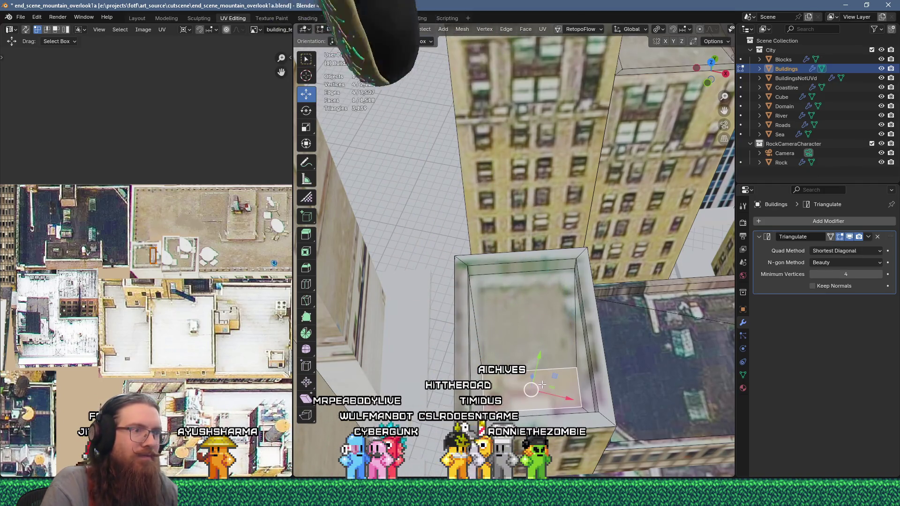
{"action": "key", "text": "Tab"}
{"action": "mouse_move", "coordinate": [542, 385]}
{"action": "middle_mouse_down"}
{"action": "mouse_move", "coordinate": [543, 267]}
{"action": "mouse_move", "coordinate": [545, 308]}
{"action": "middle_mouse_up"}
{"action": "key", "text": "Tab"}
{"action": "left_click_drag", "start_coordinate": [562, 204], "coordinate": [558, 218]}
{"action": "key", "text": "Tab"}
{"action": "scroll", "coordinate": [533, 219], "scroll_direction": "down", "scroll_amount": 5}
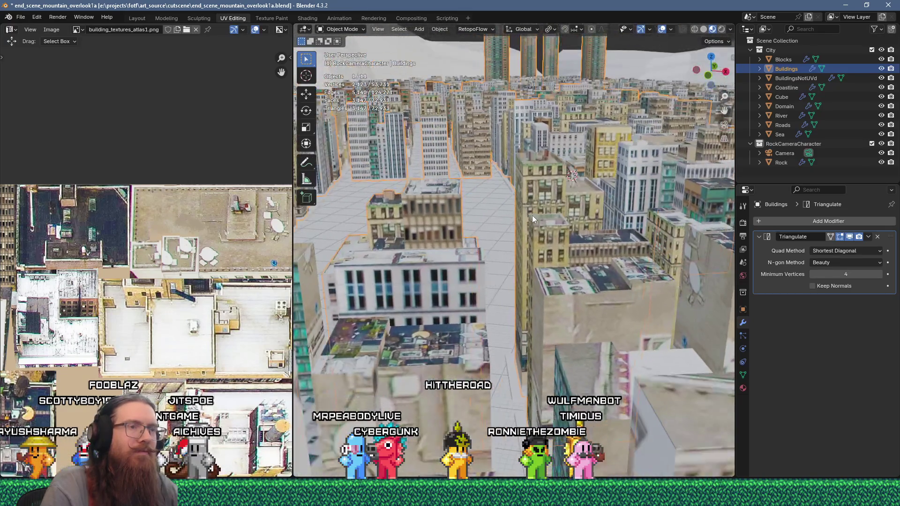
- Save the city scene through File > Save
{"action": "scroll", "coordinate": [534, 217], "scroll_direction": "up", "scroll_amount": 2}
{"action": "middle_click_drag", "start_coordinate": [535, 217], "coordinate": [539, 234]}
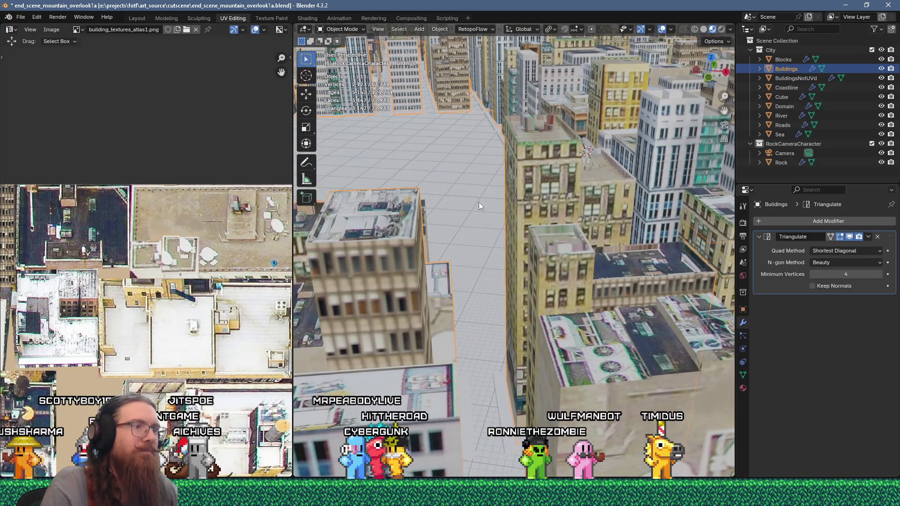
{"action": "left_click", "coordinate": [20, 17]}
{"action": "left_click", "coordinate": [39, 79]}
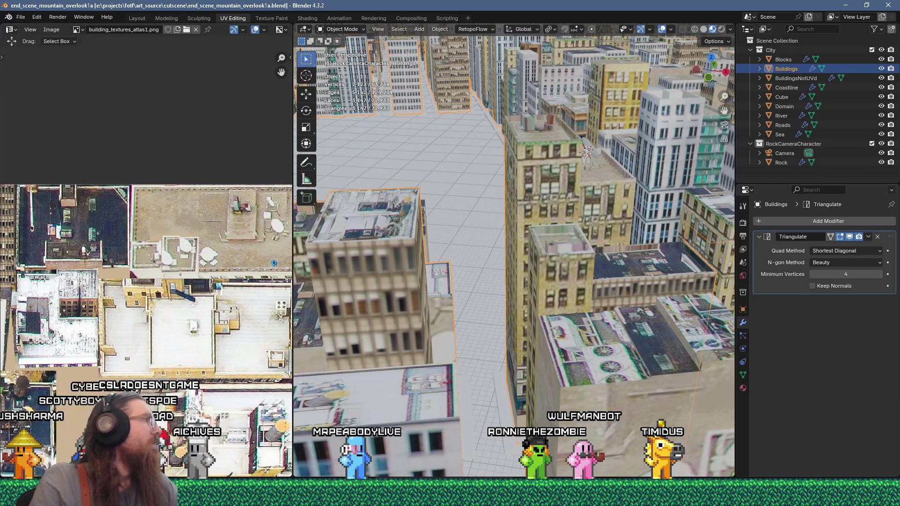
{"action": "key", "text": "alt+Tab"}
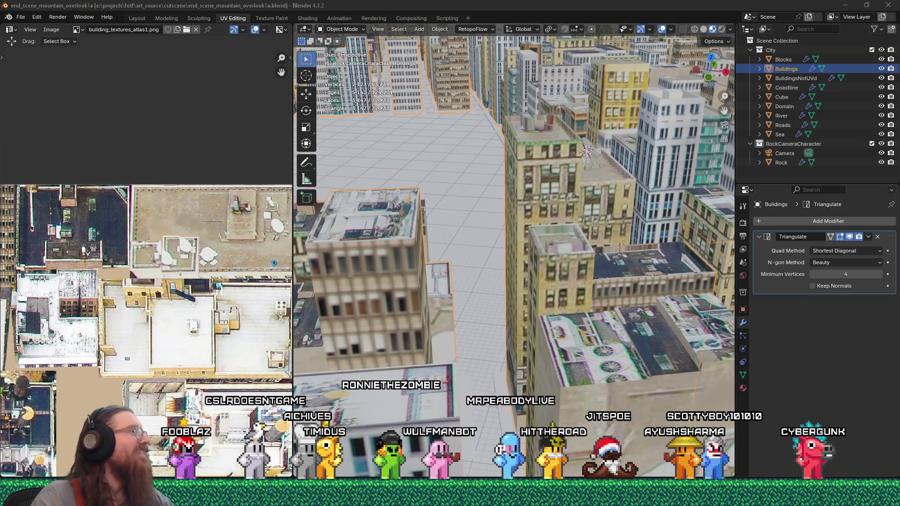
{"action": "mouse_move", "coordinate": [528, 266]}
{"action": "middle_mouse_down"}
{"action": "mouse_move", "coordinate": [544, 277]}
{"action": "mouse_move", "coordinate": [541, 300]}
{"action": "mouse_move", "coordinate": [587, 262]}
{"action": "middle_mouse_up"}
- On BuildingsNotUVd, inset the white building's roof and extrude it downward inside a parapet
{"action": "scroll", "coordinate": [543, 276], "scroll_direction": "up", "scroll_amount": 4}
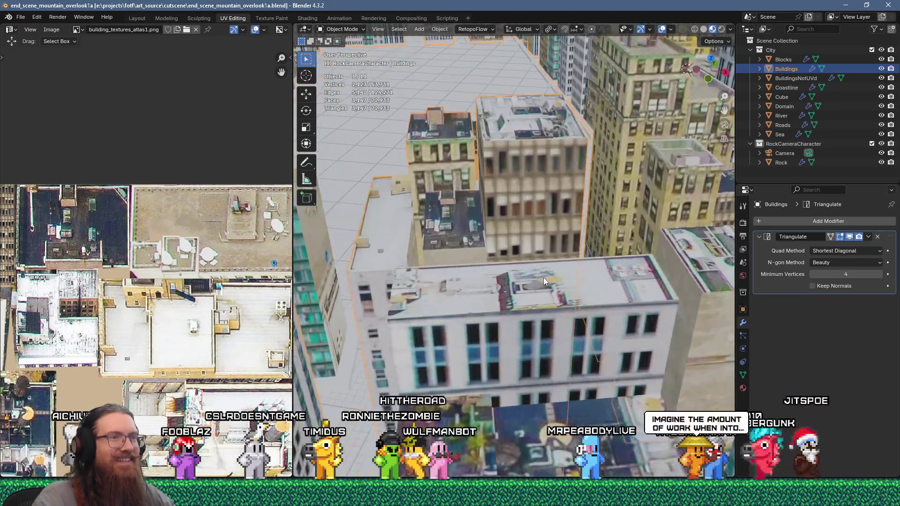
{"action": "left_click", "coordinate": [544, 277]}
{"action": "key", "text": "Tab"}
{"action": "left_click", "coordinate": [560, 279]}
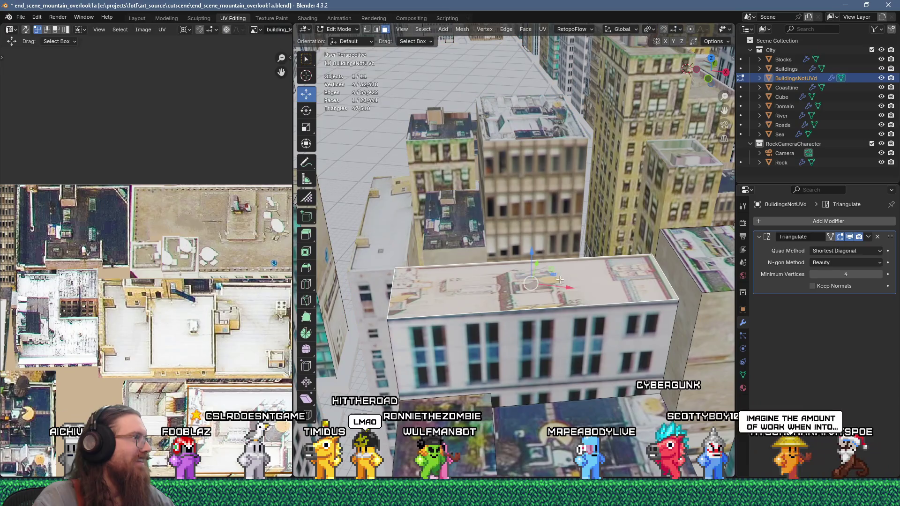
{"action": "key", "text": "i"}
{"action": "left_click", "coordinate": [638, 289]}
{"action": "key", "text": "e"}
{"action": "left_click", "coordinate": [638, 290]}
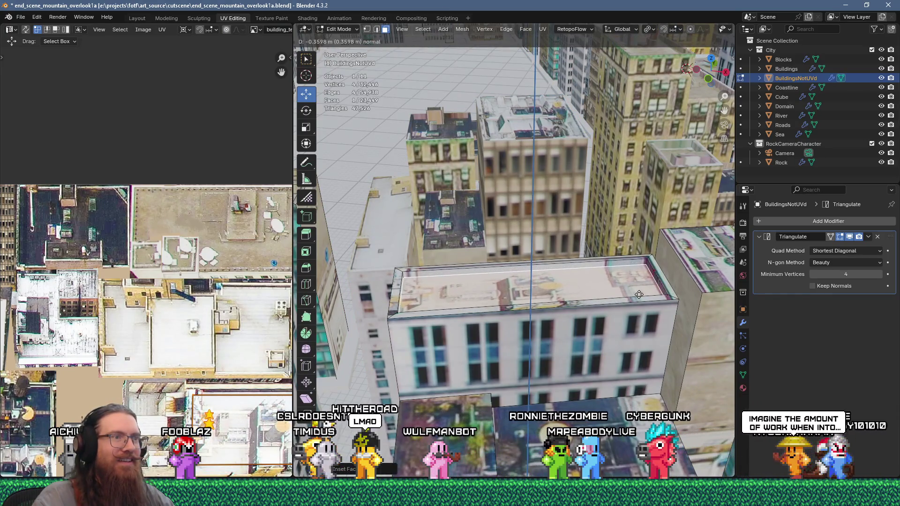
{"action": "middle_click_drag", "start_coordinate": [638, 289], "coordinate": [560, 312]}
{"action": "scroll", "coordinate": [560, 311], "scroll_direction": "up", "scroll_amount": 3}
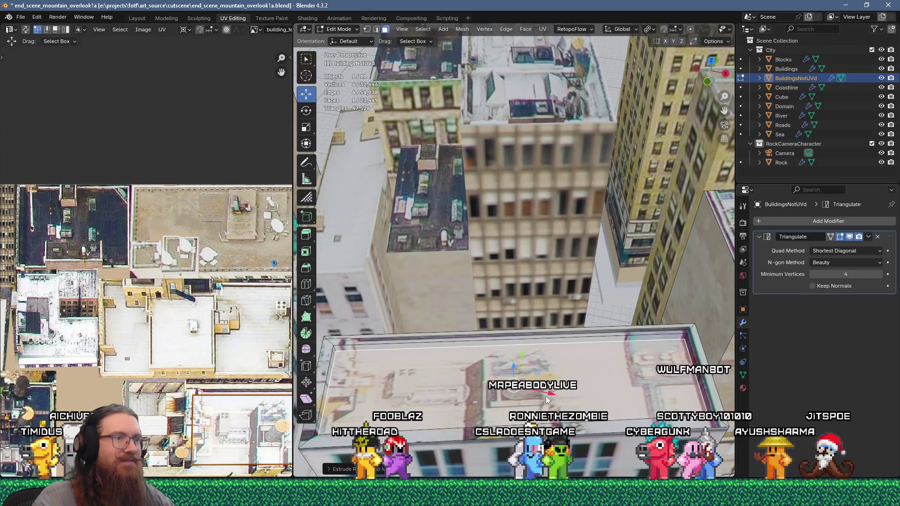
{"action": "key", "text": "Tab"}
{"action": "key", "text": "Tab"}
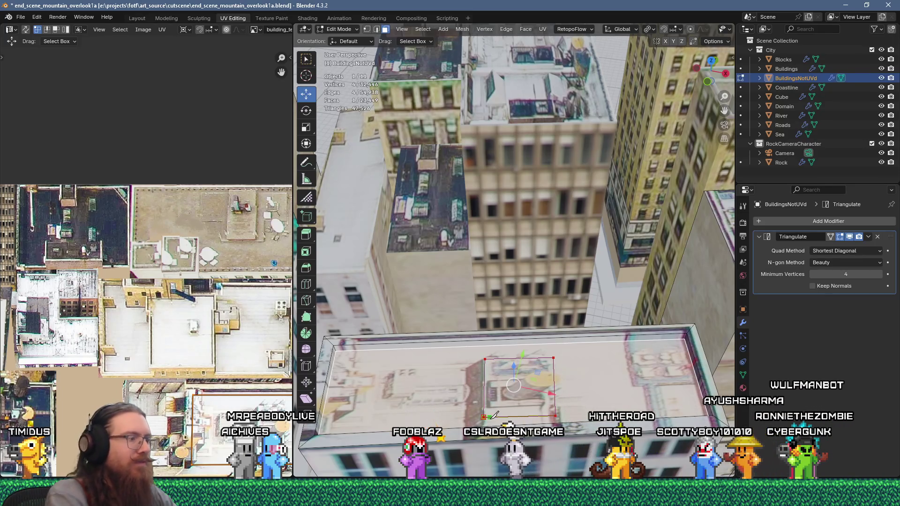
- Extrude a rooftop box and cut a perfect circle into its top with LoopTools Circle
{"action": "key", "text": "e"}
{"action": "left_click", "coordinate": [530, 378]}
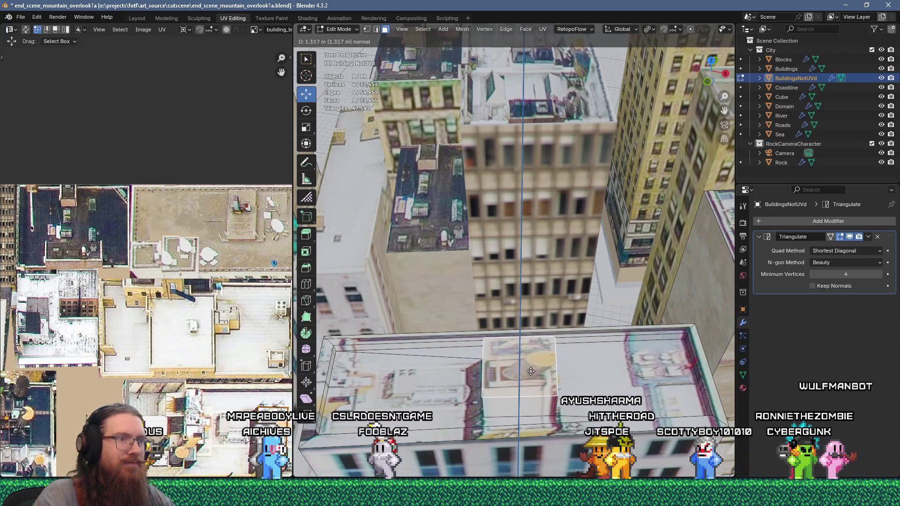
{"action": "scroll", "coordinate": [534, 381], "scroll_direction": "up", "scroll_amount": 3}
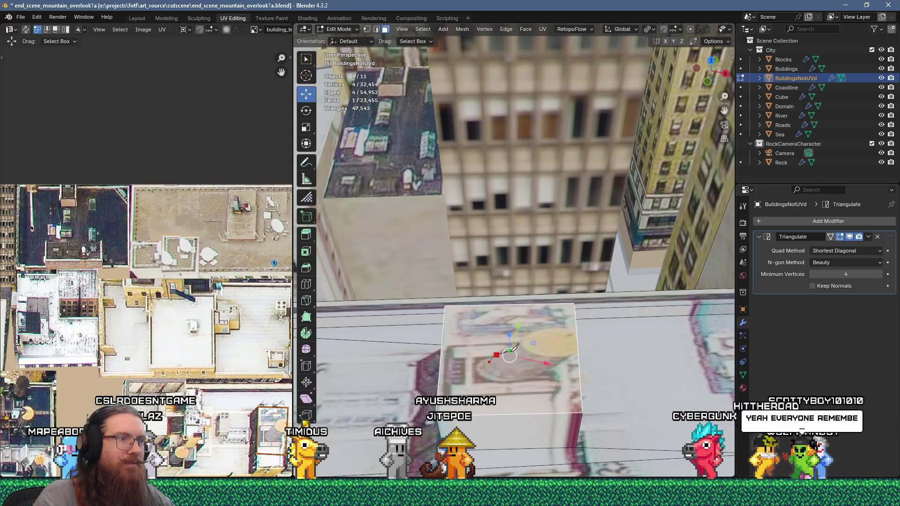
{"action": "left_click_drag", "start_coordinate": [543, 366], "coordinate": [493, 363]}
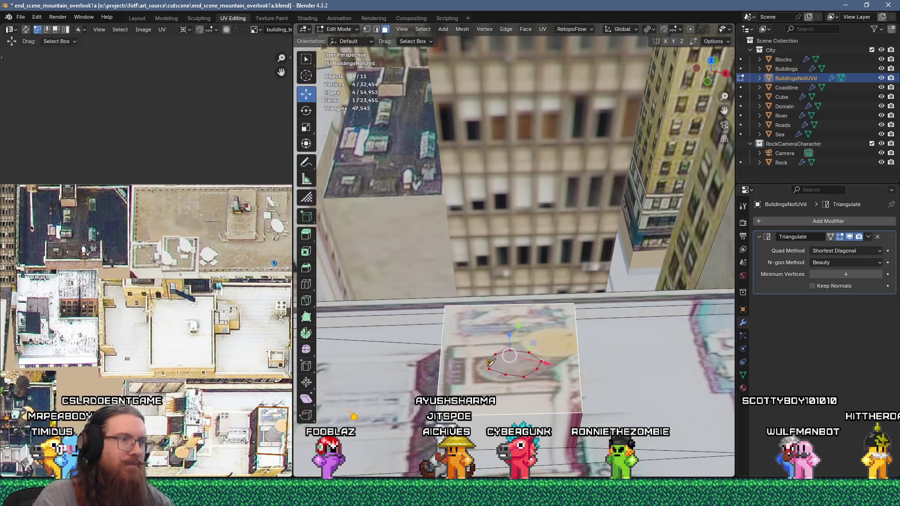
{"action": "key", "text": "e"}
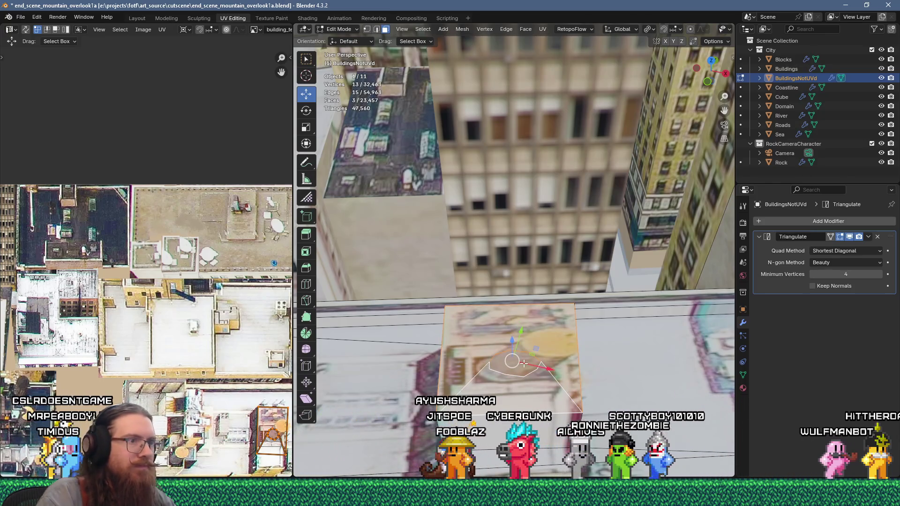
{"action": "right_click", "coordinate": [524, 364]}
{"action": "mouse_move", "coordinate": [515, 295]}
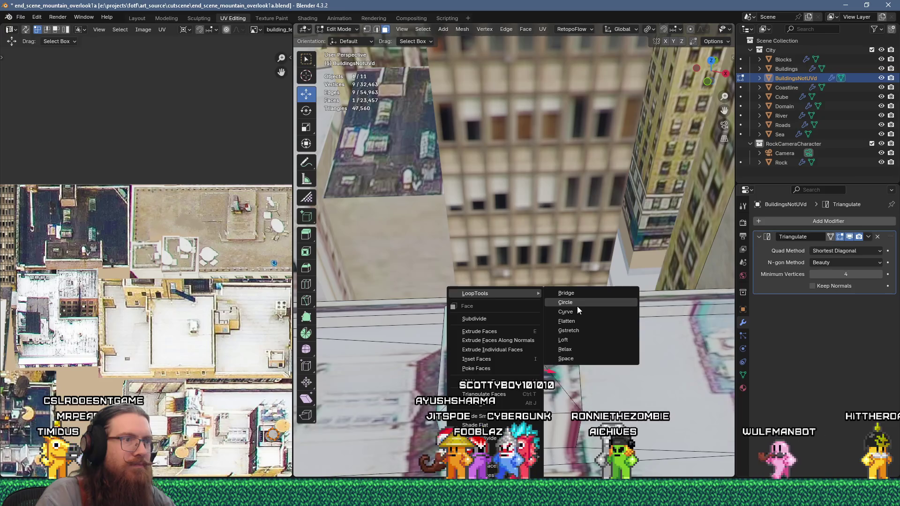
{"action": "left_click", "coordinate": [578, 306]}
- Extrude the circle into a cylinder and lower its top to make a short tank
{"action": "key", "text": "e"}
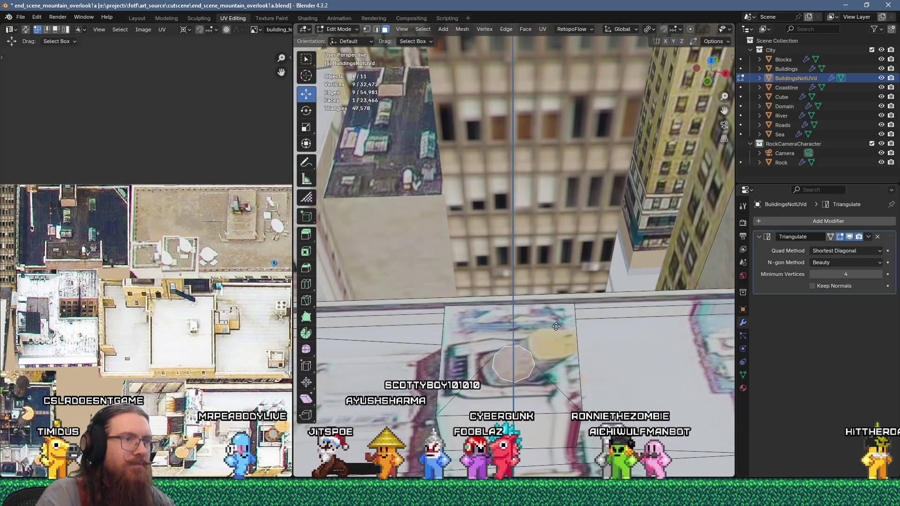
{"action": "left_click", "coordinate": [557, 317]}
{"action": "mouse_move", "coordinate": [557, 317]}
{"action": "middle_mouse_down"}
{"action": "mouse_move", "coordinate": [536, 303]}
{"action": "mouse_move", "coordinate": [578, 274]}
{"action": "middle_mouse_up"}
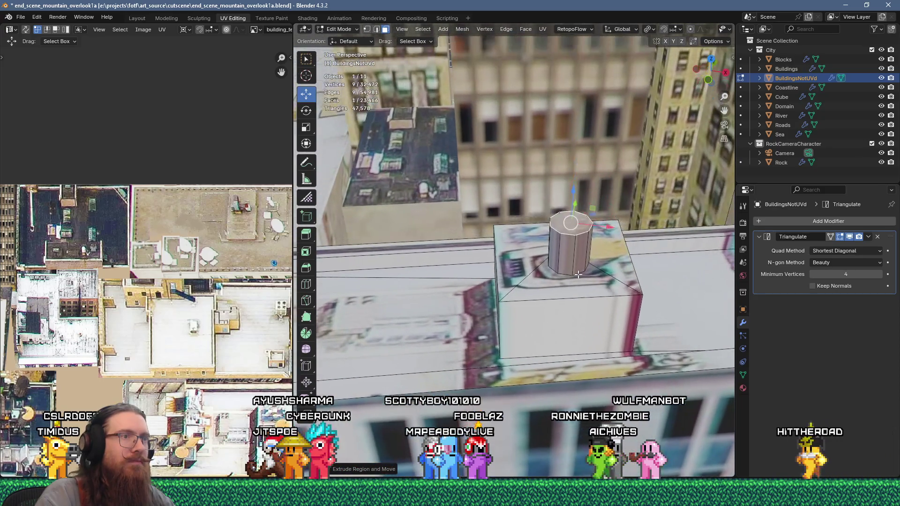
{"action": "left_click_drag", "start_coordinate": [572, 199], "coordinate": [572, 206]}
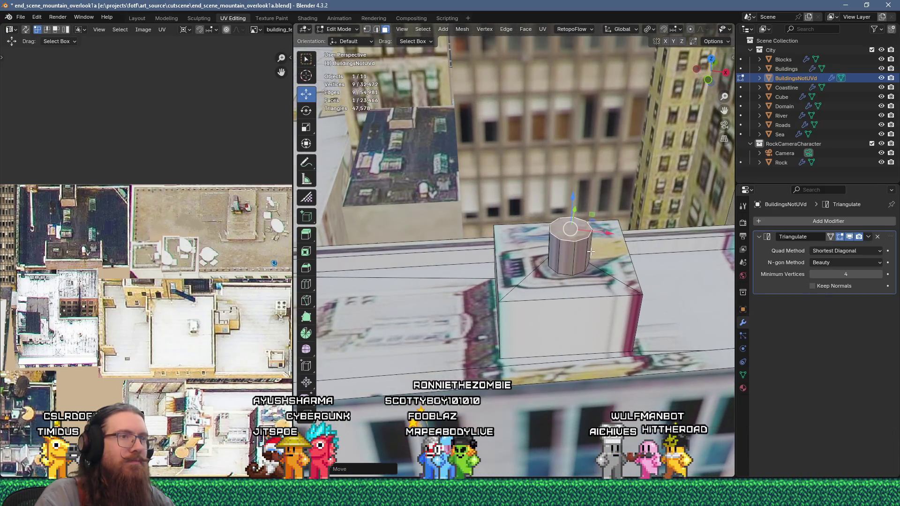
{"action": "scroll", "coordinate": [233, 272], "scroll_direction": "down", "scroll_amount": 5}
{"action": "scroll", "coordinate": [233, 272], "scroll_direction": "up", "scroll_amount": 4}
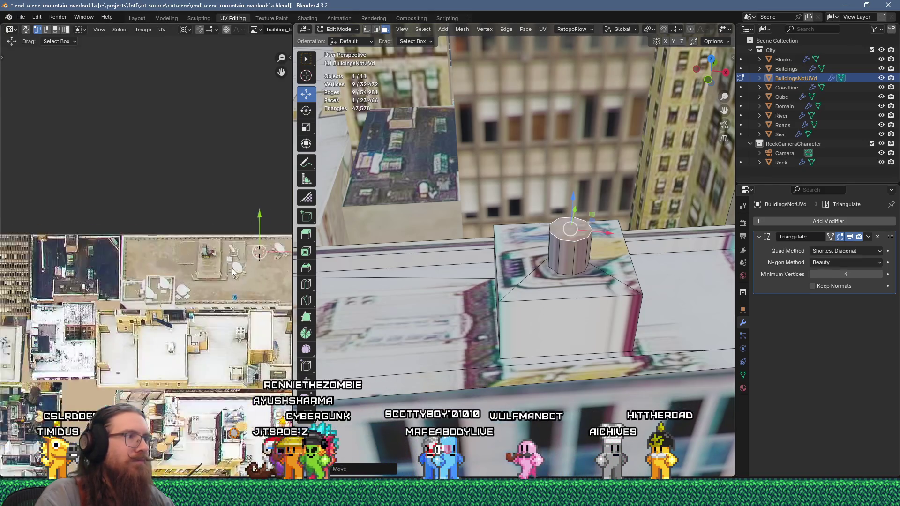
{"action": "scroll", "coordinate": [232, 272], "scroll_direction": "up", "scroll_amount": 1}
{"action": "scroll", "coordinate": [459, 279], "scroll_direction": "down", "scroll_amount": 3}
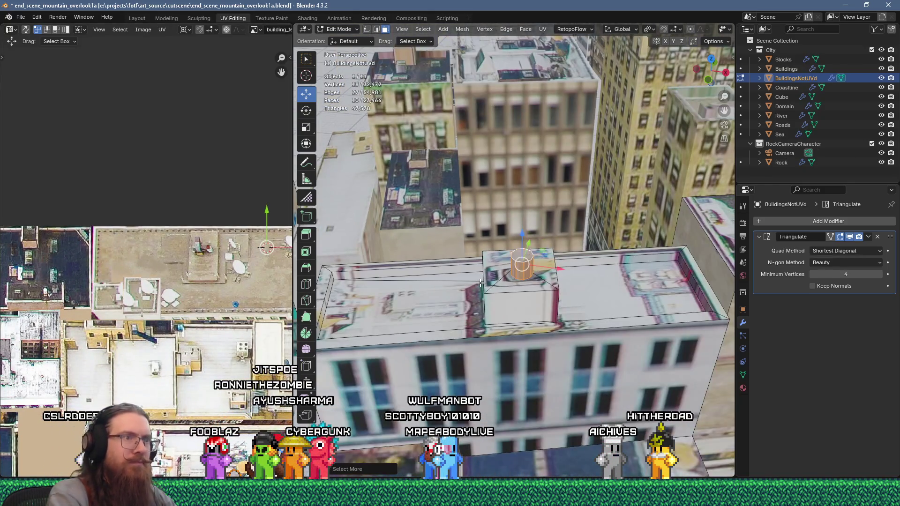
- Move the tank cap's UV face onto the yellow circle in the texture atlas
{"action": "scroll", "coordinate": [185, 356], "scroll_direction": "up", "scroll_amount": 6}
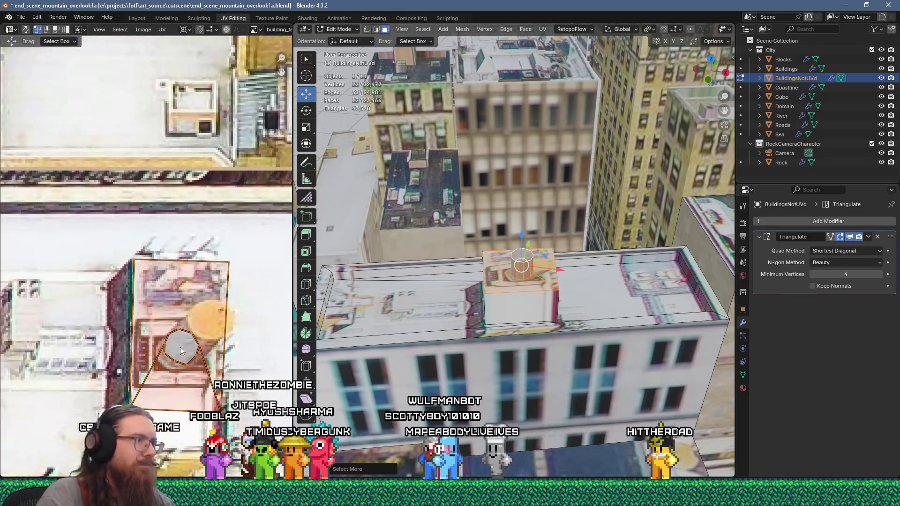
{"action": "key", "text": "3"}
{"action": "scroll", "coordinate": [186, 352], "scroll_direction": "up", "scroll_amount": 3}
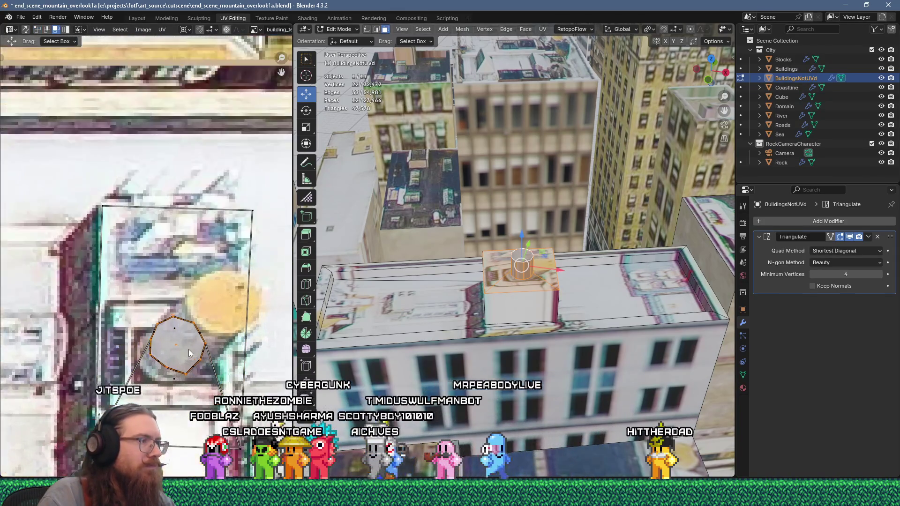
{"action": "scroll", "coordinate": [185, 348], "scroll_direction": "down", "scroll_amount": 1}
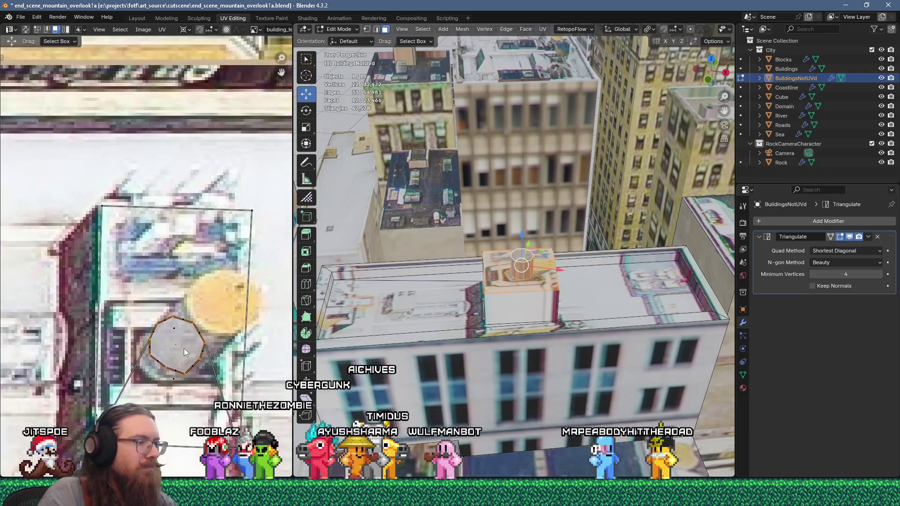
{"action": "key", "text": "g"}
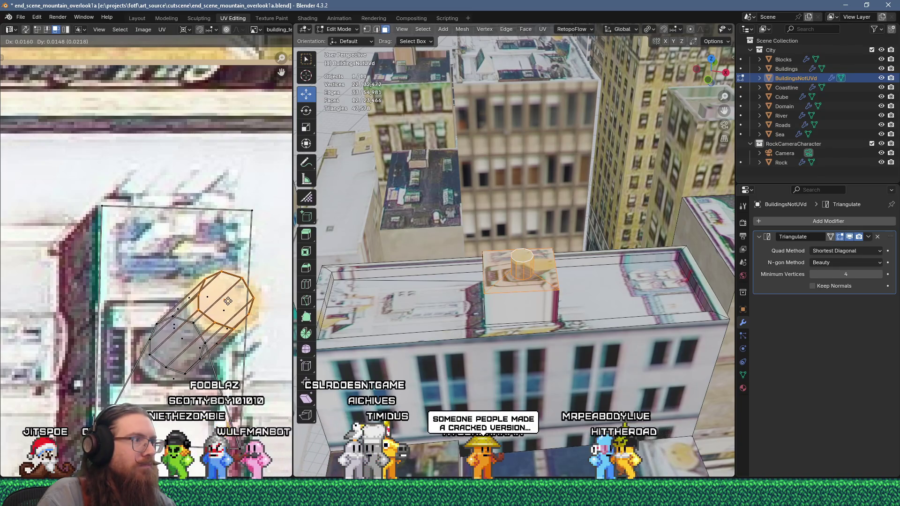
{"action": "left_click", "coordinate": [223, 304]}
- Nudge the cap's right-side UV edges to fit the circle and return to Object Mode
{"action": "scroll", "coordinate": [226, 307], "scroll_direction": "up", "scroll_amount": 2}
{"action": "scroll", "coordinate": [226, 305], "scroll_direction": "up", "scroll_amount": 1}
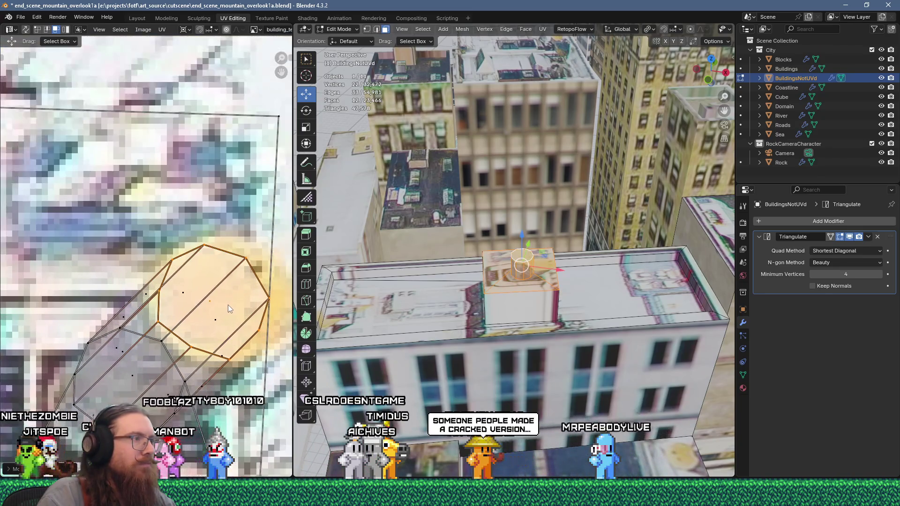
{"action": "scroll", "coordinate": [209, 262], "scroll_direction": "up", "scroll_amount": 2}
{"action": "scroll", "coordinate": [206, 252], "scroll_direction": "down", "scroll_amount": 2}
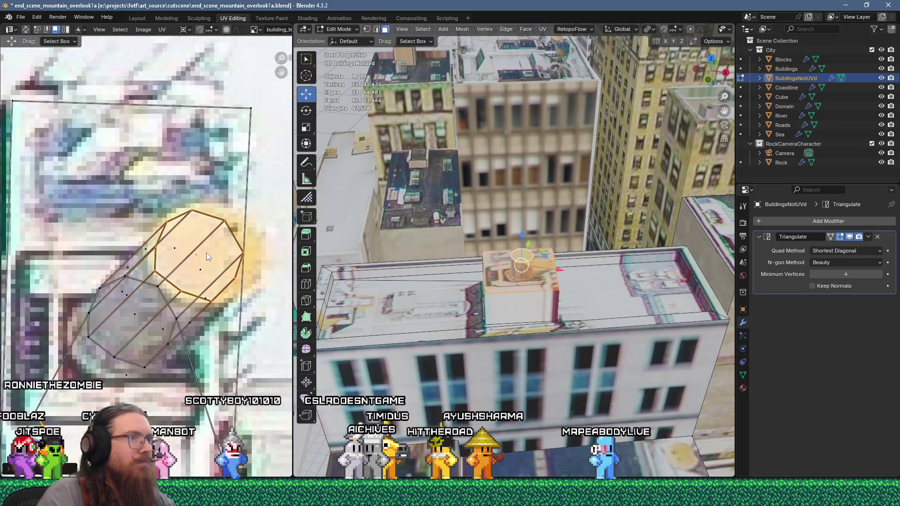
{"action": "left_click", "coordinate": [234, 282]}
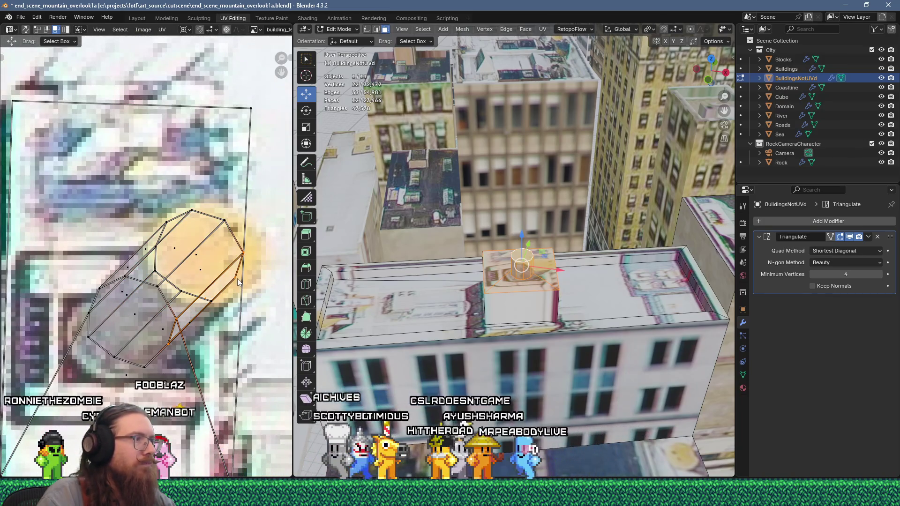
{"action": "key", "text": "g"}
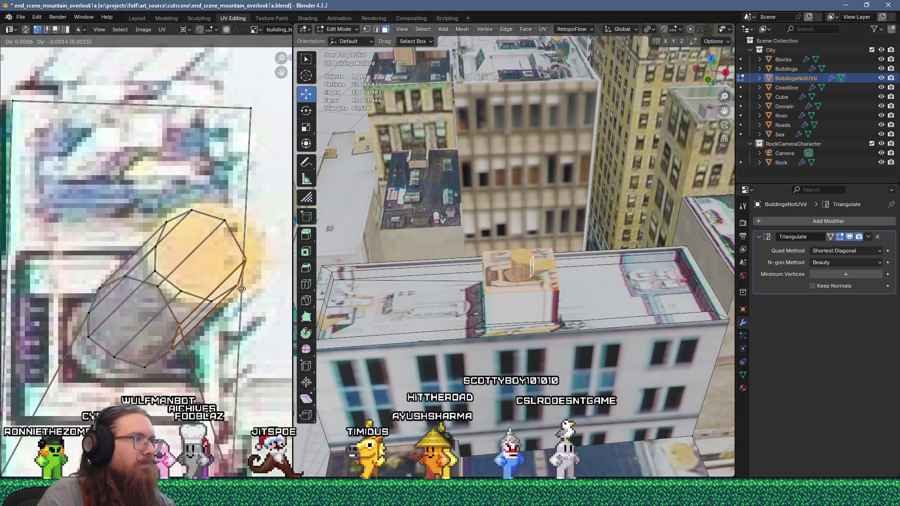
{"action": "left_click", "coordinate": [243, 289]}
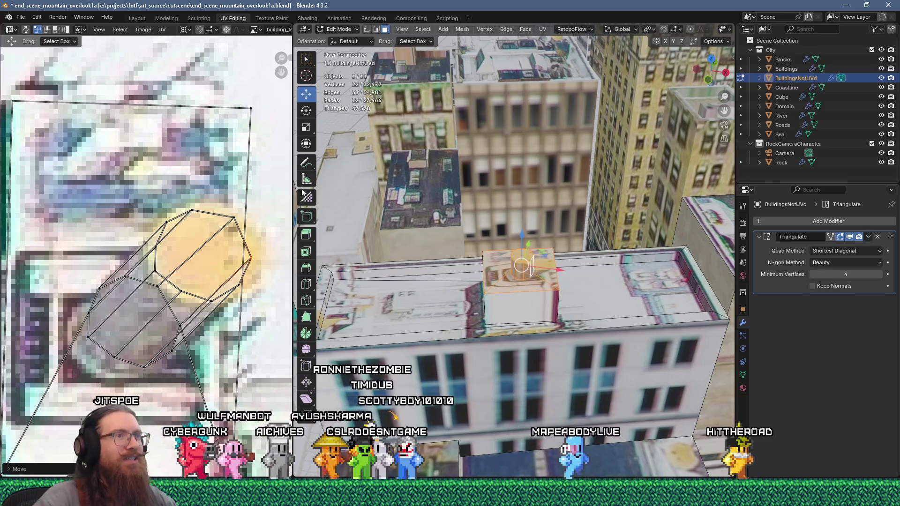
{"action": "key", "text": "Tab"}
{"action": "mouse_move", "coordinate": [572, 305]}
{"action": "middle_mouse_down"}
{"action": "mouse_move", "coordinate": [551, 277]}
{"action": "mouse_move", "coordinate": [573, 252]}
{"action": "mouse_move", "coordinate": [538, 280]}
{"action": "middle_mouse_up"}
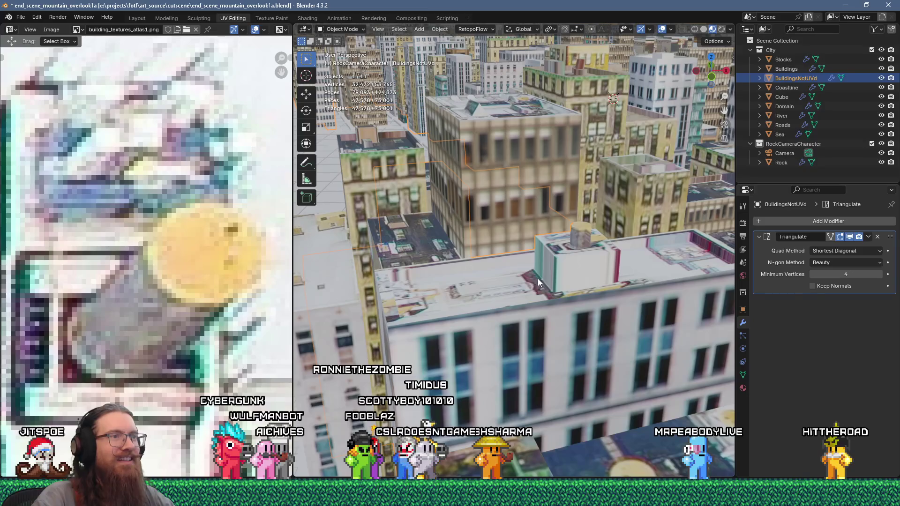
- Select the rooftop box's side face and shift its UV edge upward on the texture
{"action": "scroll", "coordinate": [538, 277], "scroll_direction": "down", "scroll_amount": 3}
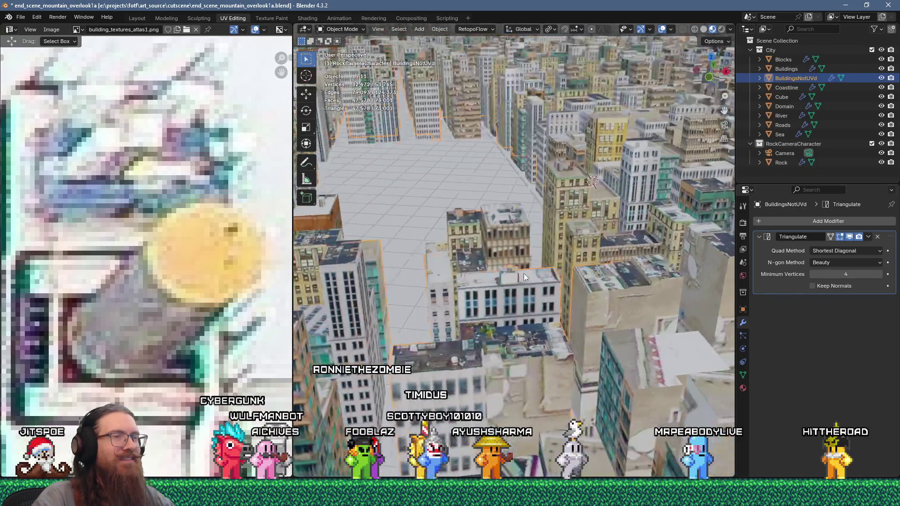
{"action": "scroll", "coordinate": [524, 273], "scroll_direction": "up", "scroll_amount": 3}
{"action": "scroll", "coordinate": [525, 273], "scroll_direction": "up", "scroll_amount": 1}
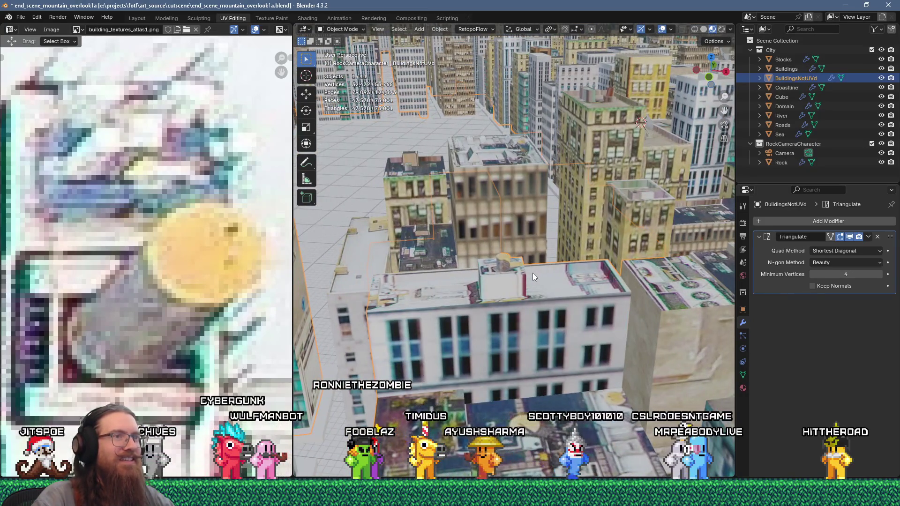
{"action": "scroll", "coordinate": [533, 273], "scroll_direction": "up", "scroll_amount": 2}
{"action": "key", "text": "Tab"}
{"action": "left_click", "coordinate": [618, 263]}
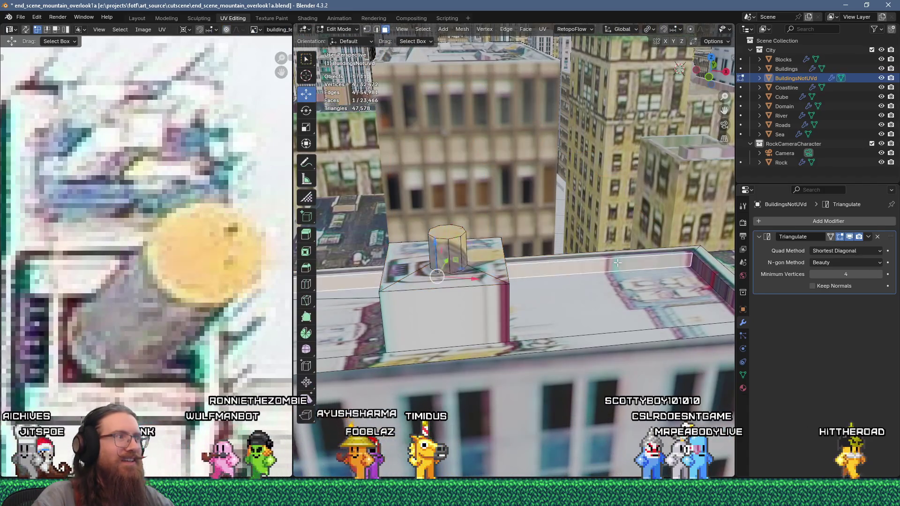
{"action": "scroll", "coordinate": [208, 201], "scroll_direction": "down", "scroll_amount": 3}
{"action": "mouse_move", "coordinate": [184, 179]}
{"action": "middle_mouse_down"}
{"action": "mouse_move", "coordinate": [131, 225]}
{"action": "mouse_move", "coordinate": [181, 239]}
{"action": "mouse_move", "coordinate": [167, 228]}
{"action": "mouse_move", "coordinate": [84, 222]}
{"action": "middle_mouse_up"}
{"action": "key", "text": "g"}
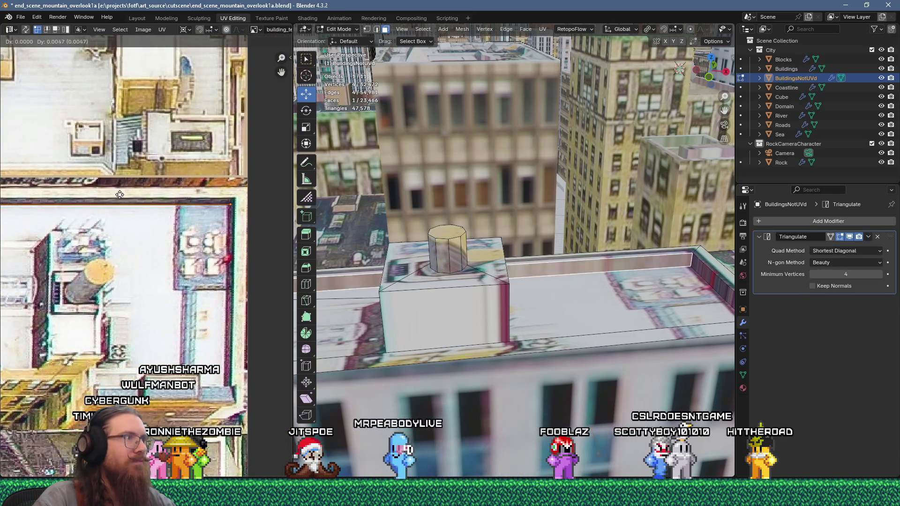
{"action": "left_click", "coordinate": [121, 196]}
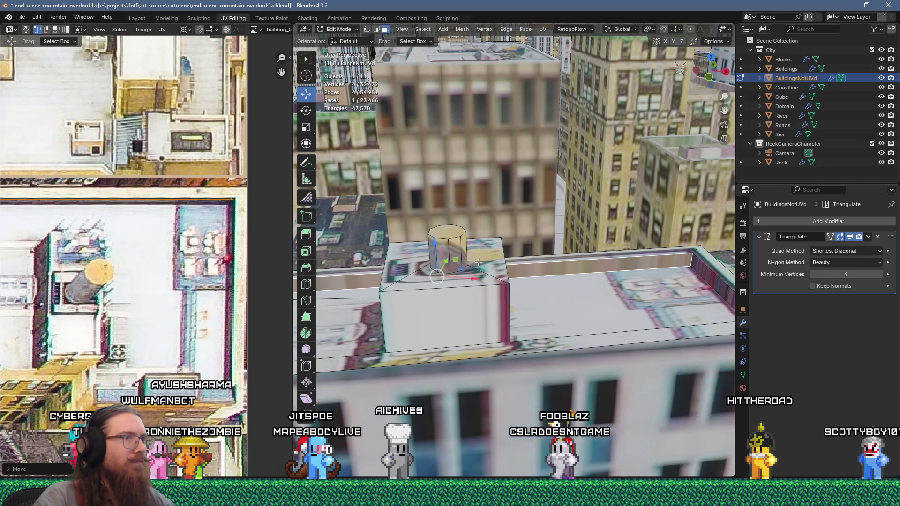
- Select the parapet's inner face and move its UV edge onto the texture's parapet edge
{"action": "key", "text": "2"}
{"action": "left_click", "coordinate": [438, 284]}
{"action": "scroll", "coordinate": [189, 228], "scroll_direction": "down", "scroll_amount": 2}
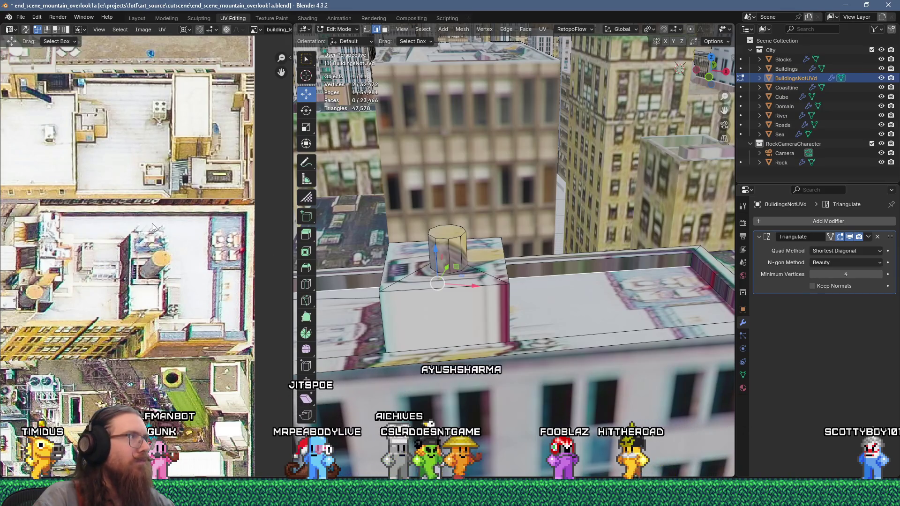
{"action": "key", "text": "3"}
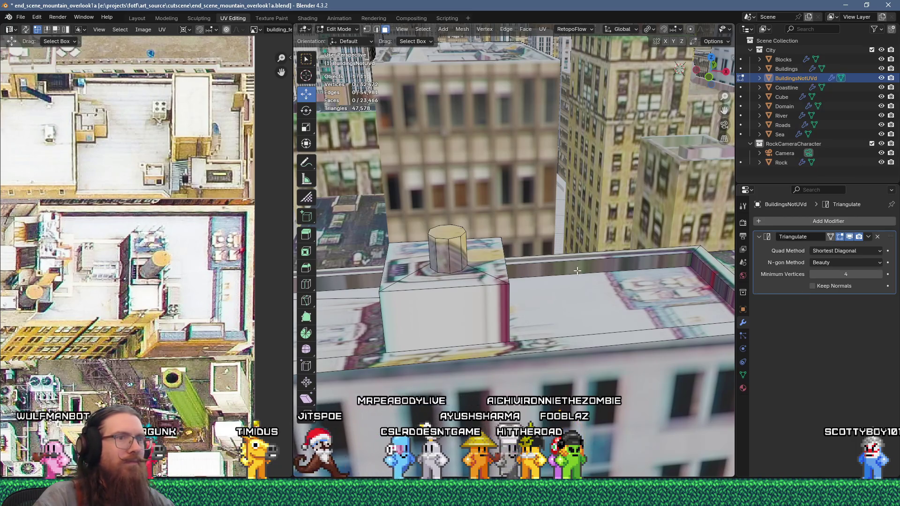
{"action": "left_click", "coordinate": [604, 271]}
{"action": "key", "text": "1"}
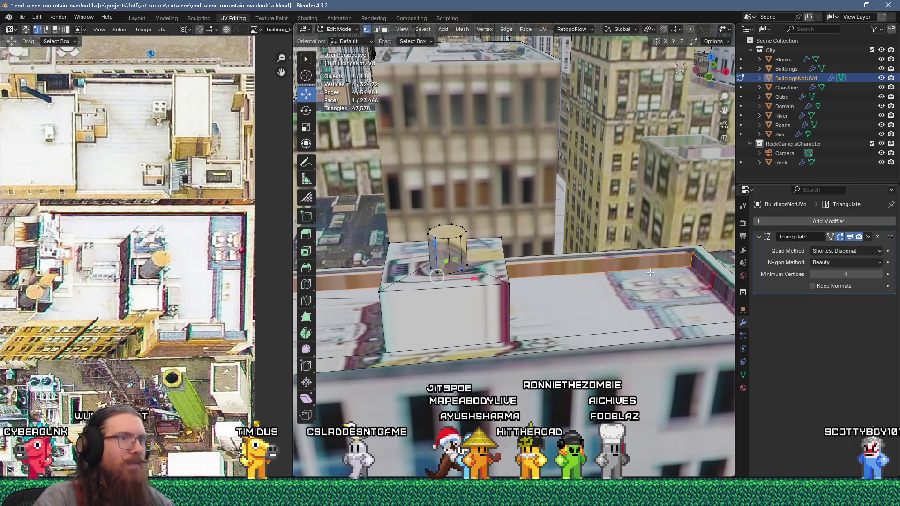
{"action": "scroll", "coordinate": [224, 232], "scroll_direction": "up", "scroll_amount": 2}
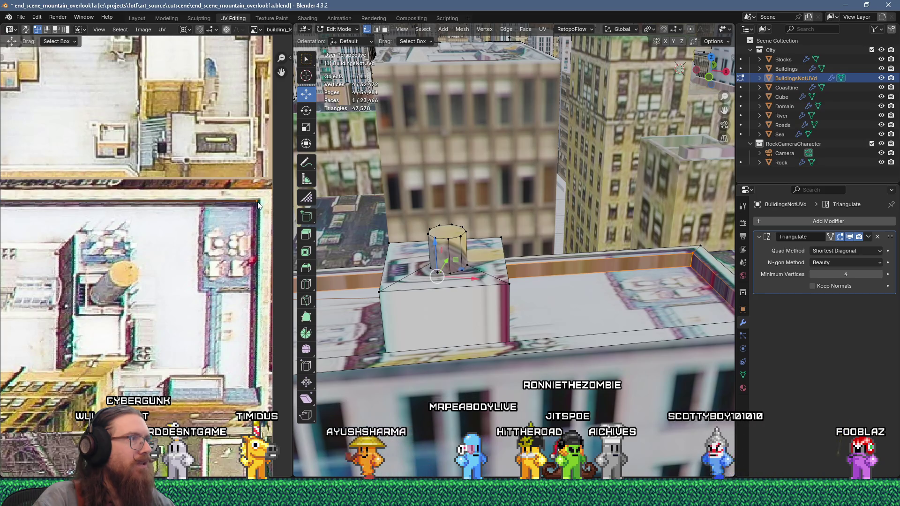
{"action": "key", "text": "g"}
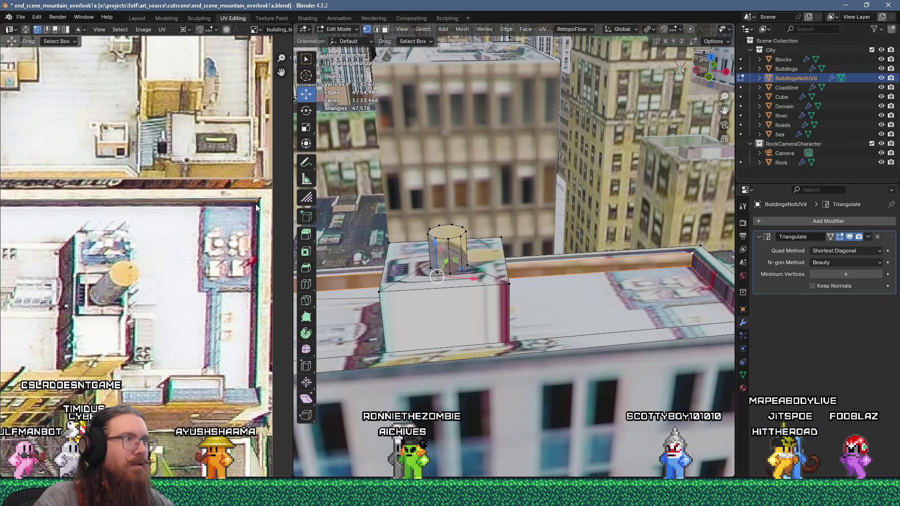
{"action": "left_click", "coordinate": [248, 216]}
- Reposition the parapet face's UV edge again and select the parapet corner vertex
{"action": "middle_click_drag", "start_coordinate": [0, 206], "coordinate": [118, 220]}
{"action": "key", "text": "g"}
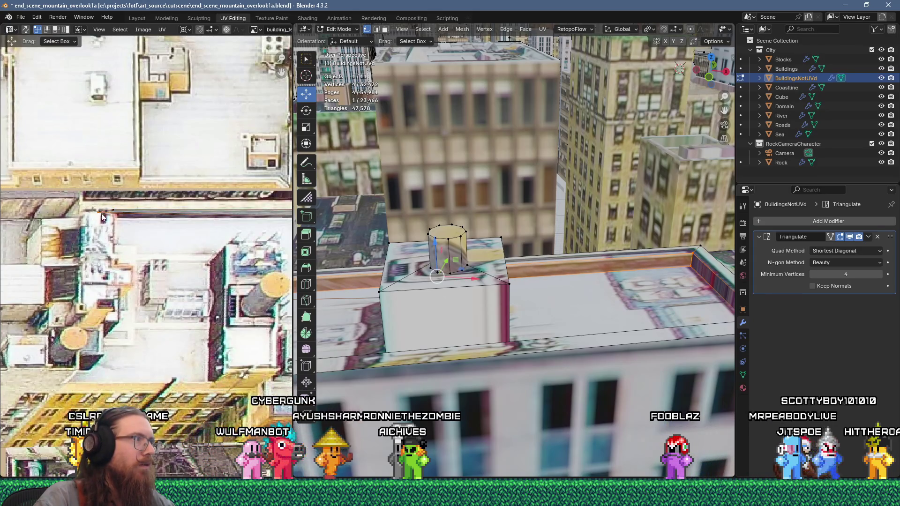
{"action": "key", "text": "g"}
{"action": "left_click", "coordinate": [131, 229]}
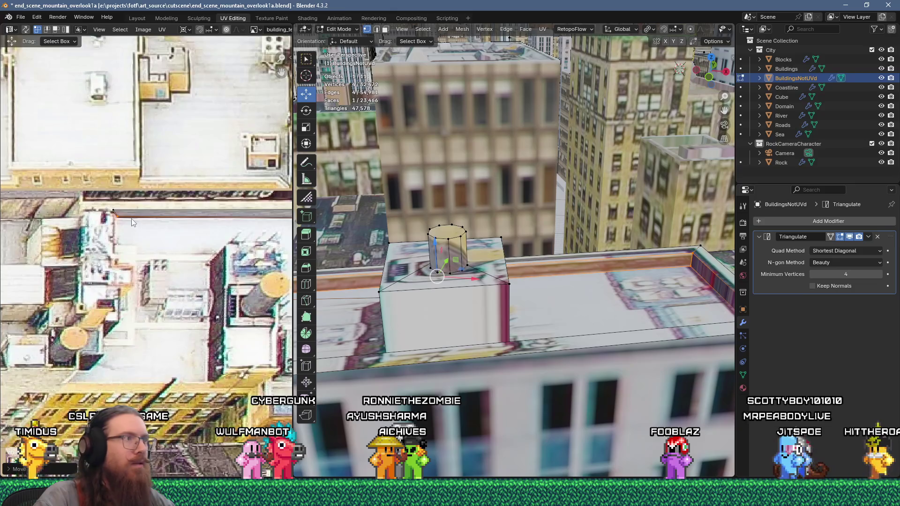
{"action": "scroll", "coordinate": [114, 209], "scroll_direction": "up", "scroll_amount": 2}
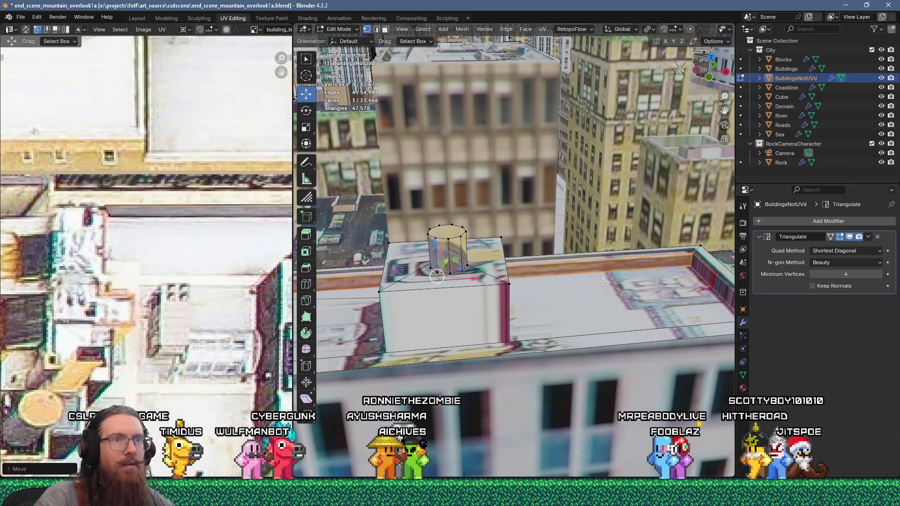
{"action": "left_click", "coordinate": [685, 264]}
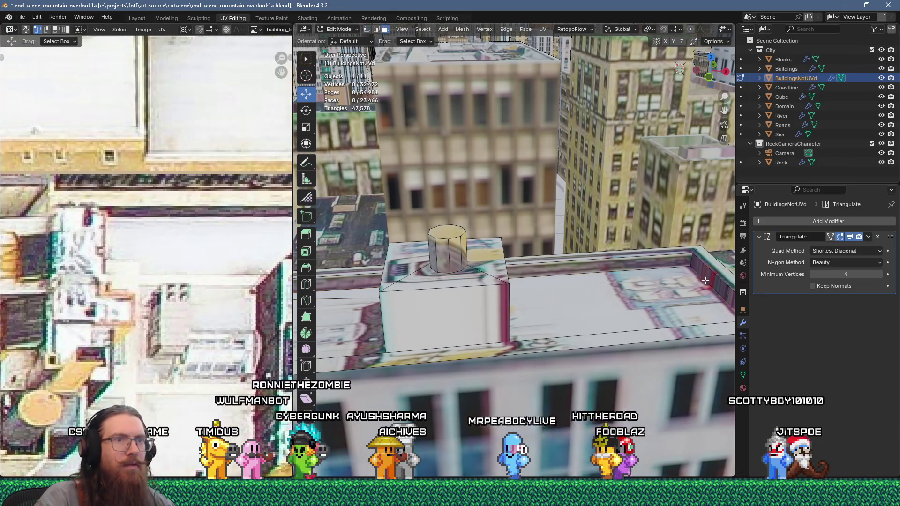
{"action": "key", "text": "ctrl+z"}
{"action": "scroll", "coordinate": [156, 213], "scroll_direction": "down", "scroll_amount": 4}
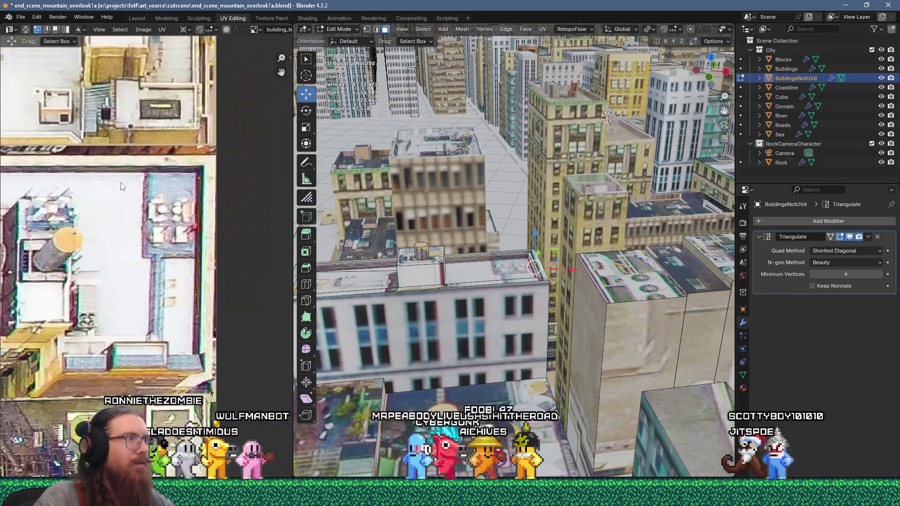
- Box-select the parapet face UVs and move them onto the texture's parapet edging
{"action": "scroll", "coordinate": [155, 187], "scroll_direction": "up", "scroll_amount": 4}
{"action": "middle_click_drag", "start_coordinate": [174, 178], "coordinate": [159, 161]}
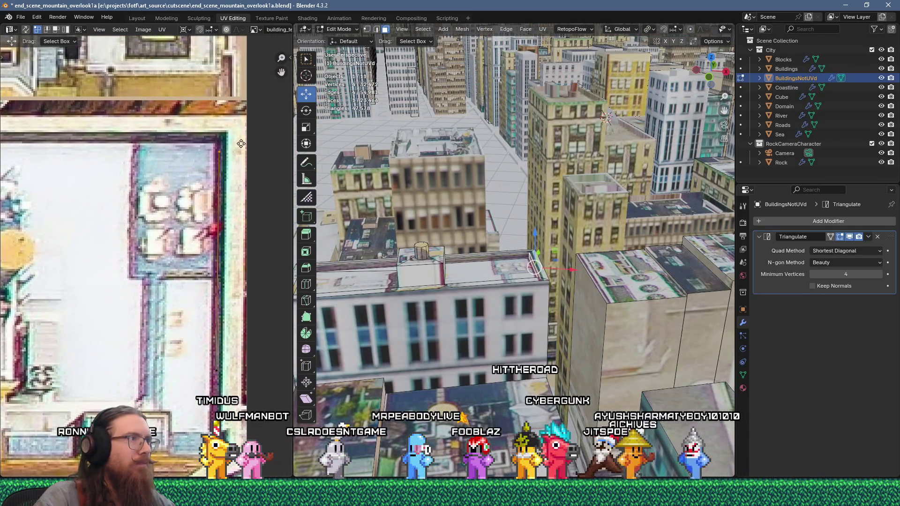
{"action": "key", "text": "g"}
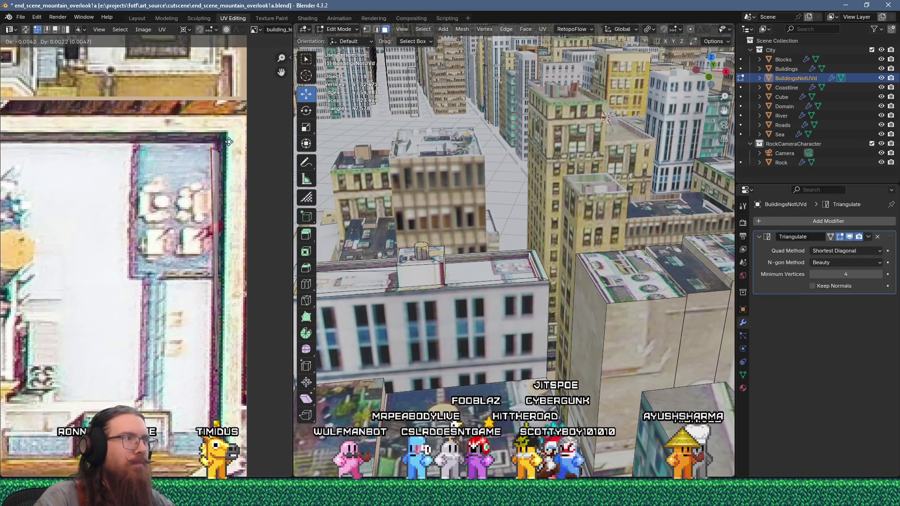
{"action": "left_click", "coordinate": [240, 130]}
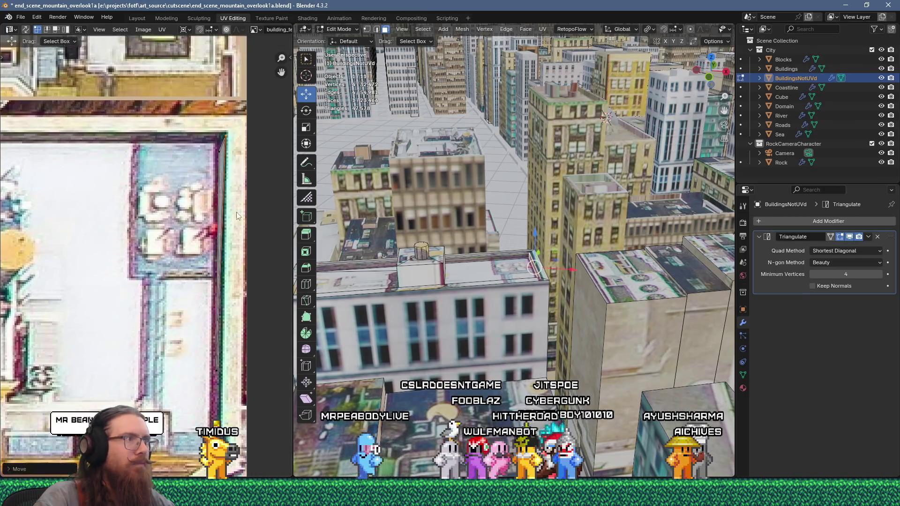
{"action": "mouse_move", "coordinate": [468, 282]}
{"action": "middle_mouse_down"}
{"action": "mouse_move", "coordinate": [496, 295]}
{"action": "mouse_move", "coordinate": [544, 266]}
{"action": "middle_mouse_up"}
{"action": "scroll", "coordinate": [544, 265], "scroll_direction": "down", "scroll_amount": 4}
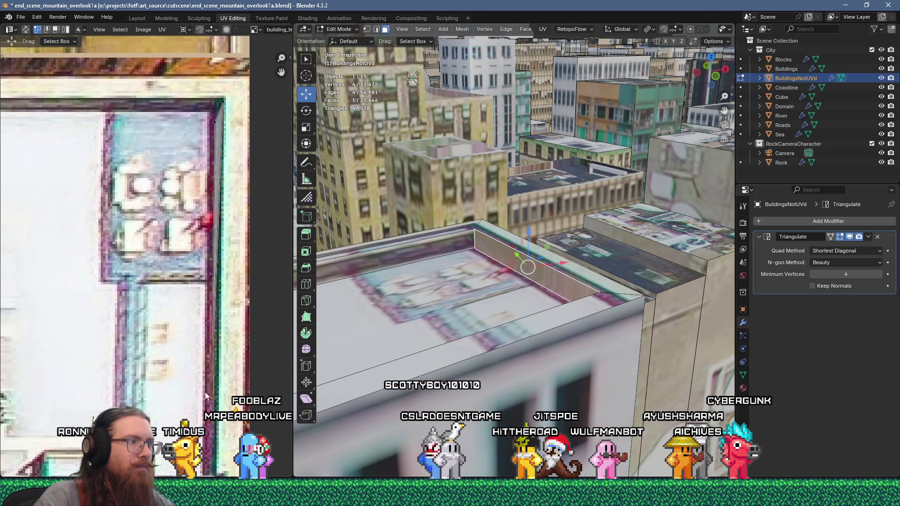
- Shift the parapet wall's UV edge left, nudge it, then move it up and right
{"action": "key", "text": "g"}
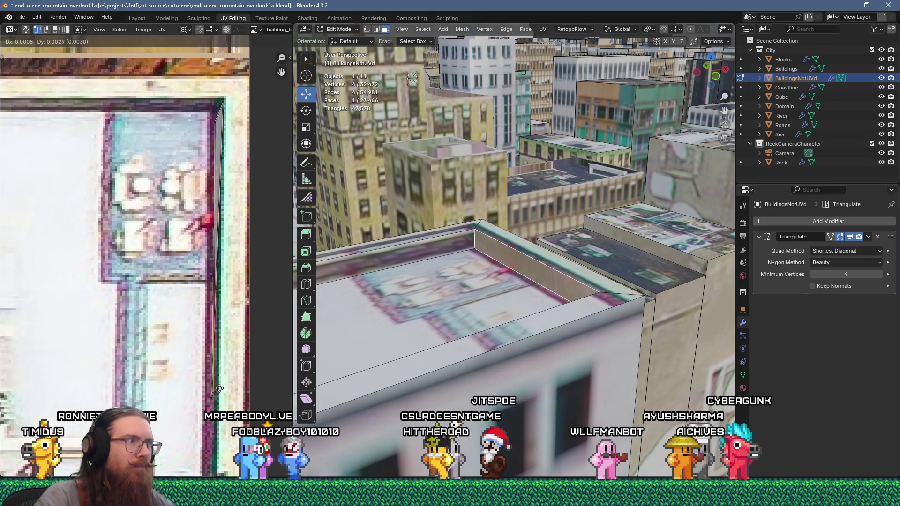
{"action": "left_click", "coordinate": [207, 399]}
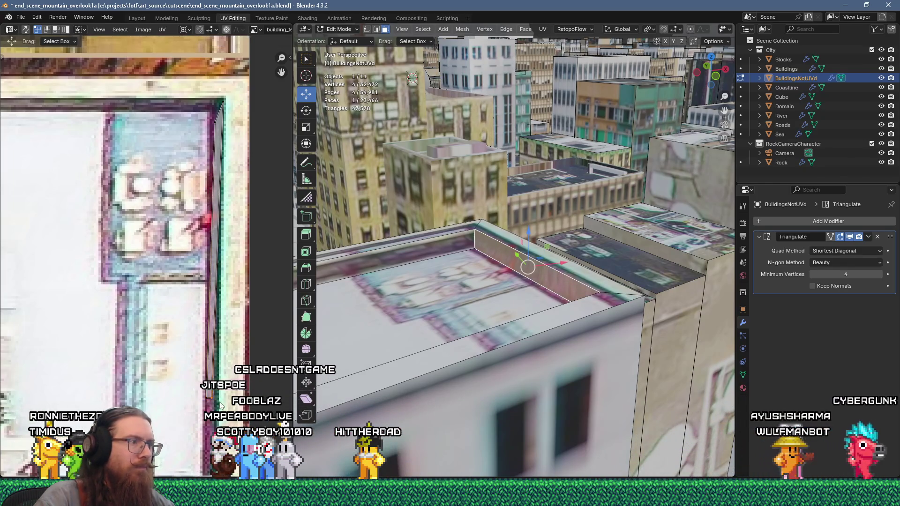
{"action": "key", "text": "g"}
{"action": "left_click", "coordinate": [230, 401]}
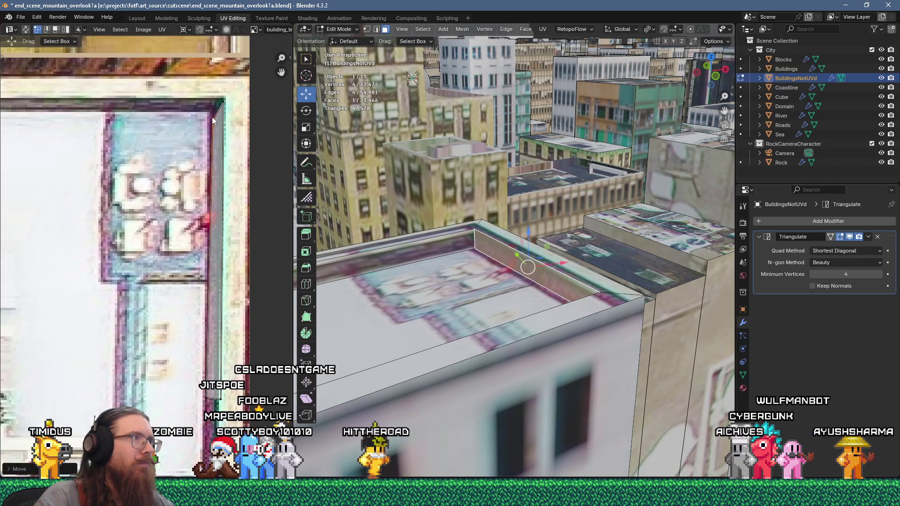
{"action": "key", "text": "g"}
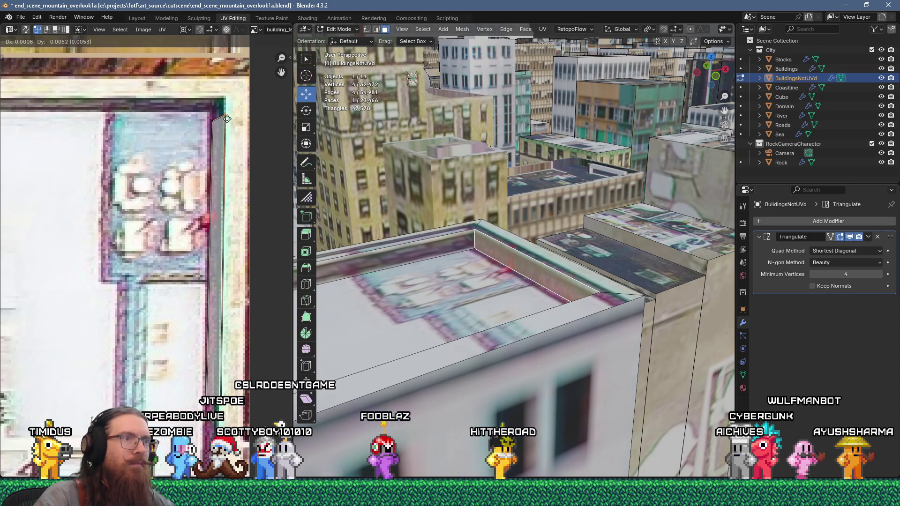
{"action": "left_click", "coordinate": [234, 87]}
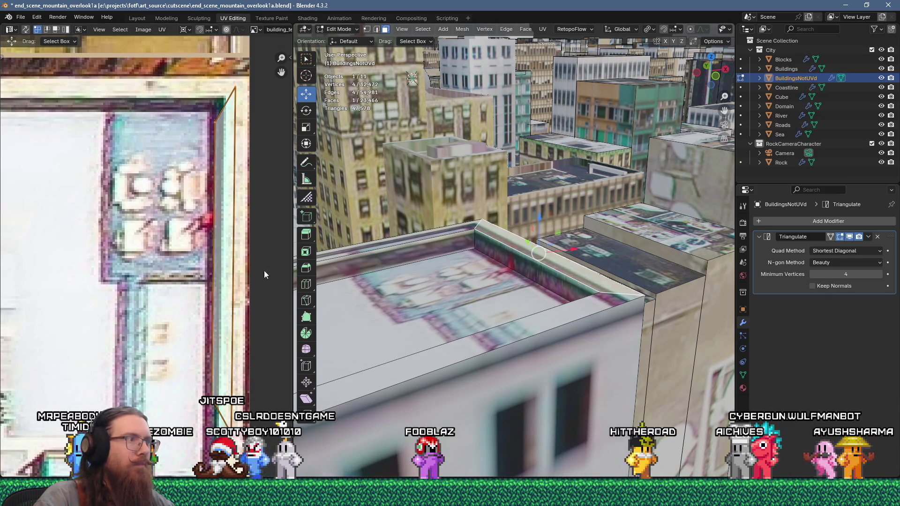
{"action": "left_click", "coordinate": [244, 378]}
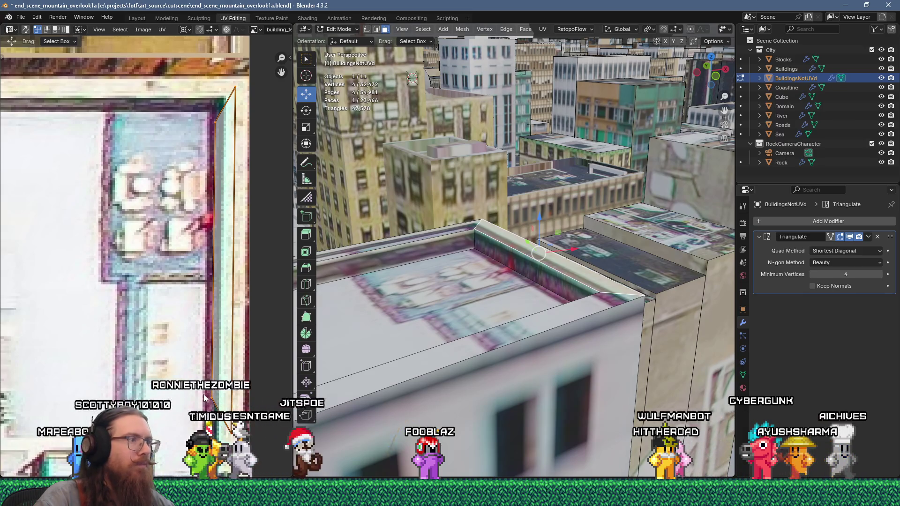
- Adjust the wall's top UV vertices rightward and straighten the lower edge to near-vertical
{"action": "left_click", "coordinate": [214, 122]}
{"action": "key", "text": "g"}
{"action": "left_click", "coordinate": [232, 114]}
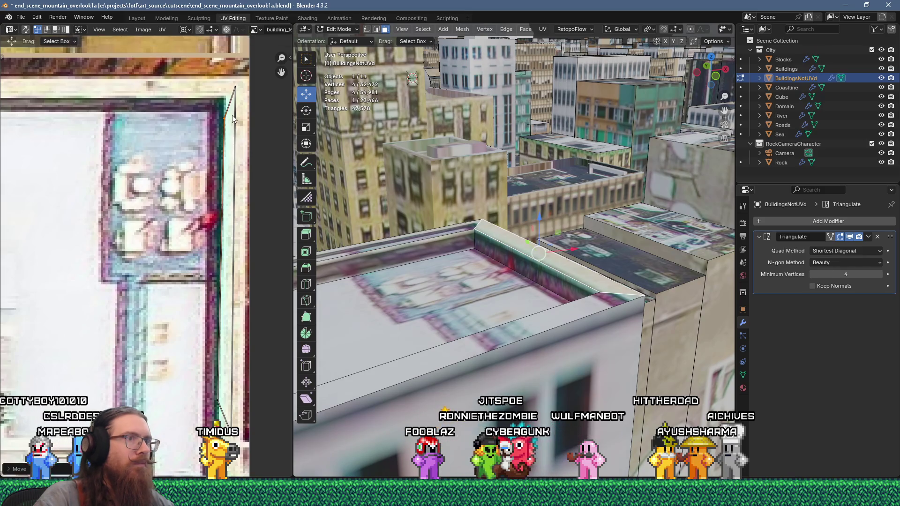
{"action": "left_click", "coordinate": [238, 86]}
{"action": "key", "text": "g"}
{"action": "left_click", "coordinate": [257, 88]}
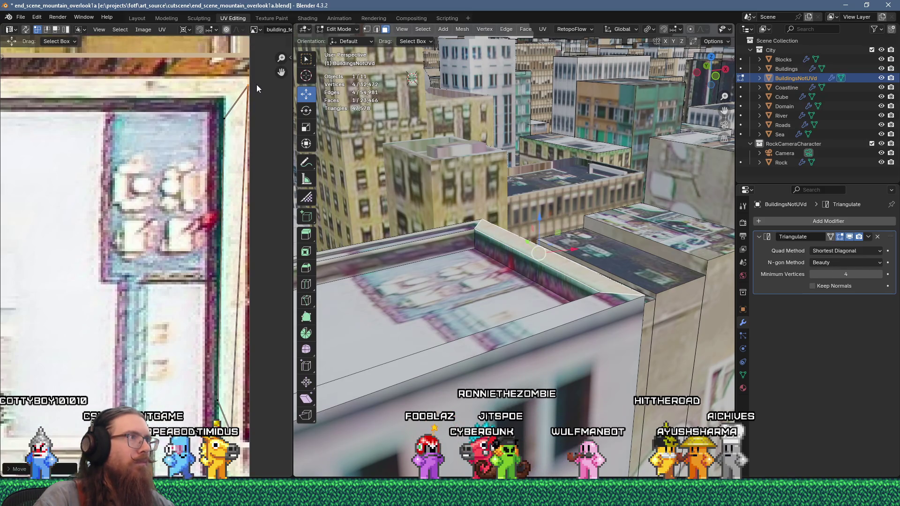
{"action": "key", "text": "g"}
{"action": "left_click", "coordinate": [247, 428]}
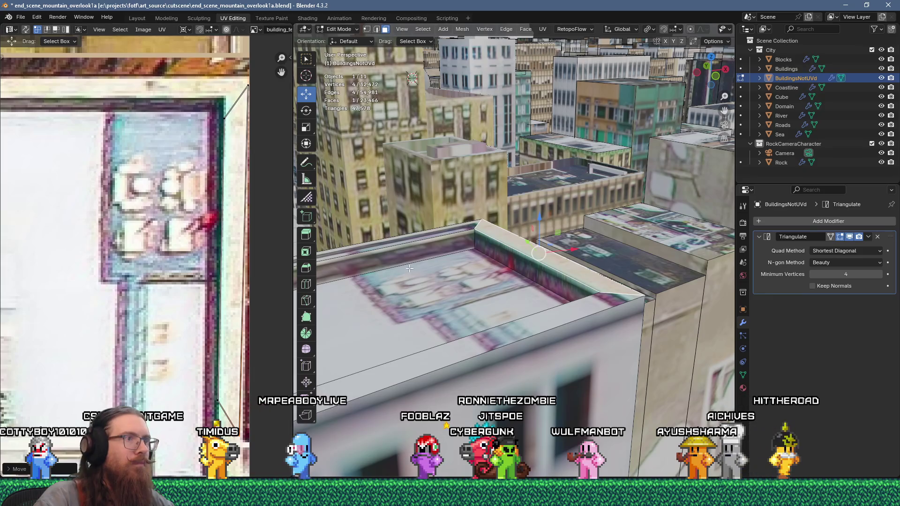
- Select the long parapet-top strip and move its UV edge and corner onto the edging
{"action": "left_click", "coordinate": [424, 239]}
{"action": "middle_click_drag", "start_coordinate": [209, 199], "coordinate": [217, 276]}
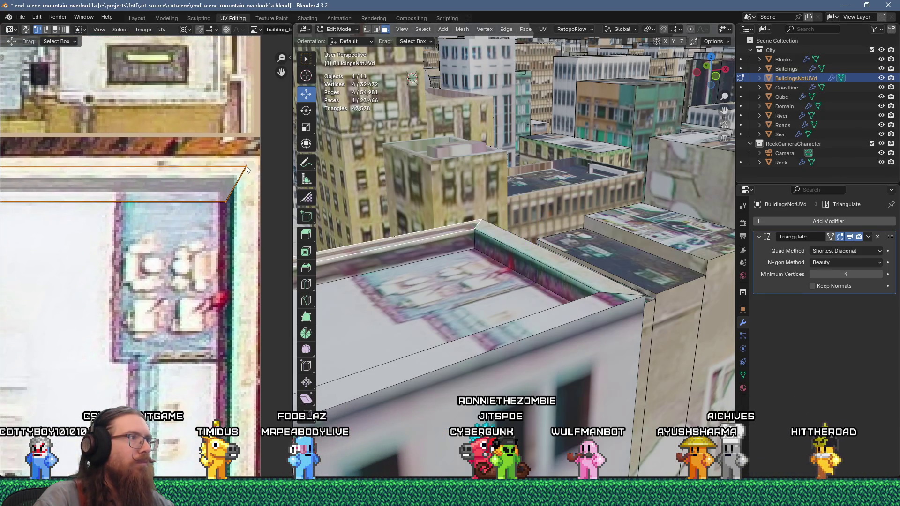
{"action": "key", "text": "g"}
{"action": "left_click", "coordinate": [245, 152]}
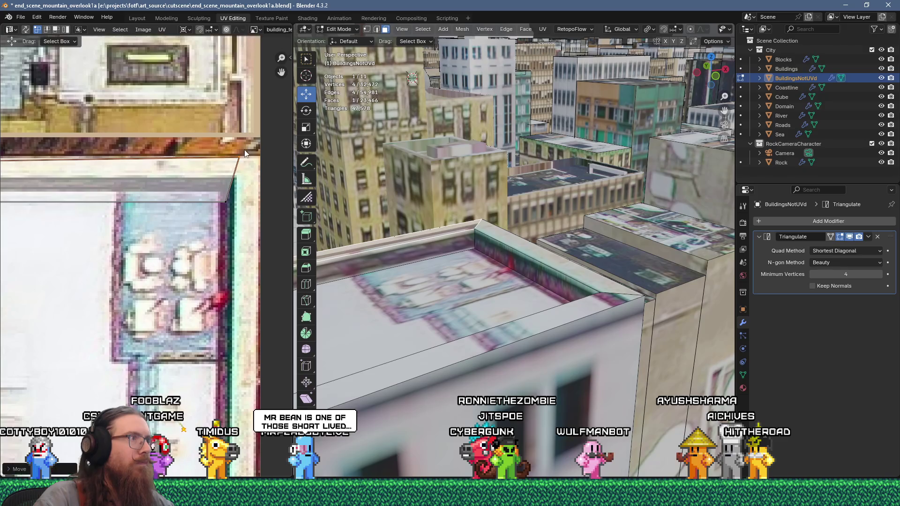
{"action": "left_click", "coordinate": [227, 201]}
{"action": "key", "text": "g"}
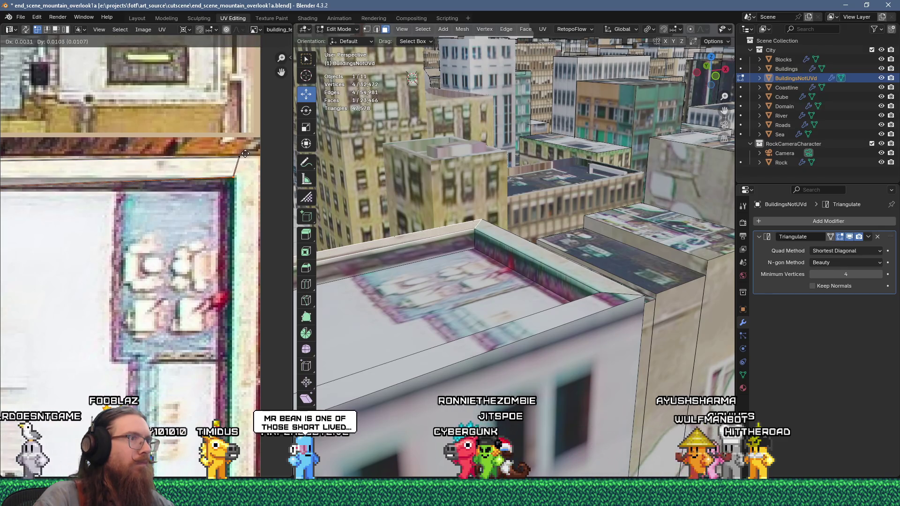
{"action": "left_click", "coordinate": [251, 176]}
{"action": "mouse_move", "coordinate": [251, 176]}
{"action": "middle_mouse_down"}
{"action": "mouse_move", "coordinate": [188, 224]}
{"action": "mouse_move", "coordinate": [83, 233]}
{"action": "middle_mouse_up"}
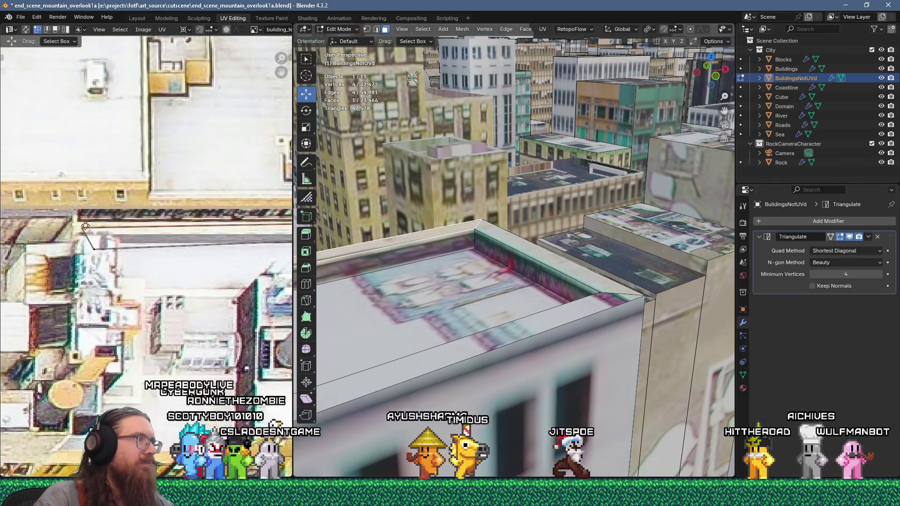
{"action": "key", "text": "g"}
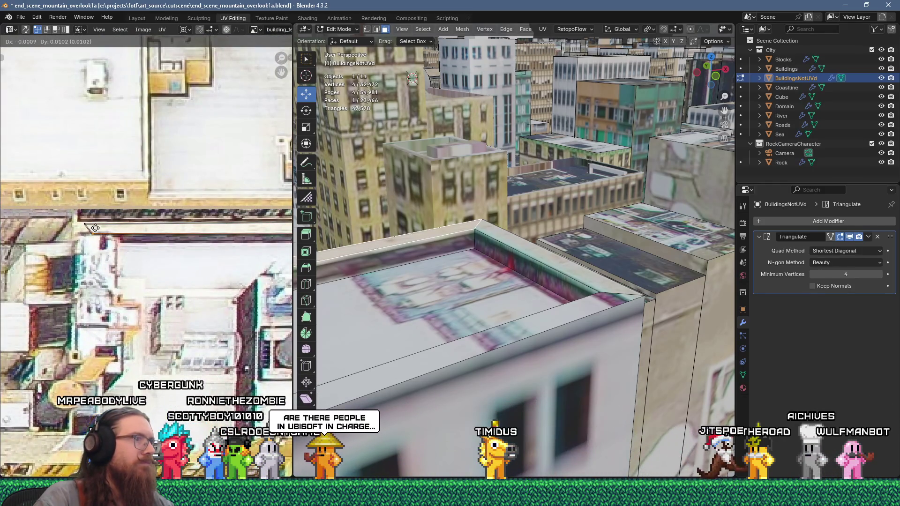
{"action": "scroll", "coordinate": [372, 298], "scroll_direction": "down", "scroll_amount": 5}
{"action": "scroll", "coordinate": [399, 319], "scroll_direction": "up", "scroll_amount": 5}
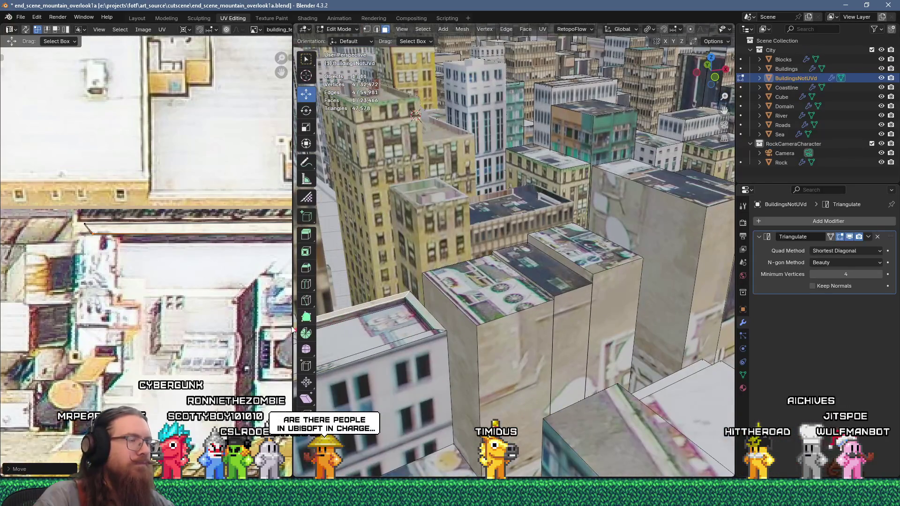
- Select a rooftop box face and move its UV vertices up onto the rooftop texture
{"action": "scroll", "coordinate": [291, 329], "scroll_direction": "down", "scroll_amount": 3}
{"action": "scroll", "coordinate": [144, 245], "scroll_direction": "up", "scroll_amount": 3}
{"action": "left_click", "coordinate": [424, 336]}
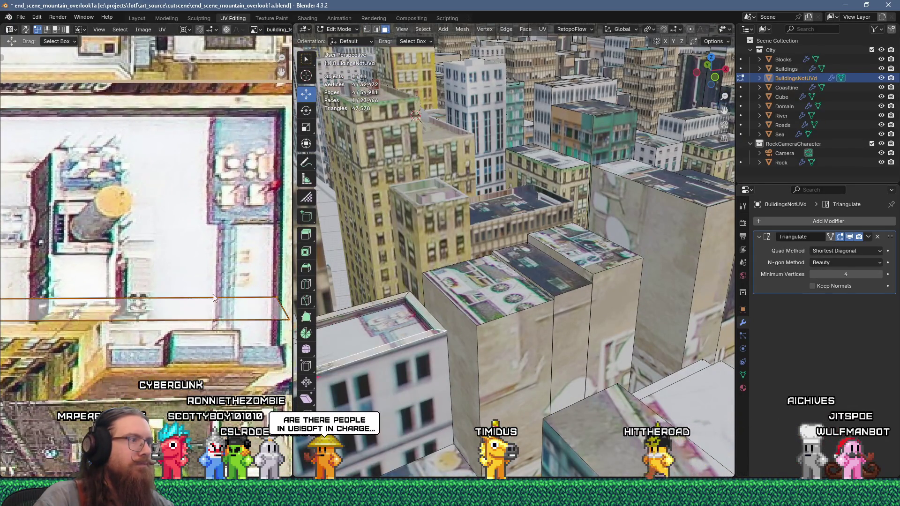
{"action": "mouse_move", "coordinate": [191, 278]}
{"action": "middle_mouse_down"}
{"action": "mouse_move", "coordinate": [146, 259]}
{"action": "mouse_move", "coordinate": [234, 327]}
{"action": "middle_mouse_up"}
{"action": "scroll", "coordinate": [234, 327], "scroll_direction": "down", "scroll_amount": 2}
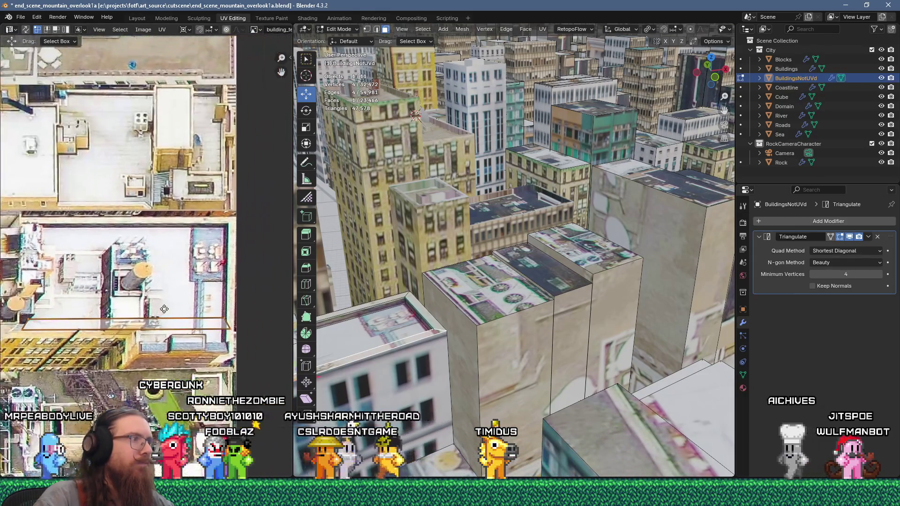
{"action": "key", "text": "g"}
{"action": "left_click", "coordinate": [243, 188]}
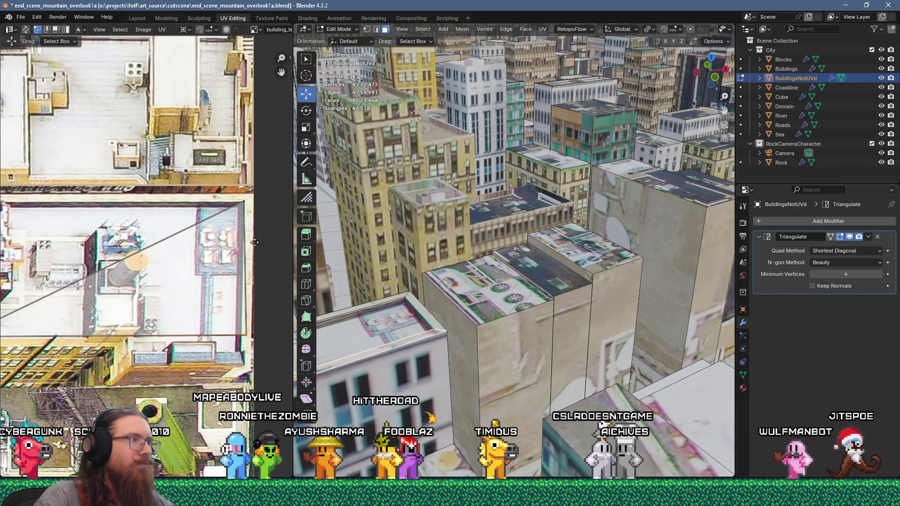
{"action": "key", "text": "g"}
{"action": "left_click", "coordinate": [258, 149]}
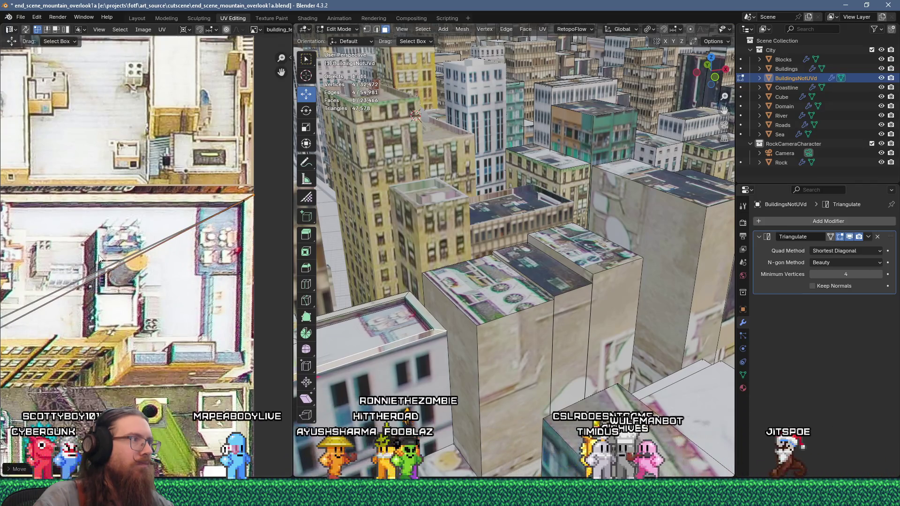
- Place another UV vertex, shift the UV edges upward, and orbit to view the rooftop box
{"action": "middle_click_drag", "start_coordinate": [14, 333], "coordinate": [106, 321]}
{"action": "key", "text": "g"}
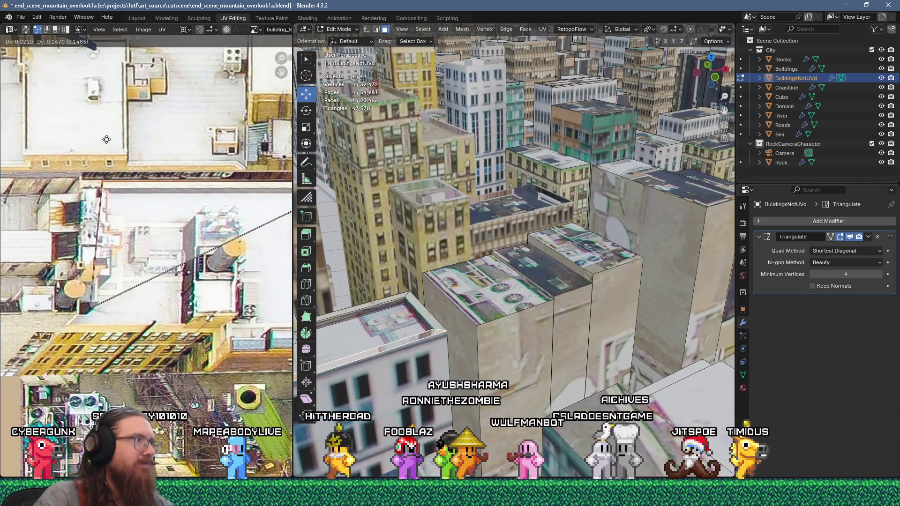
{"action": "left_click", "coordinate": [91, 302]}
{"action": "key", "text": "g"}
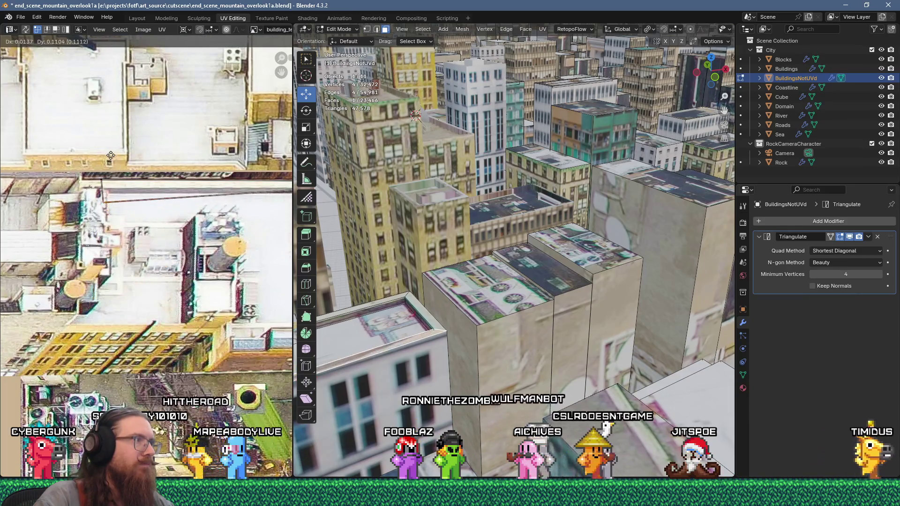
{"action": "mouse_move", "coordinate": [364, 297]}
{"action": "middle_mouse_down"}
{"action": "mouse_move", "coordinate": [472, 276]}
{"action": "mouse_move", "coordinate": [513, 297]}
{"action": "middle_mouse_up"}
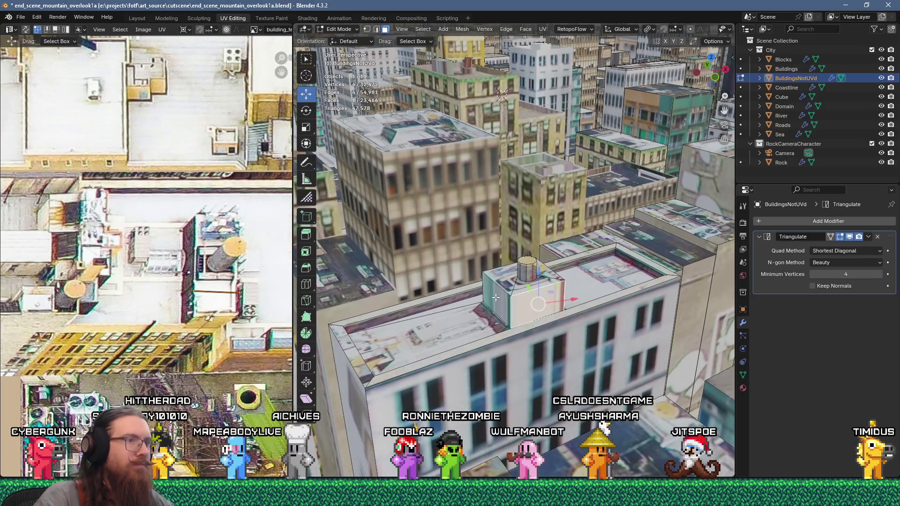
- Move the tank box's UV vertex left and fine-tune it toward the tank region
{"action": "scroll", "coordinate": [202, 277], "scroll_direction": "up", "scroll_amount": 1}
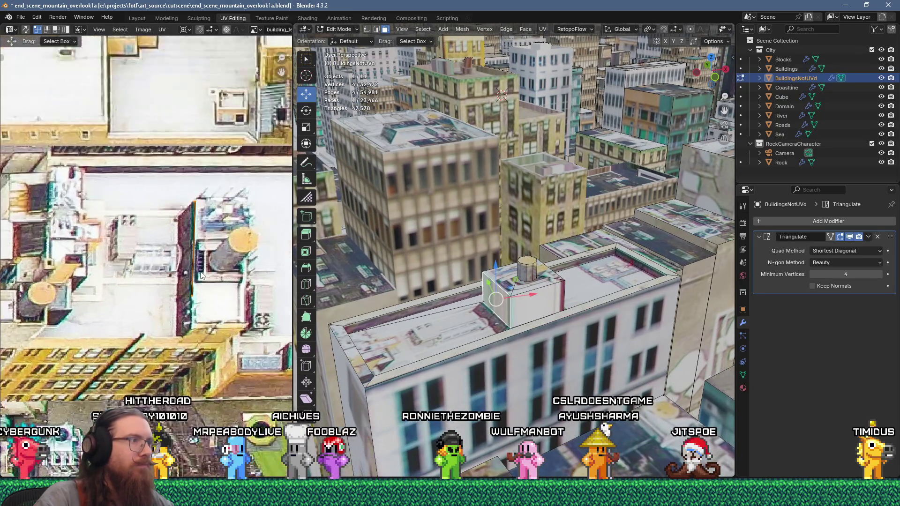
{"action": "scroll", "coordinate": [201, 275], "scroll_direction": "down", "scroll_amount": 1}
{"action": "scroll", "coordinate": [194, 275], "scroll_direction": "up", "scroll_amount": 2}
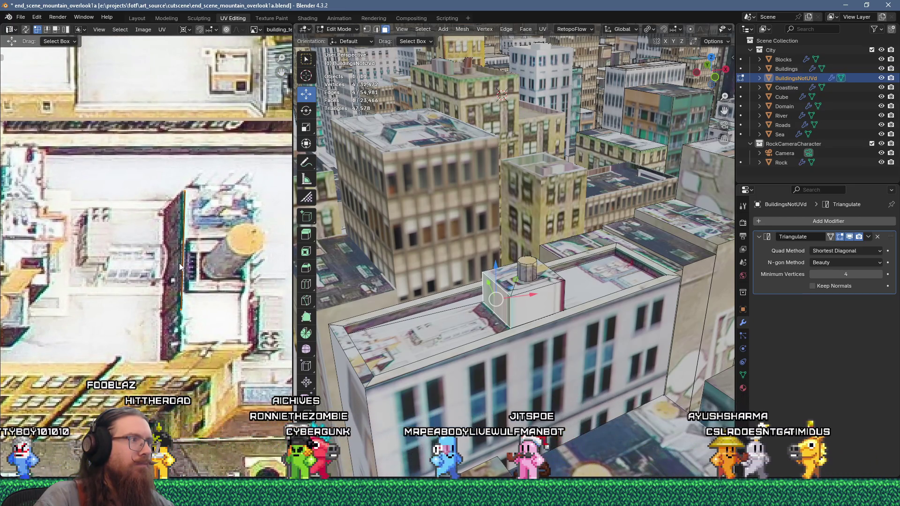
{"action": "scroll", "coordinate": [179, 266], "scroll_direction": "down", "scroll_amount": 1}
{"action": "scroll", "coordinate": [185, 267], "scroll_direction": "up", "scroll_amount": 2}
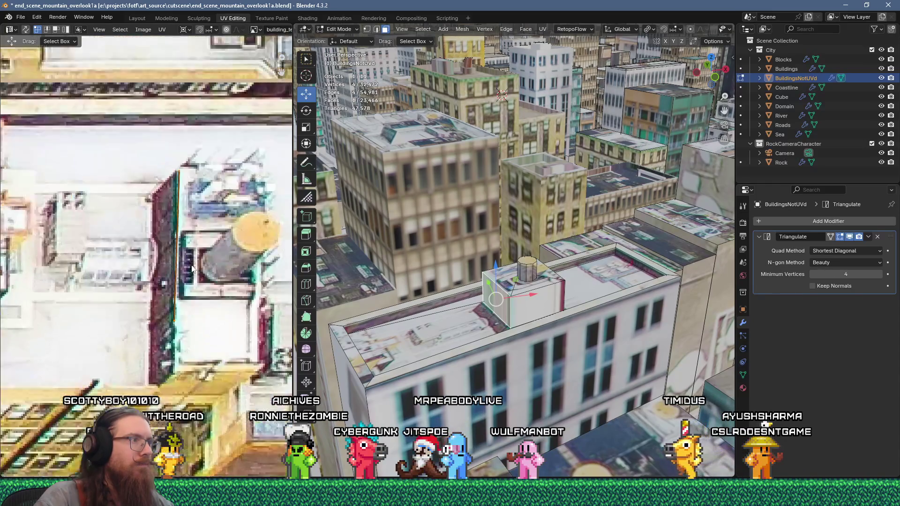
{"action": "key", "text": "g"}
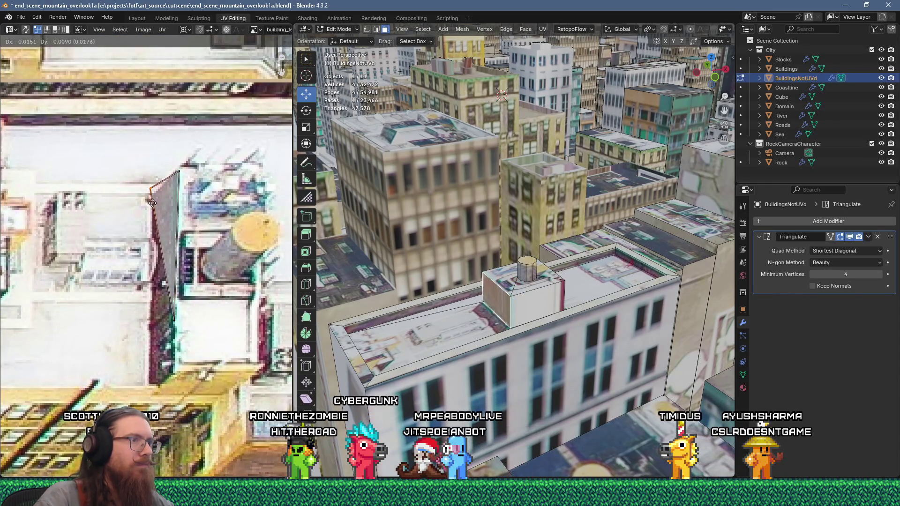
{"action": "left_click", "coordinate": [157, 201]}
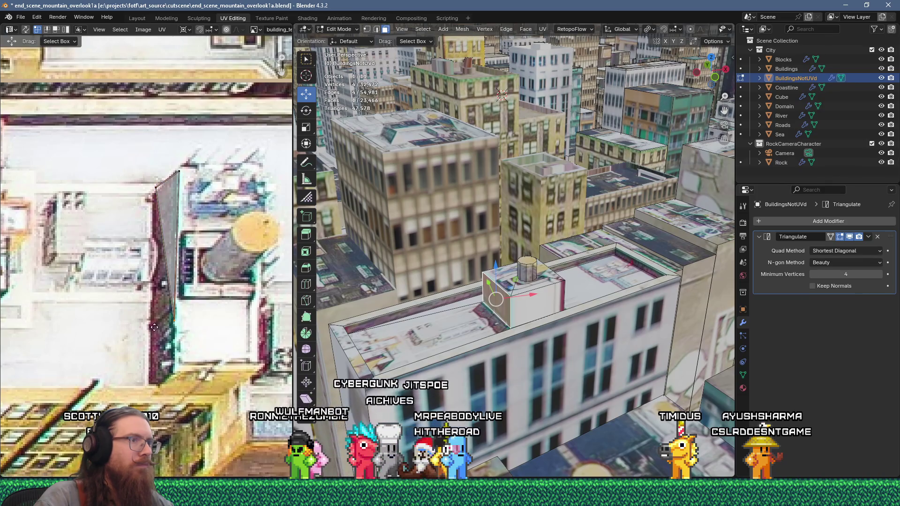
{"action": "key", "text": "g"}
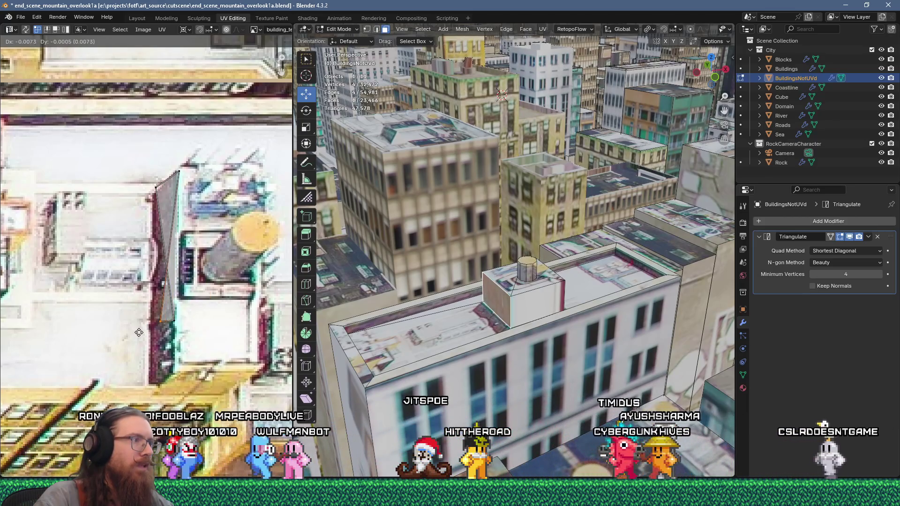
{"action": "left_click", "coordinate": [154, 317]}
{"action": "key", "text": "g"}
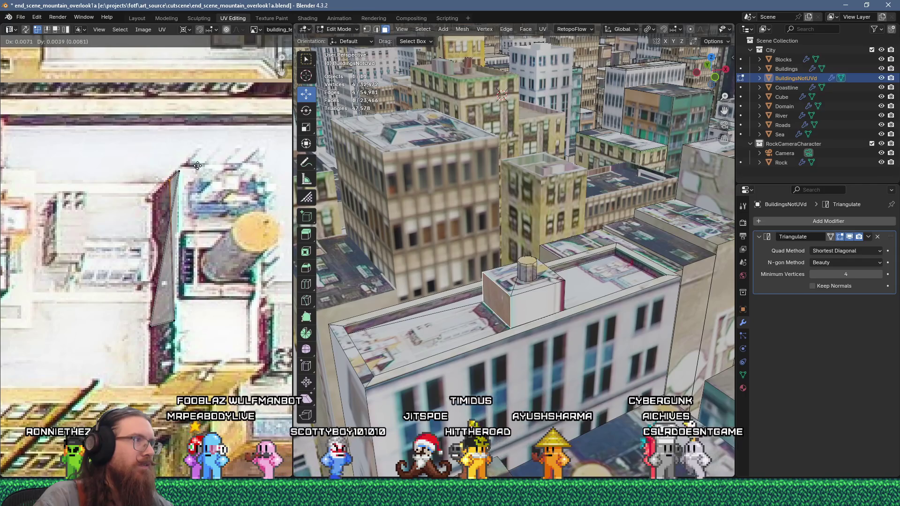
{"action": "left_click", "coordinate": [201, 162]}
- Pull another UV vertex right and up to fit the tank, then return to Object Mode
{"action": "key", "text": "g"}
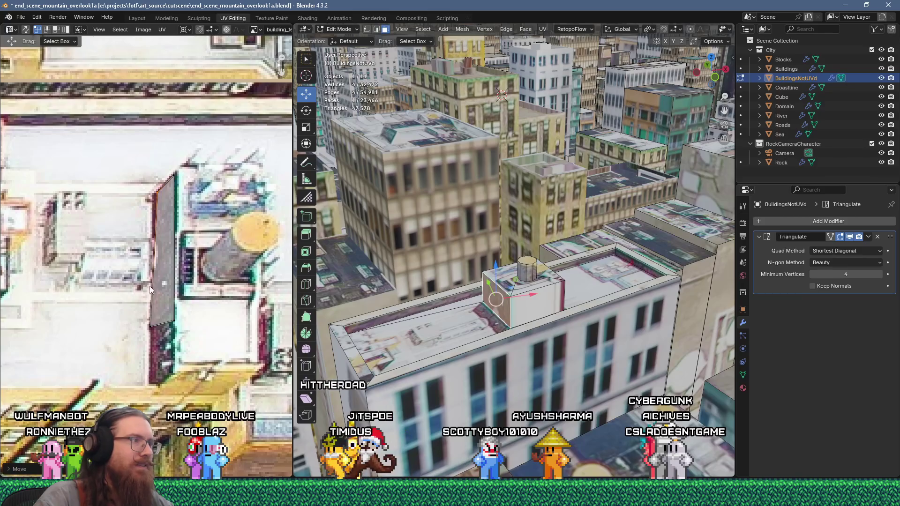
{"action": "key", "text": "g"}
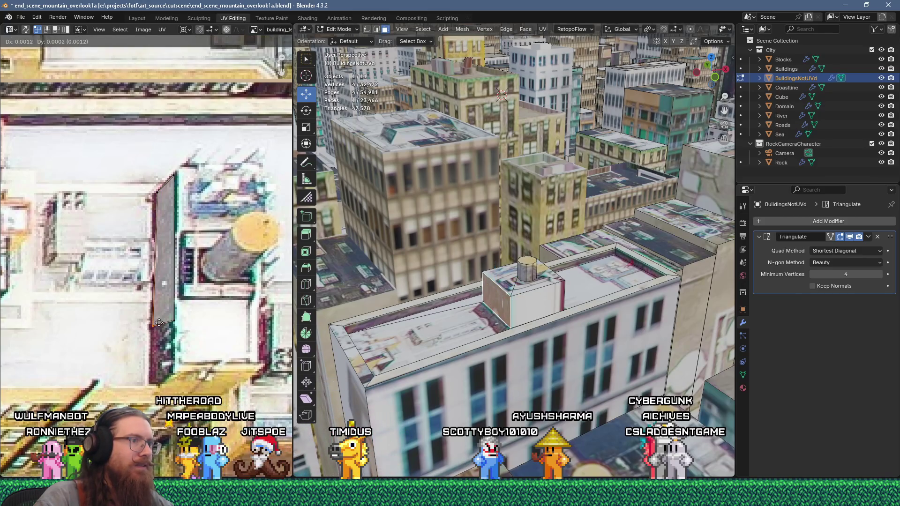
{"action": "scroll", "coordinate": [157, 324], "scroll_direction": "down", "scroll_amount": 5}
{"action": "mouse_move", "coordinate": [469, 291]}
{"action": "middle_mouse_down"}
{"action": "mouse_move", "coordinate": [459, 262]}
{"action": "mouse_move", "coordinate": [481, 291]}
{"action": "middle_mouse_up"}
{"action": "scroll", "coordinate": [192, 314], "scroll_direction": "up", "scroll_amount": 4}
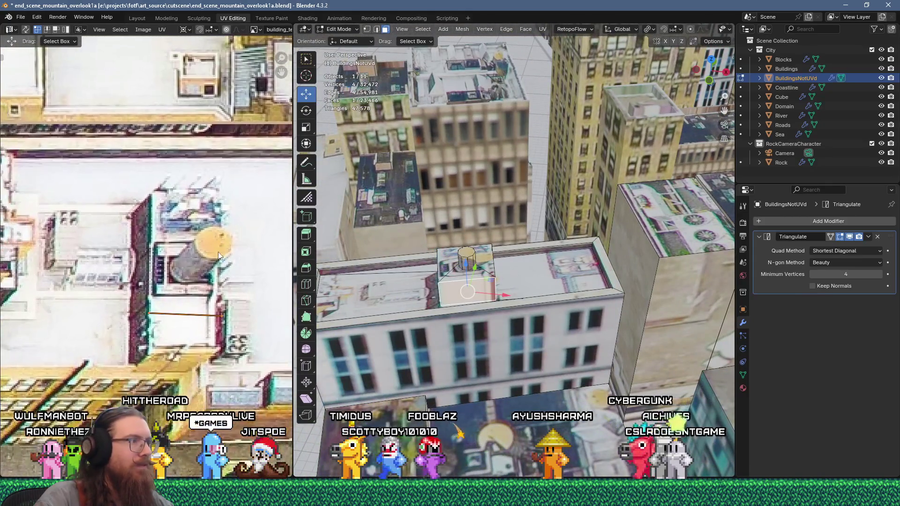
{"action": "mouse_move", "coordinate": [192, 316]}
{"action": "middle_mouse_down"}
{"action": "mouse_move", "coordinate": [199, 274]}
{"action": "mouse_move", "coordinate": [219, 257]}
{"action": "middle_mouse_up"}
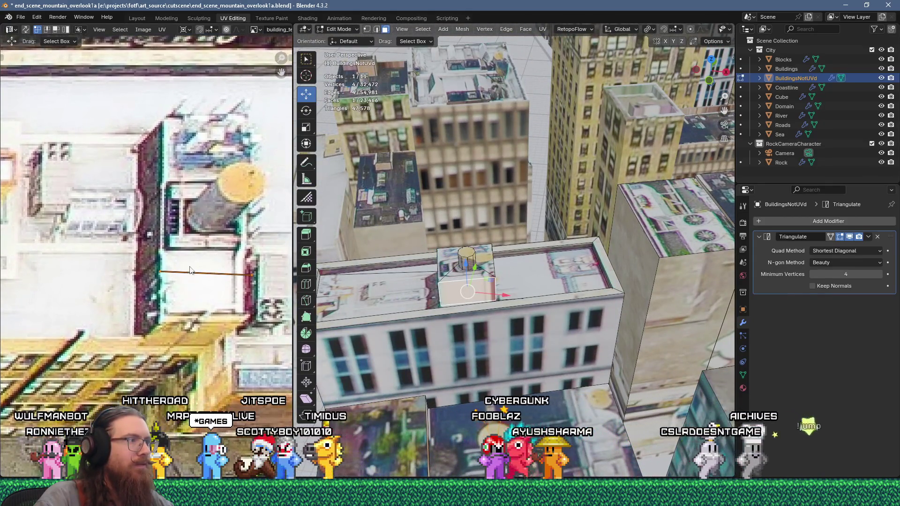
{"action": "key", "text": "g"}
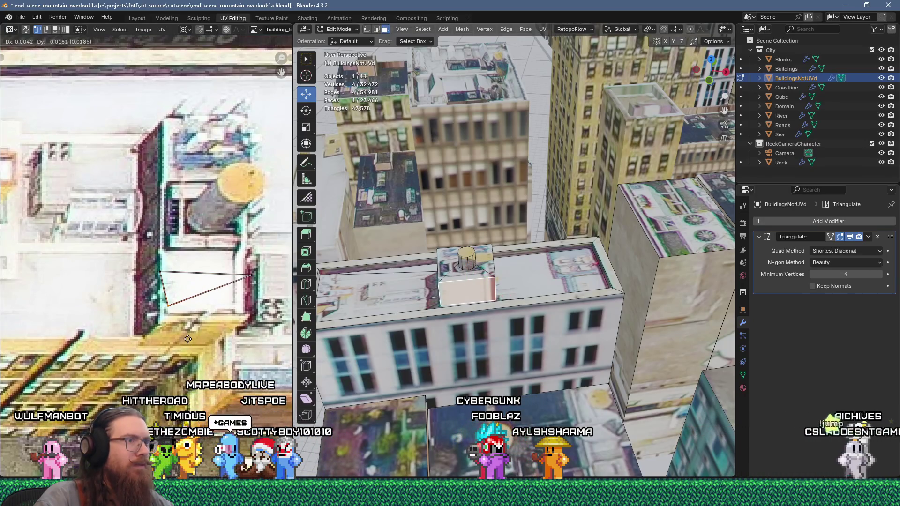
{"action": "key", "text": "g"}
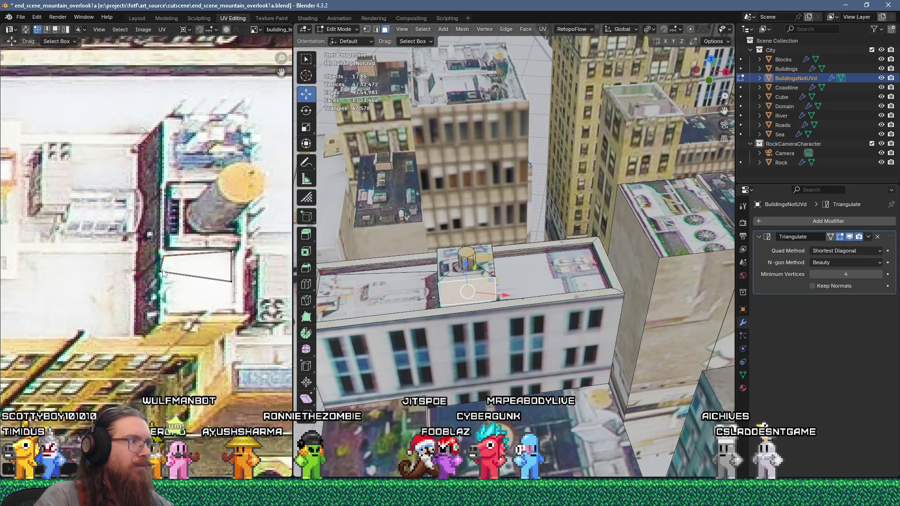
{"action": "left_click", "coordinate": [173, 300]}
{"action": "mouse_move", "coordinate": [450, 300]}
{"action": "middle_mouse_down"}
{"action": "mouse_move", "coordinate": [445, 281]}
{"action": "mouse_move", "coordinate": [454, 305]}
{"action": "middle_mouse_up"}
{"action": "key", "text": "Tab"}
{"action": "scroll", "coordinate": [497, 310], "scroll_direction": "down", "scroll_amount": 5}
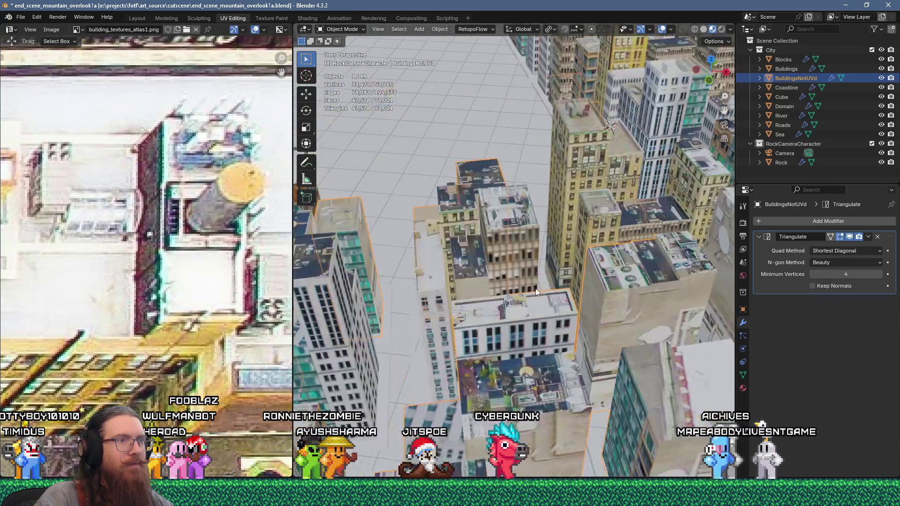
- Add the box's top face, select all its UVs as faces, and move the island right
{"action": "scroll", "coordinate": [538, 276], "scroll_direction": "up", "scroll_amount": 5}
{"action": "scroll", "coordinate": [544, 299], "scroll_direction": "up", "scroll_amount": 3}
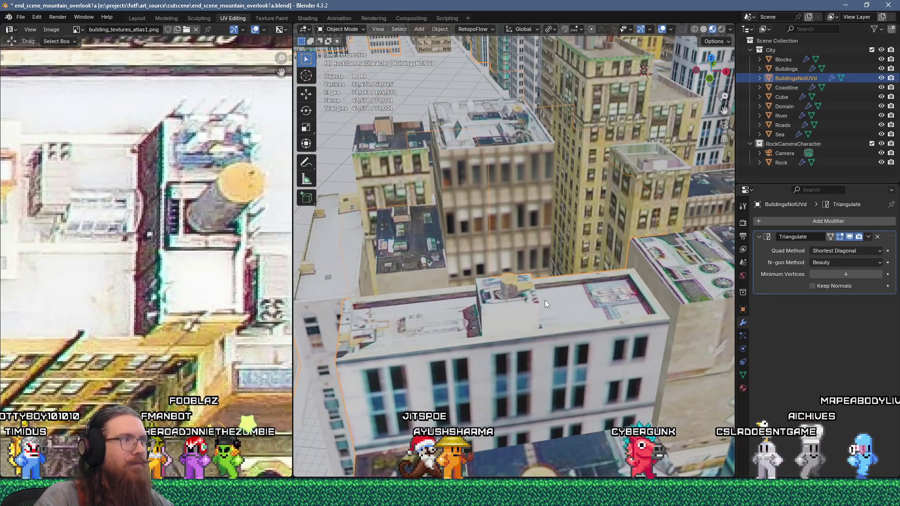
{"action": "scroll", "coordinate": [544, 300], "scroll_direction": "up", "scroll_amount": 3}
{"action": "key", "text": "Tab"}
{"action": "left_click", "coordinate": [521, 286], "text": "shift"}
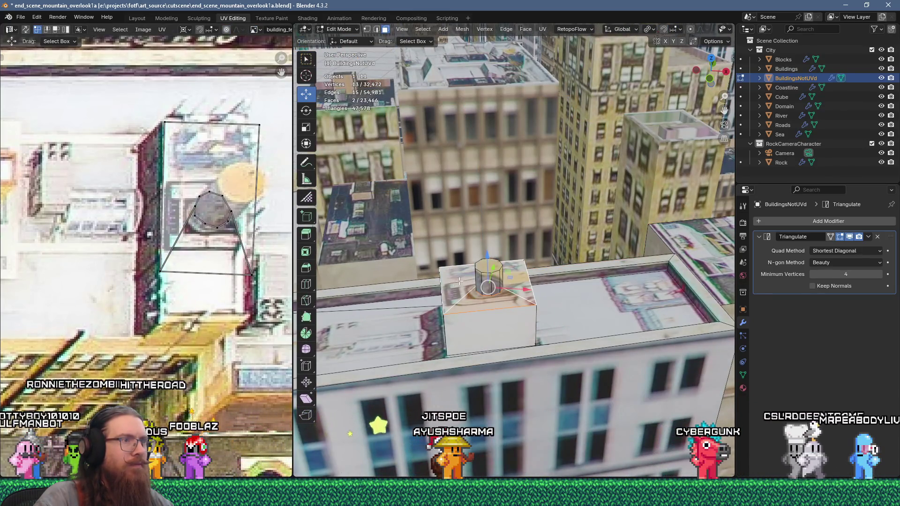
{"action": "scroll", "coordinate": [164, 253], "scroll_direction": "down", "scroll_amount": 3}
{"action": "scroll", "coordinate": [165, 252], "scroll_direction": "up", "scroll_amount": 4}
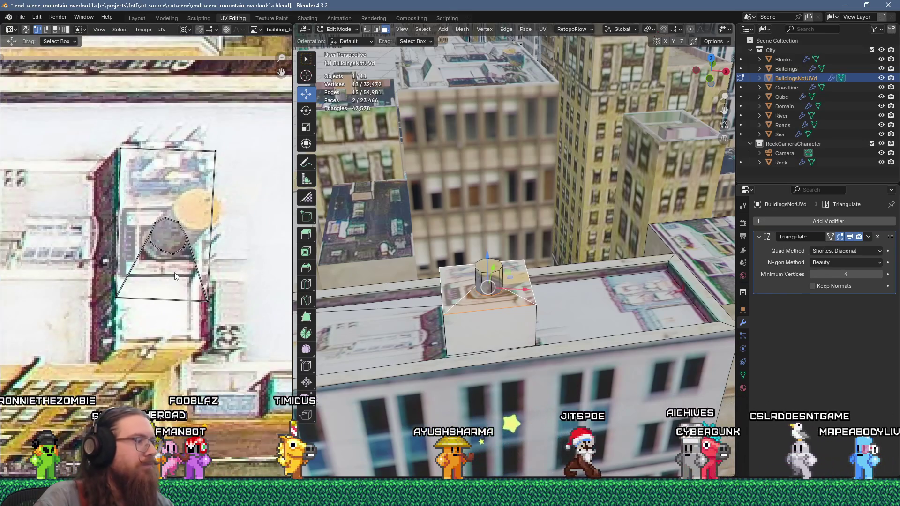
{"action": "key", "text": "a"}
{"action": "key", "text": "3"}
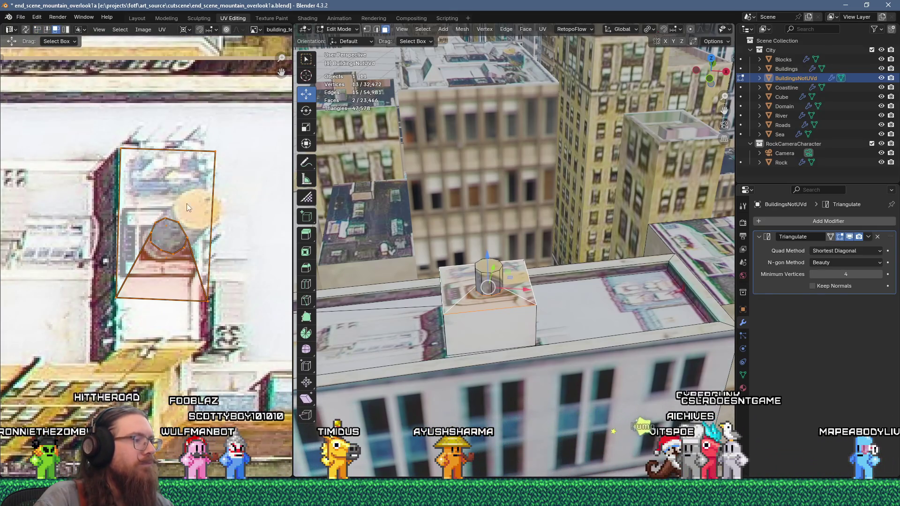
{"action": "key", "text": "g"}
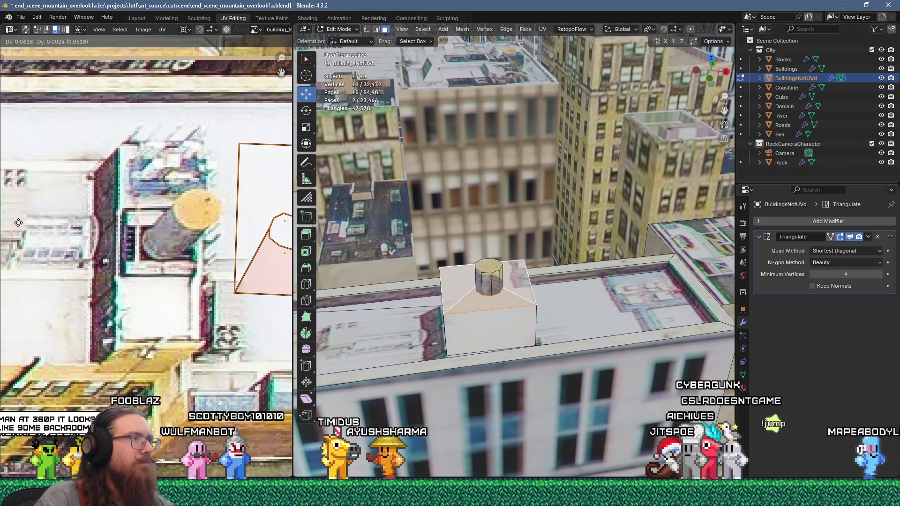
{"action": "left_click", "coordinate": [22, 223]}
- Reselect the whole UV face and reposition the island up and left onto the plain roof patch
{"action": "middle_click_drag", "start_coordinate": [155, 225], "coordinate": [261, 259]}
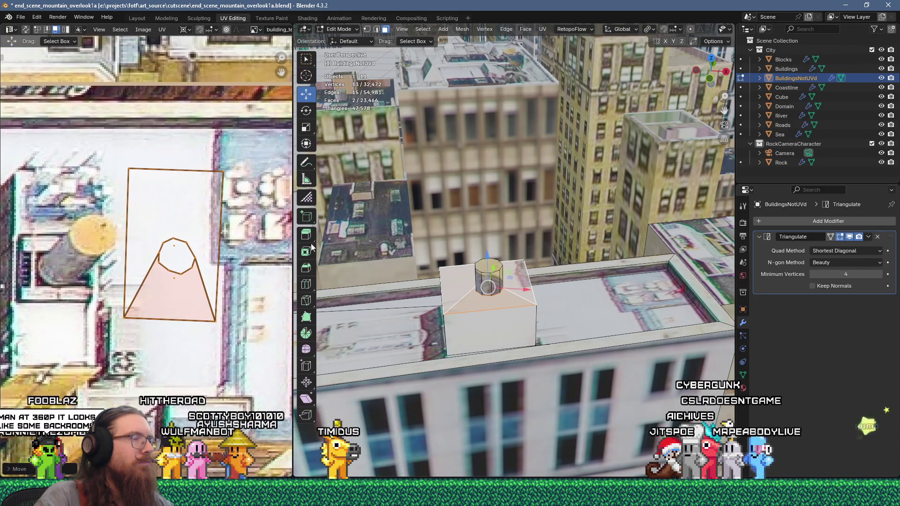
{"action": "left_click", "coordinate": [223, 185]}
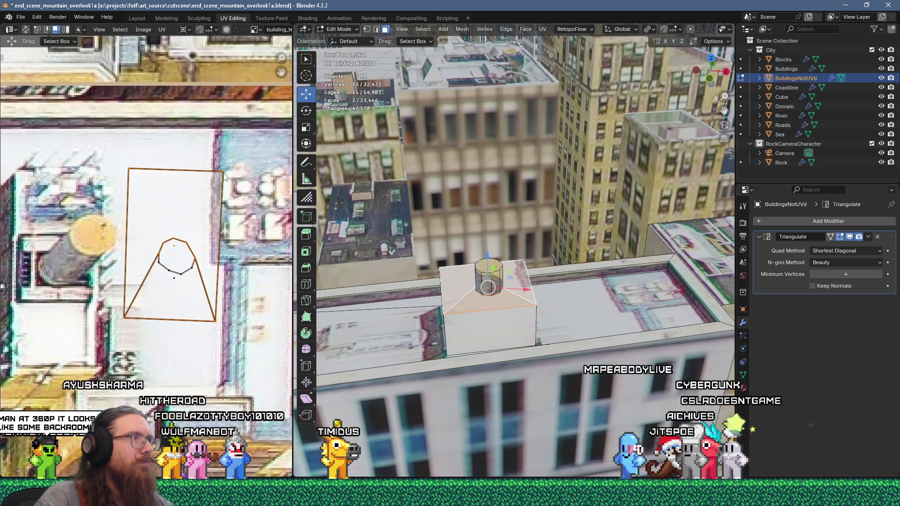
{"action": "key", "text": "g"}
{"action": "key", "text": "Escape"}
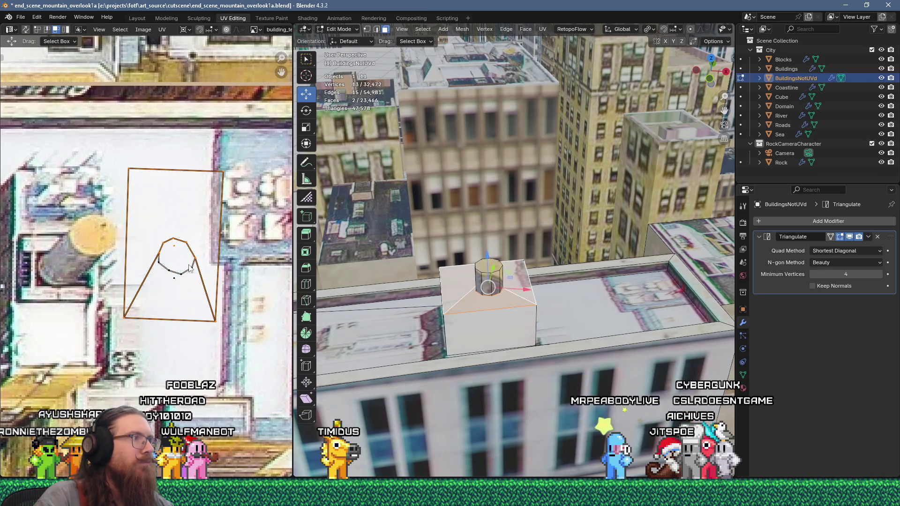
{"action": "left_click", "coordinate": [192, 269]}
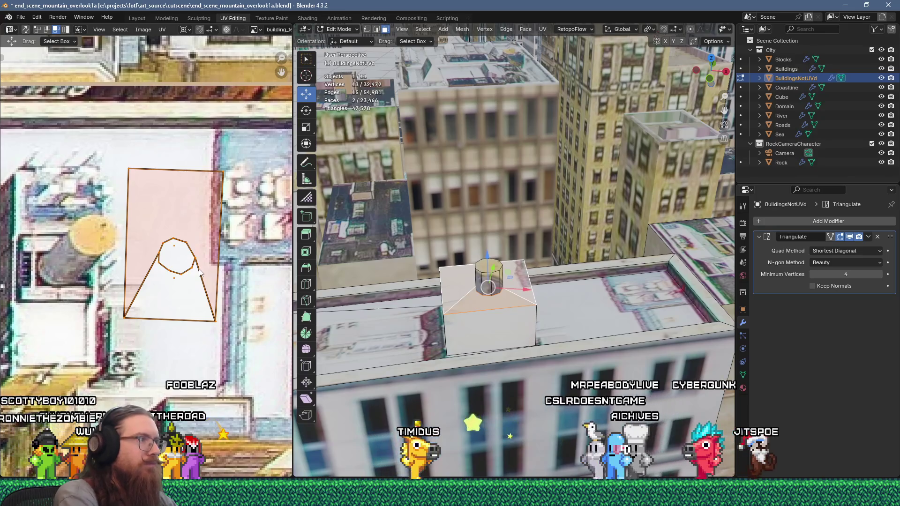
{"action": "key", "text": "g"}
{"action": "left_click", "coordinate": [207, 177]}
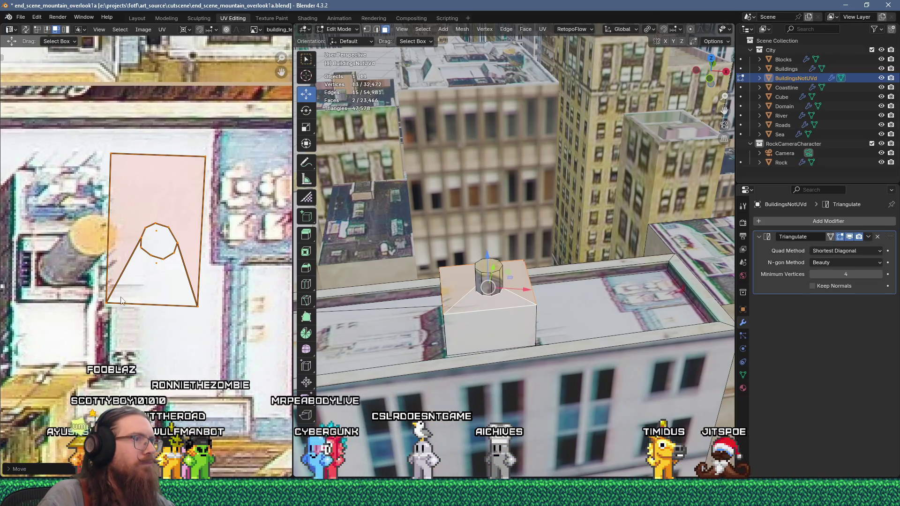
{"action": "key", "text": "g"}
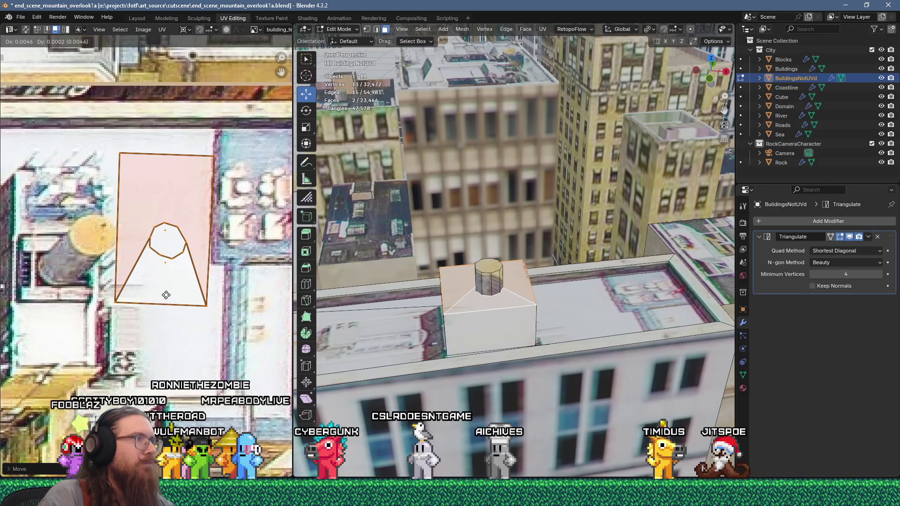
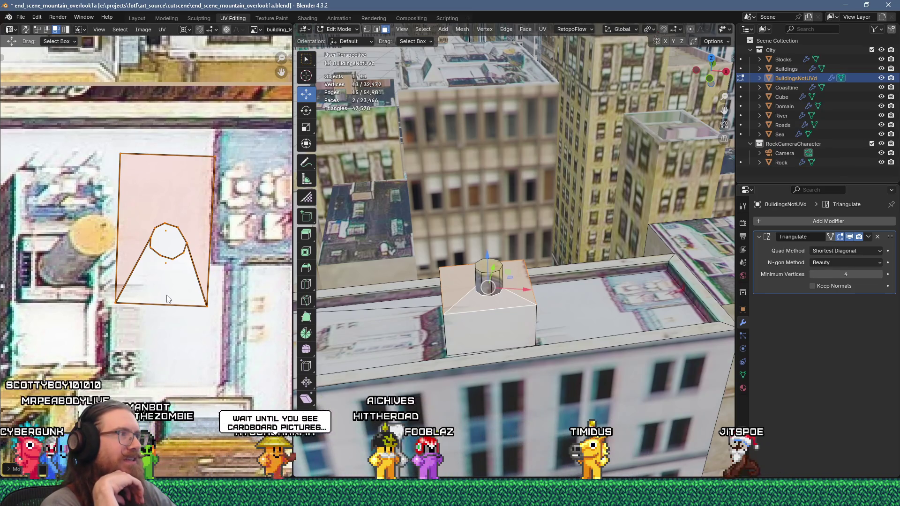
- Scale the selected rooftop UV island down to about 0.85 on the building texture
{"action": "left_click", "coordinate": [224, 160]}
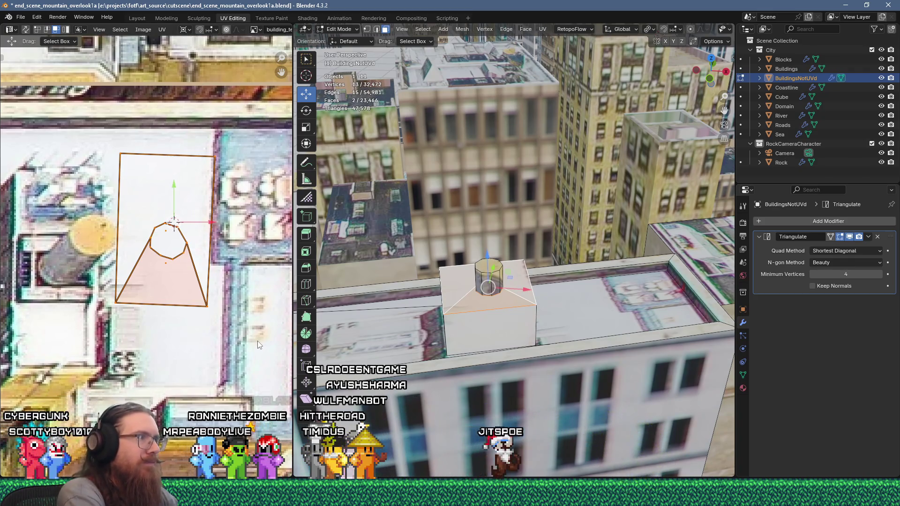
{"action": "key", "text": "s"}
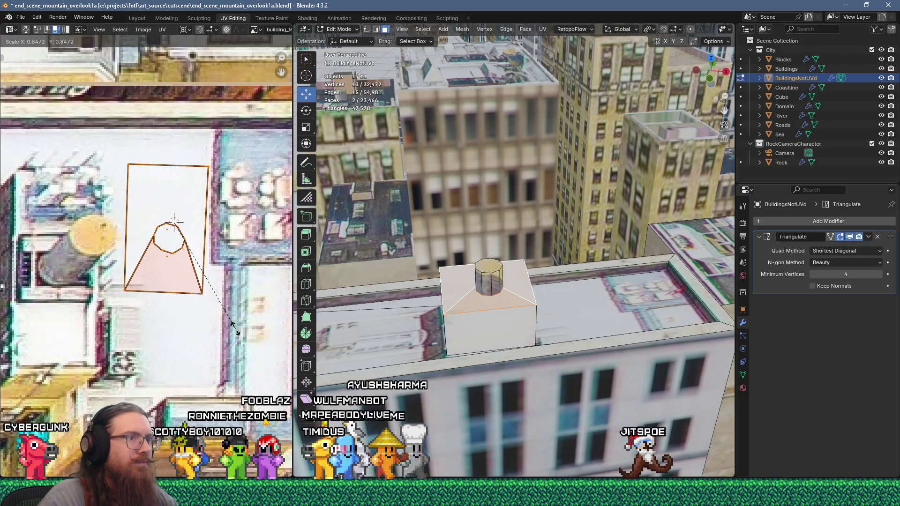
{"action": "left_click", "coordinate": [235, 327]}
{"action": "middle_click_drag", "start_coordinate": [150, 305], "coordinate": [206, 306]}
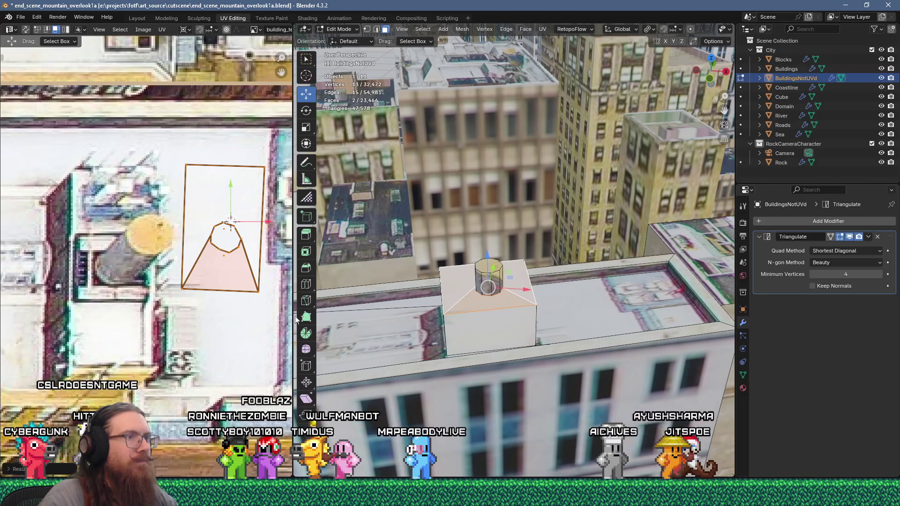
- Frame the rooftop cylinder, select one of its side faces, and show the whole texture
{"action": "key", "text": "KP_Decimal"}
{"action": "scroll", "coordinate": [551, 290], "scroll_direction": "down", "scroll_amount": 4}
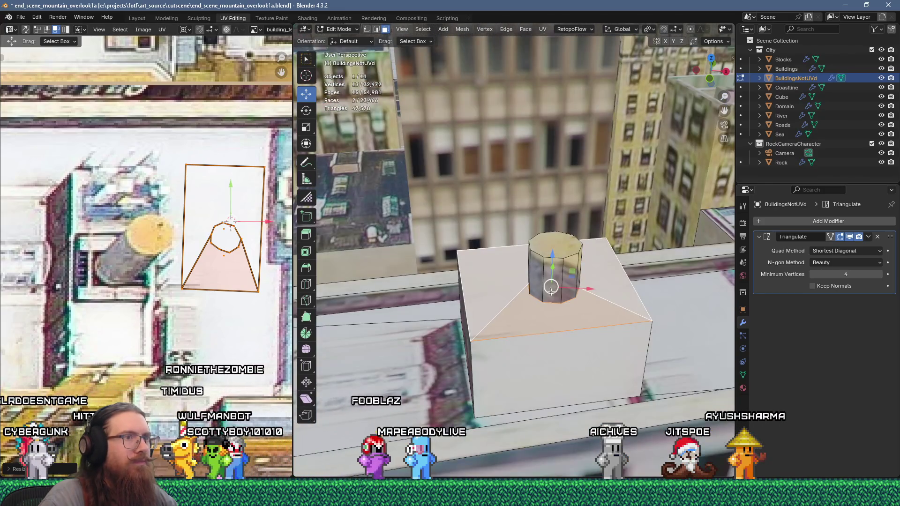
{"action": "left_click", "coordinate": [571, 278]}
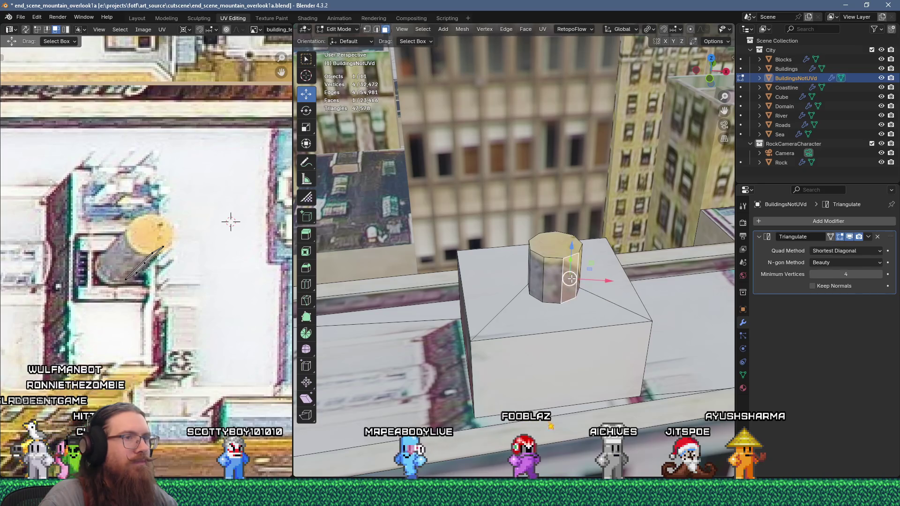
{"action": "scroll", "coordinate": [570, 279], "scroll_direction": "up", "scroll_amount": 7}
{"action": "key", "text": "Home"}
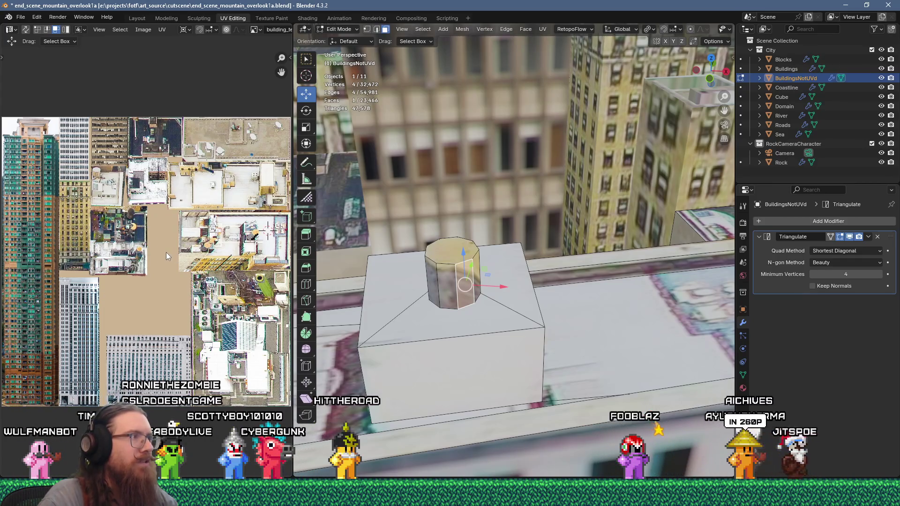
- Add the box under the tank to the selection and merge overlapping vertices by distance
{"action": "left_click", "coordinate": [182, 253]}
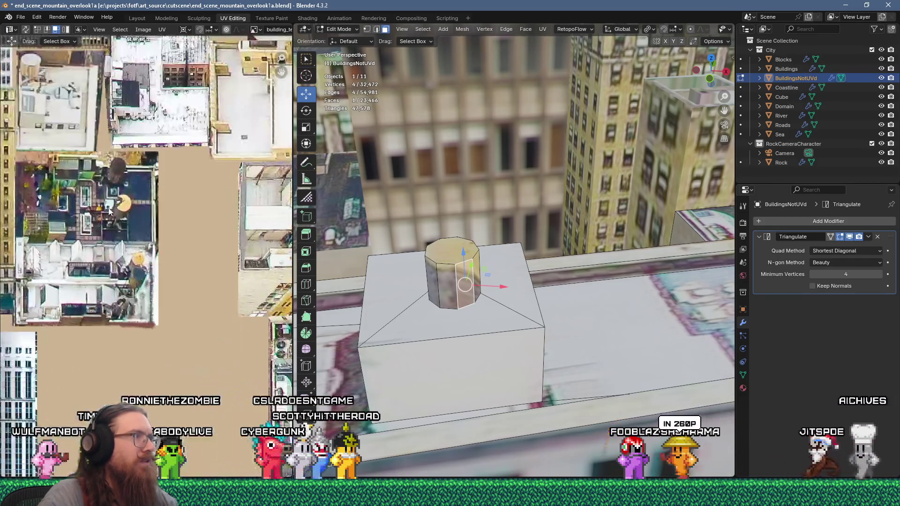
{"action": "scroll", "coordinate": [432, 271], "scroll_direction": "down", "scroll_amount": 8}
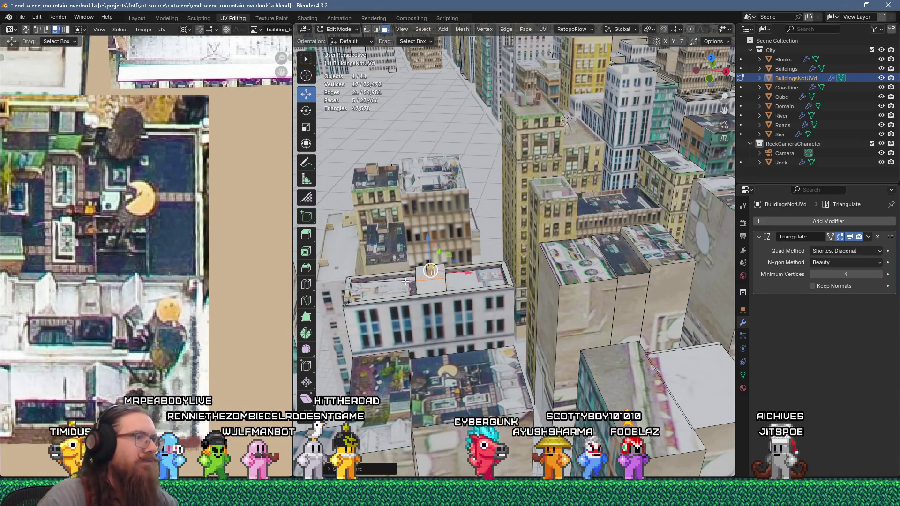
{"action": "scroll", "coordinate": [161, 305], "scroll_direction": "down", "scroll_amount": 4}
{"action": "scroll", "coordinate": [199, 286], "scroll_direction": "up", "scroll_amount": 5}
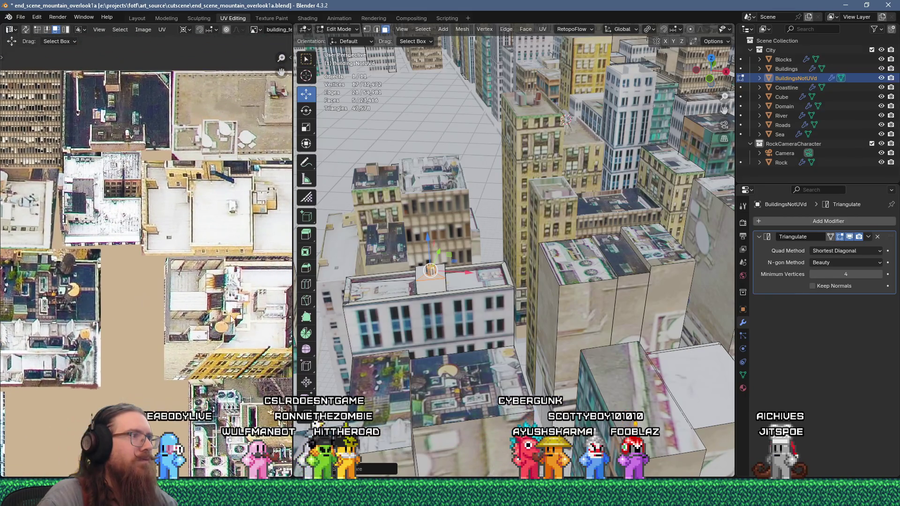
{"action": "key", "text": "KP_Decimal"}
{"action": "scroll", "coordinate": [455, 265], "scroll_direction": "up", "scroll_amount": 8}
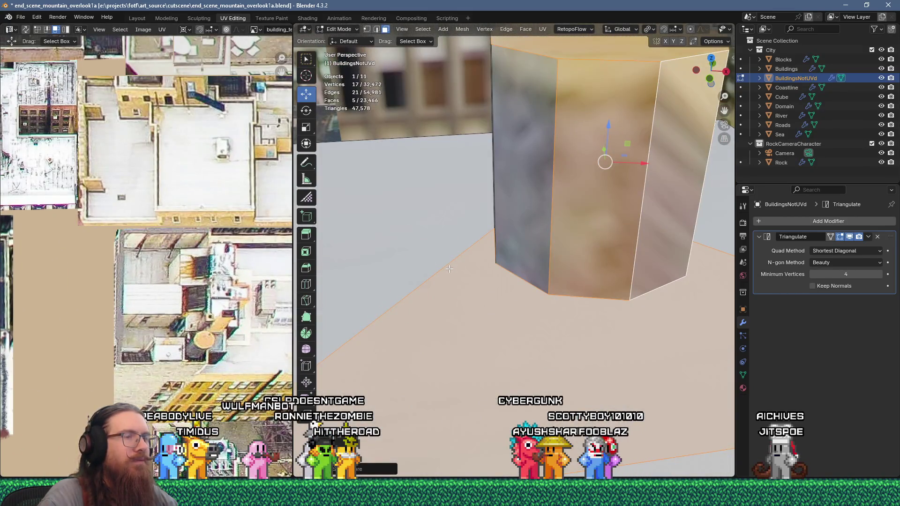
{"action": "scroll", "coordinate": [449, 269], "scroll_direction": "down", "scroll_amount": 6}
{"action": "middle_click_drag", "start_coordinate": [469, 274], "coordinate": [481, 279]}
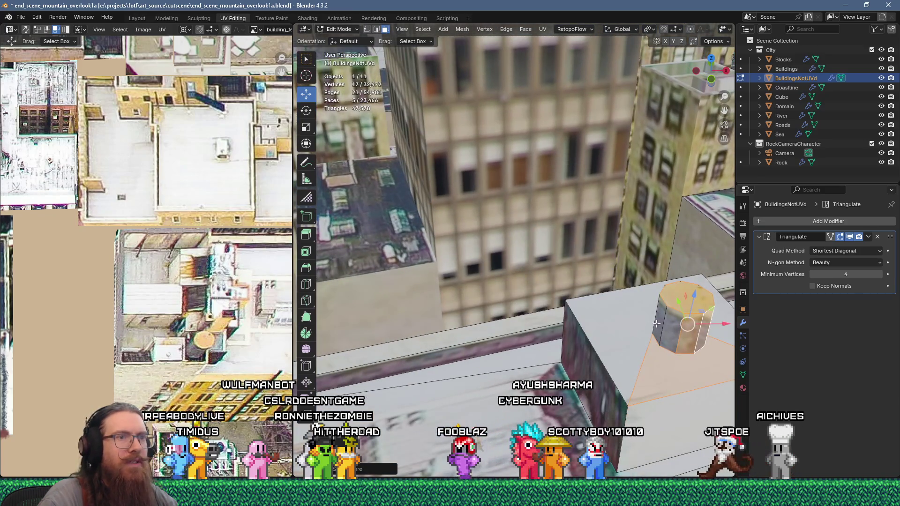
{"action": "key", "text": "ctrl+l"}
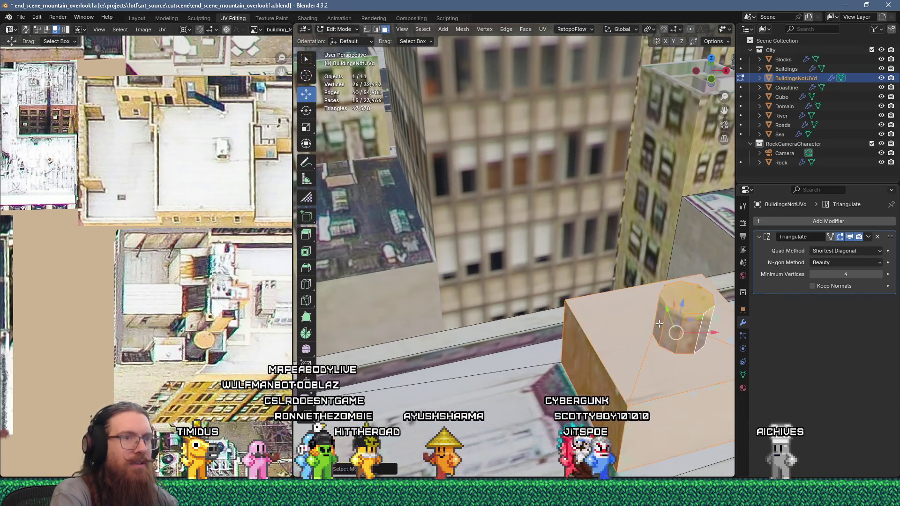
{"action": "key", "text": "m"}
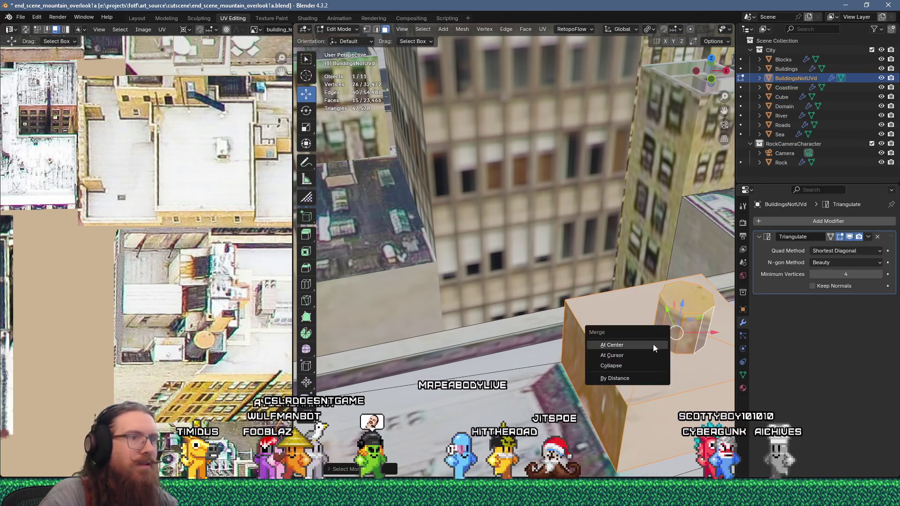
{"action": "left_click", "coordinate": [636, 379]}
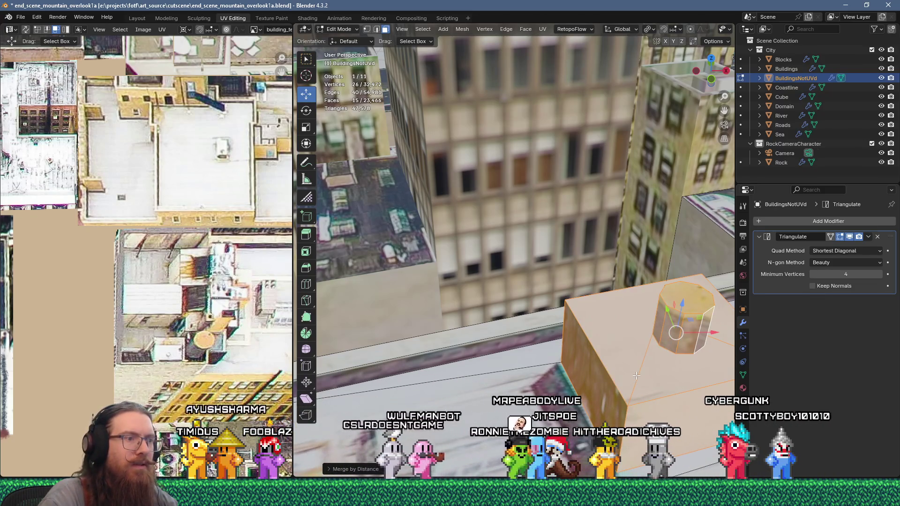
- In UV vertex mode, pick one of the tank's UV vertices and move it lower left
{"action": "scroll", "coordinate": [202, 296], "scroll_direction": "down", "scroll_amount": 5}
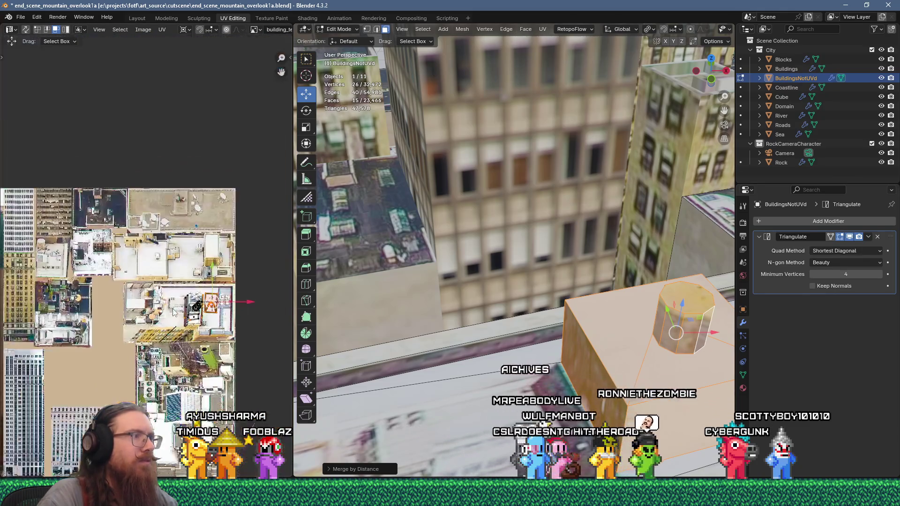
{"action": "scroll", "coordinate": [202, 296], "scroll_direction": "up", "scroll_amount": 8}
{"action": "scroll", "coordinate": [202, 296], "scroll_direction": "up", "scroll_amount": 2}
{"action": "scroll", "coordinate": [153, 285], "scroll_direction": "down", "scroll_amount": 2}
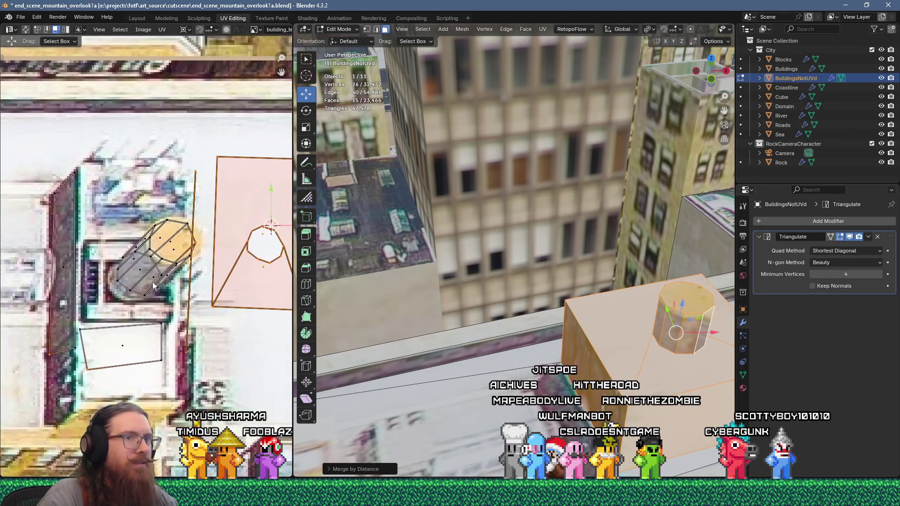
{"action": "scroll", "coordinate": [197, 295], "scroll_direction": "up", "scroll_amount": 3}
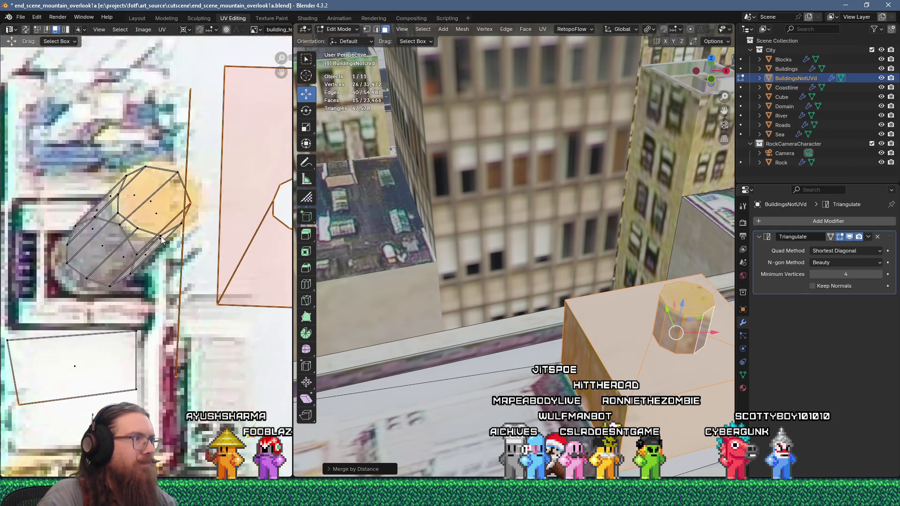
{"action": "left_click", "coordinate": [165, 243]}
{"action": "key", "text": "1"}
{"action": "left_click", "coordinate": [165, 238]}
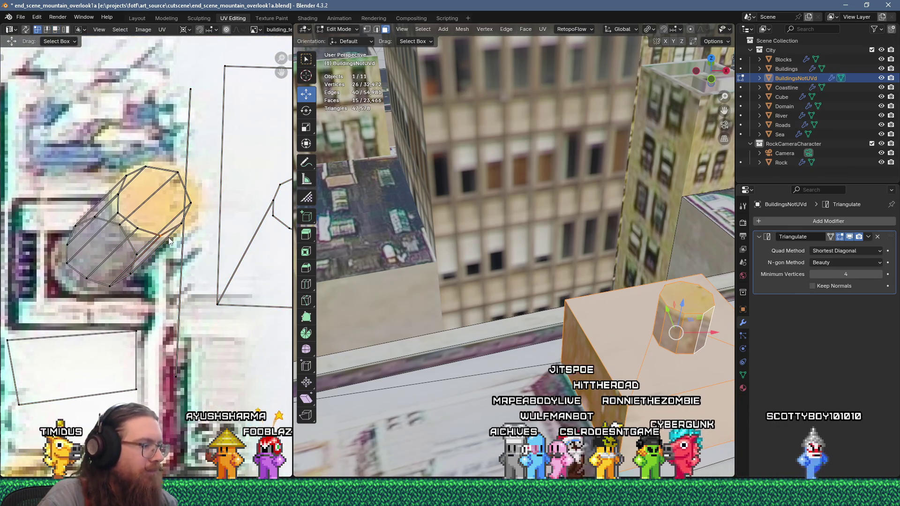
{"action": "key", "text": "g"}
{"action": "left_click", "coordinate": [155, 252]}
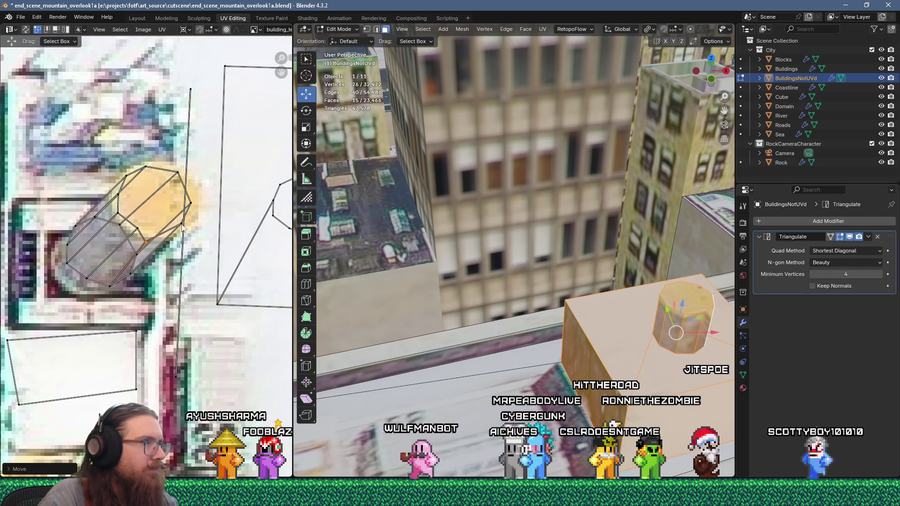
- Nudge the tank's UV vertex up and left onto the round tank image
{"action": "key", "text": "g"}
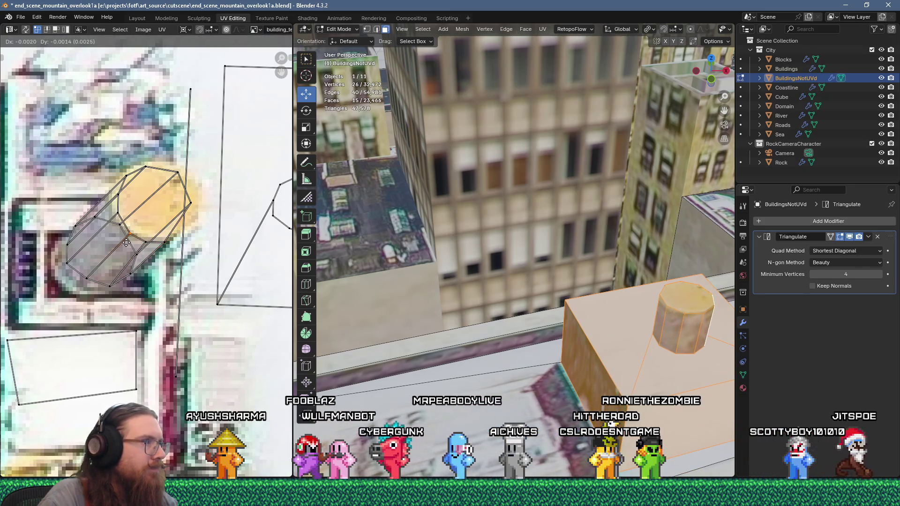
{"action": "left_click", "coordinate": [118, 218]}
{"action": "key", "text": "g"}
{"action": "left_click", "coordinate": [117, 212]}
{"action": "key", "text": "g"}
{"action": "left_click", "coordinate": [118, 206]}
{"action": "key", "text": "g"}
{"action": "left_click", "coordinate": [113, 202]}
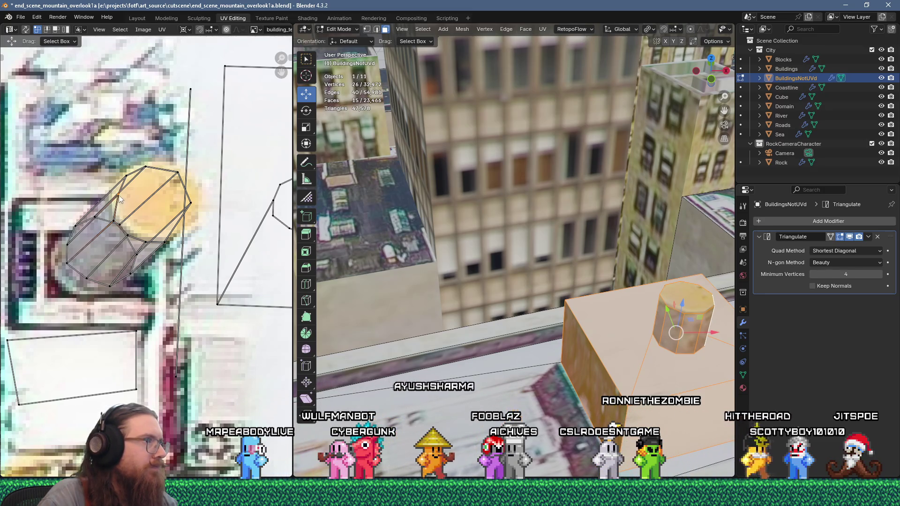
{"action": "key", "text": "g"}
{"action": "left_click", "coordinate": [108, 202]}
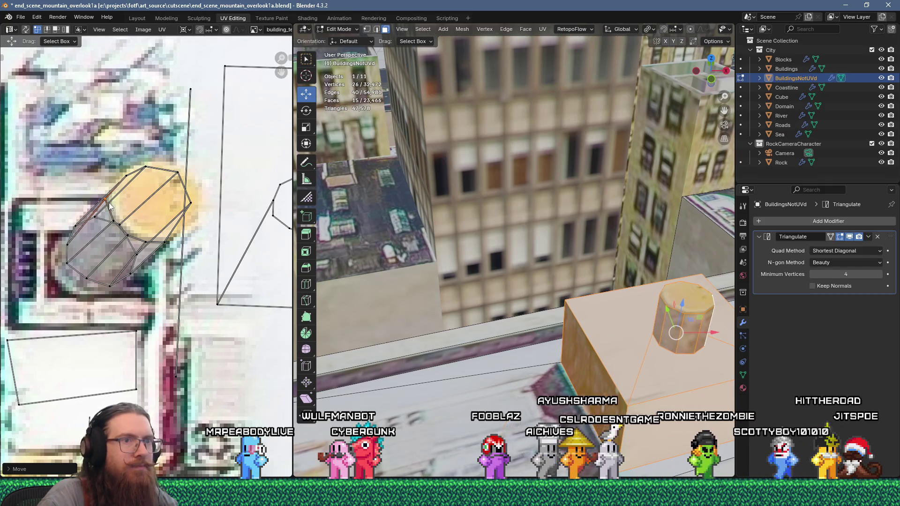
- Return to Object Mode and tilt the view toward the distant towers
{"action": "scroll", "coordinate": [568, 314], "scroll_direction": "down", "scroll_amount": 10}
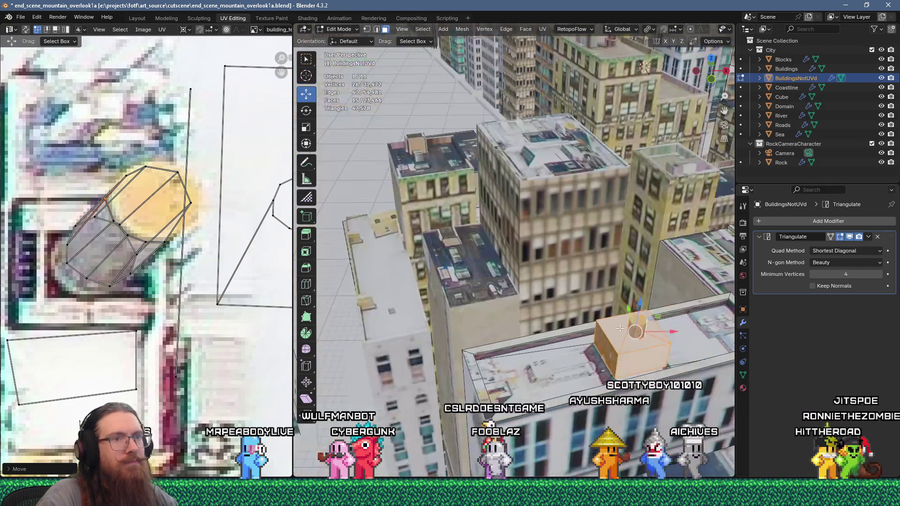
{"action": "key", "text": "Tab"}
{"action": "scroll", "coordinate": [568, 311], "scroll_direction": "up", "scroll_amount": 5}
{"action": "mouse_move", "coordinate": [568, 310]}
{"action": "middle_mouse_down"}
{"action": "mouse_move", "coordinate": [534, 263]}
{"action": "mouse_move", "coordinate": [539, 288]}
{"action": "middle_mouse_up"}
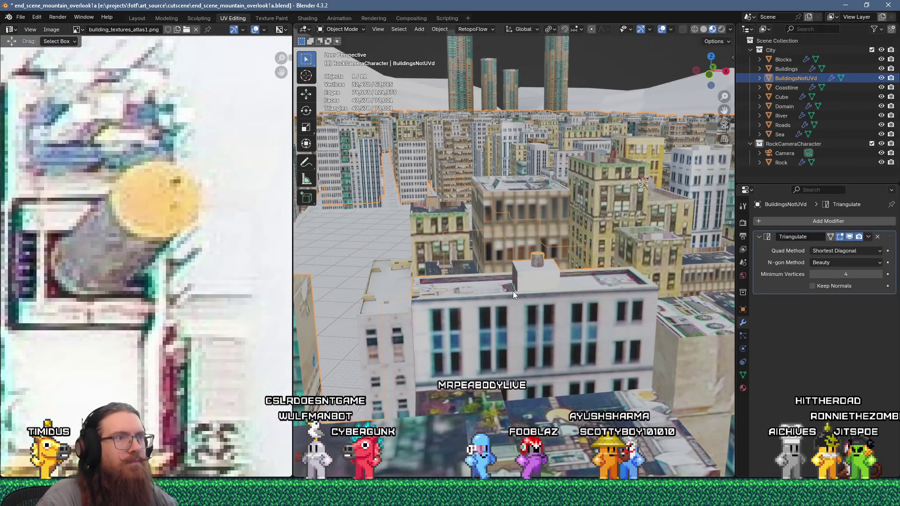
- Save the .blend, then export glTF 2.0 as end_scene_mountain_overlook1.glb, keeping the file name
{"action": "left_click", "coordinate": [20, 17]}
{"action": "left_click", "coordinate": [34, 78]}
{"action": "left_click", "coordinate": [21, 17]}
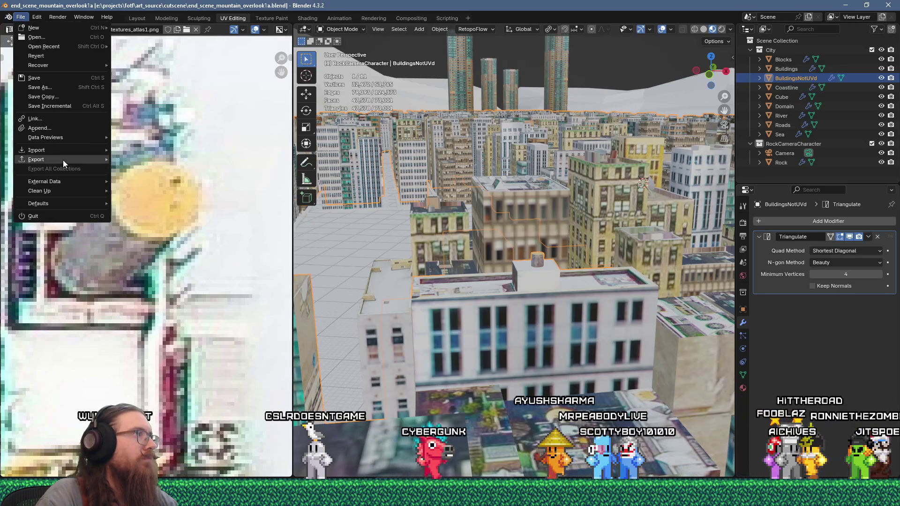
{"action": "mouse_move", "coordinate": [64, 162]}
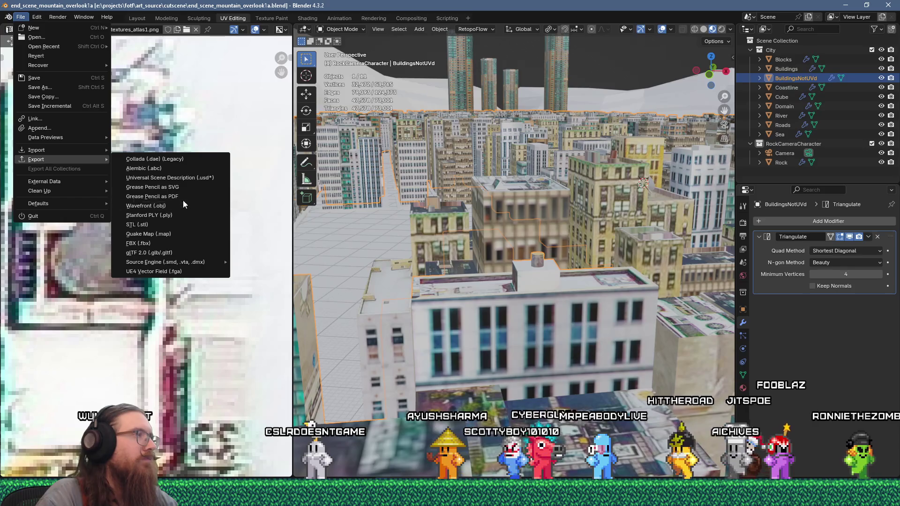
{"action": "left_click", "coordinate": [188, 252]}
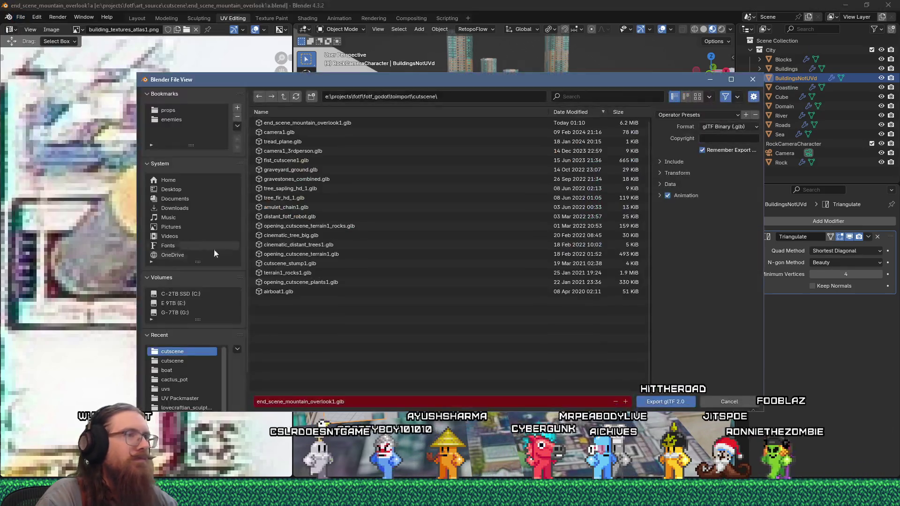
{"action": "left_click", "coordinate": [659, 402]}
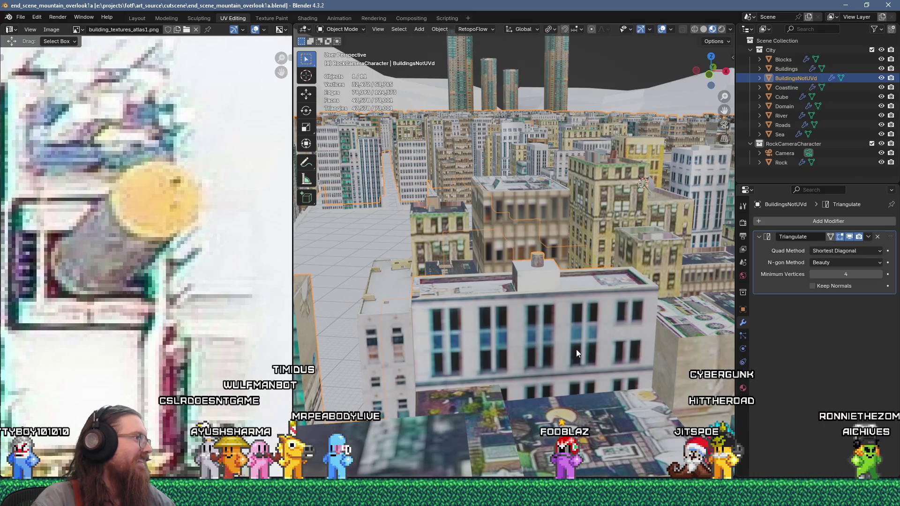
- Switch over to the Godot editor window
{"action": "scroll", "coordinate": [575, 345], "scroll_direction": "down", "scroll_amount": 5}
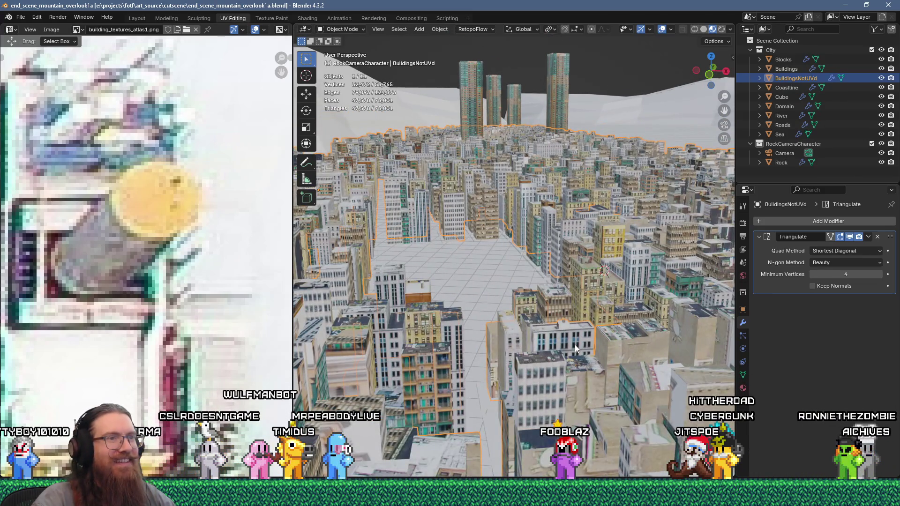
{"action": "key", "text": "alt+Tab"}
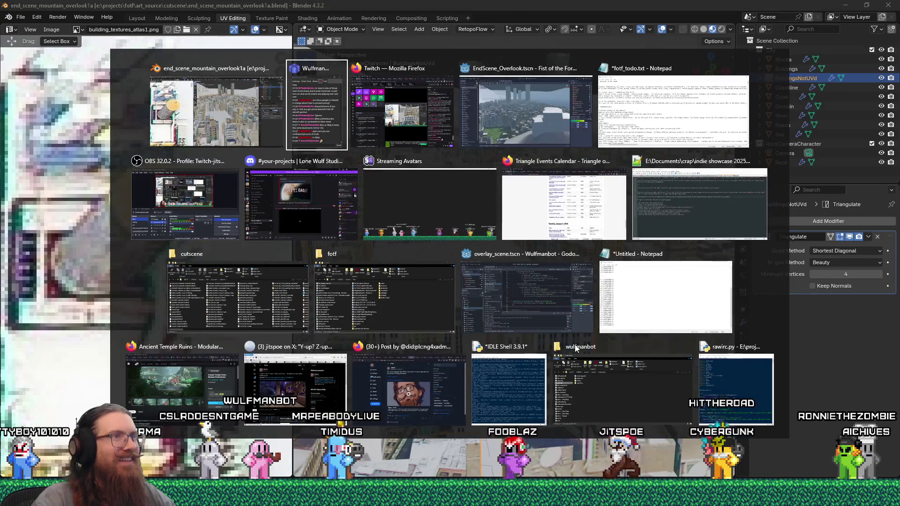
{"action": "key", "text": "Tab"}
{"action": "key", "text": "Tab"}
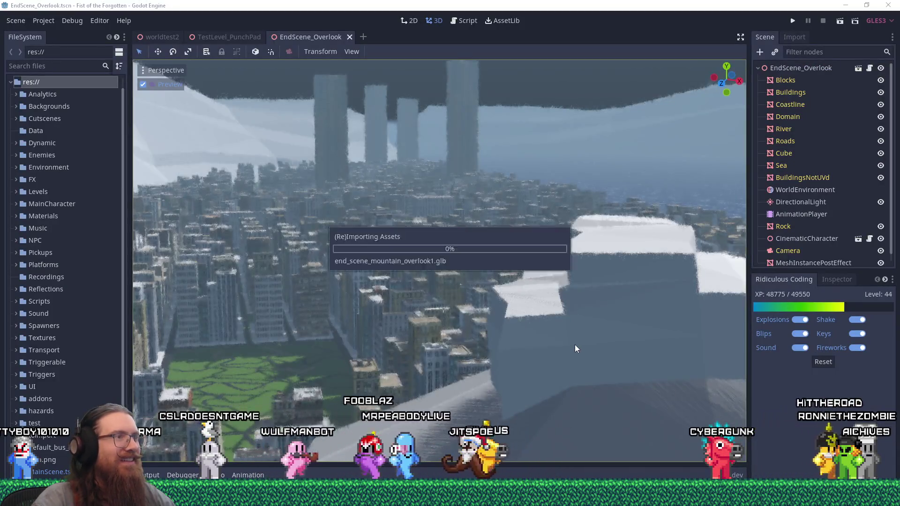
- Back in Godot, save the EndScene_Overlook scene with Scene > Save Scene
{"action": "key", "text": "alt+Tab"}
{"action": "key", "text": "Escape"}
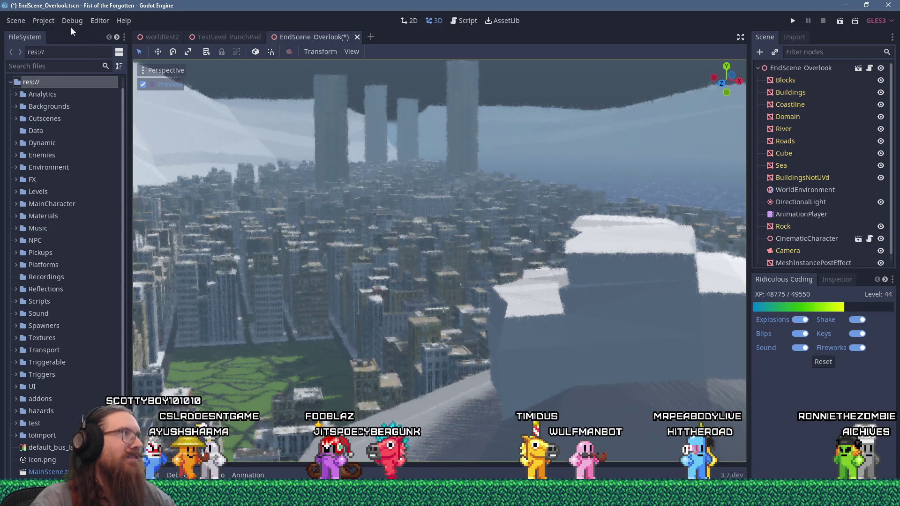
{"action": "left_click", "coordinate": [22, 23]}
{"action": "left_click", "coordinate": [30, 99]}
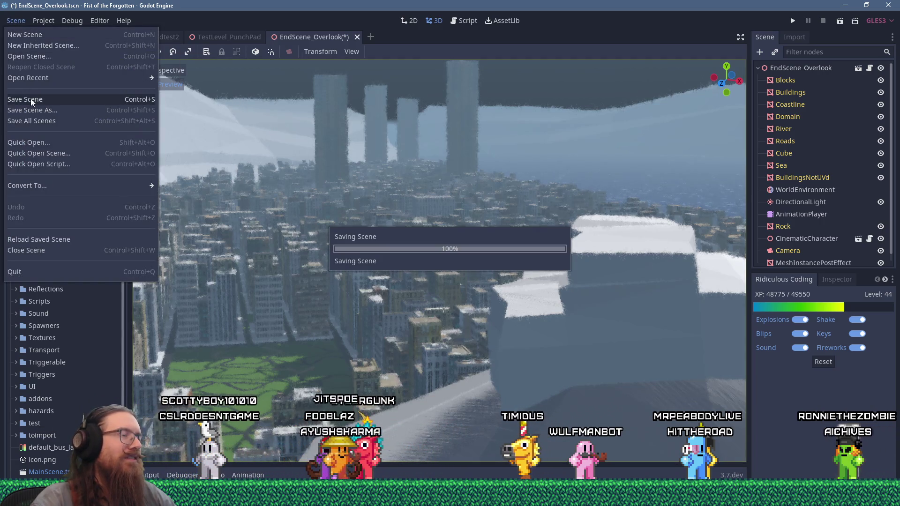
- Choose an entry from Godot's Project menu, then switch back to Blender
{"action": "key", "text": "super+Tab"}
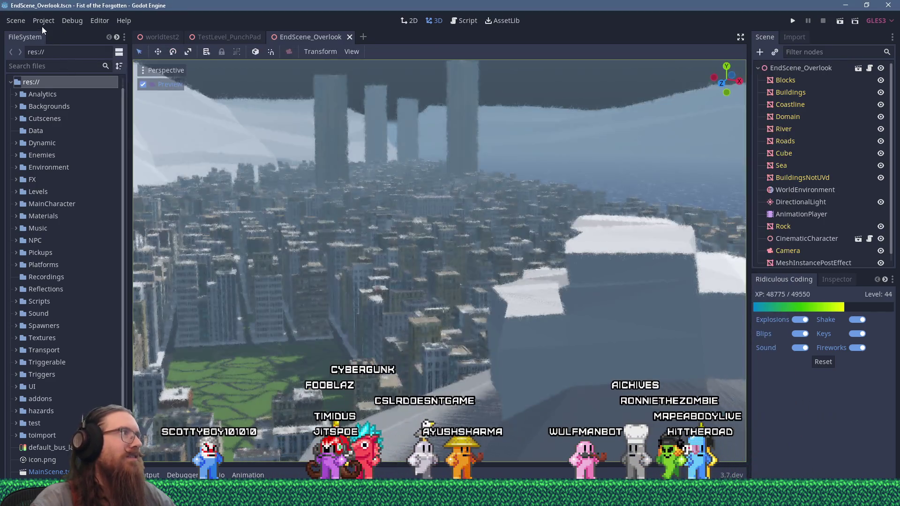
{"action": "left_click", "coordinate": [43, 21]}
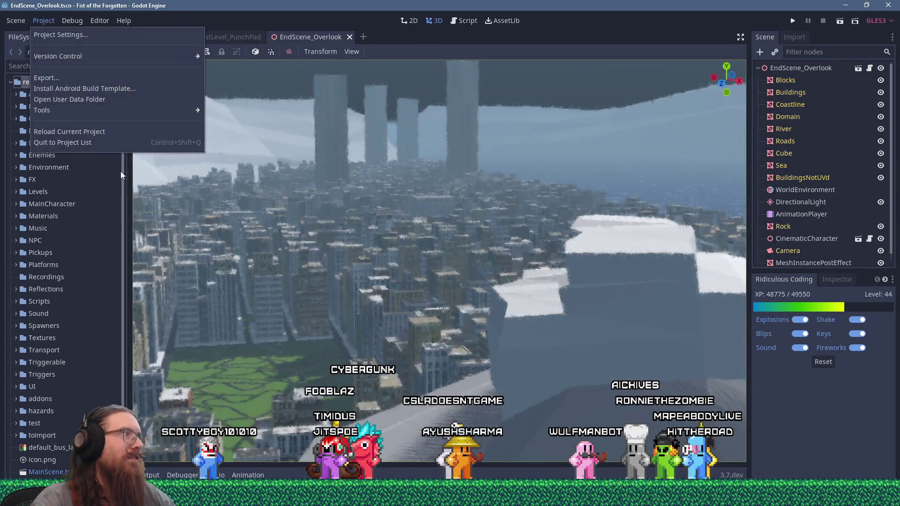
{"action": "left_click", "coordinate": [108, 136]}
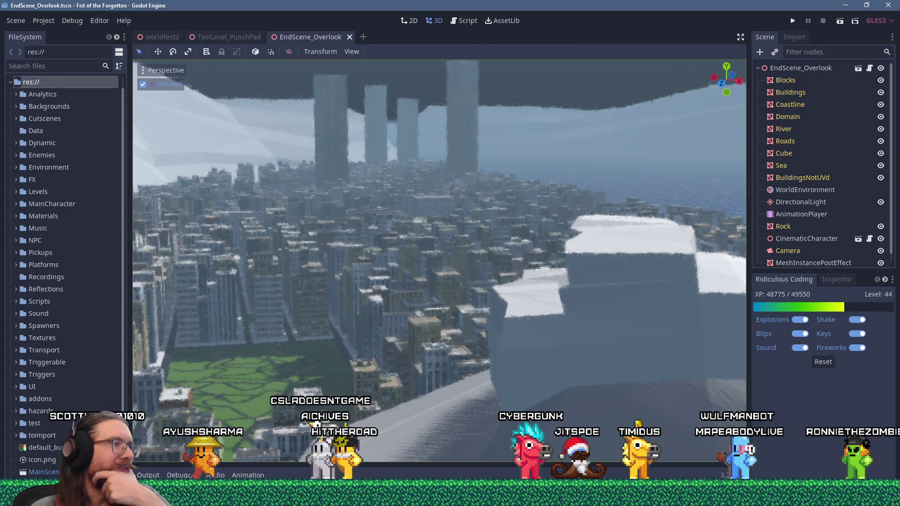
{"action": "key", "text": "alt+Tab"}
- Select the Buildings object in Edit Mode and pick one building's top face
{"action": "mouse_move", "coordinate": [395, 373]}
{"action": "middle_mouse_down"}
{"action": "mouse_move", "coordinate": [420, 385]}
{"action": "mouse_move", "coordinate": [488, 273]}
{"action": "mouse_move", "coordinate": [504, 273]}
{"action": "mouse_move", "coordinate": [566, 371]}
{"action": "mouse_move", "coordinate": [521, 367]}
{"action": "mouse_move", "coordinate": [531, 349]}
{"action": "mouse_move", "coordinate": [521, 300]}
{"action": "mouse_move", "coordinate": [560, 314]}
{"action": "mouse_move", "coordinate": [557, 356]}
{"action": "middle_mouse_up"}
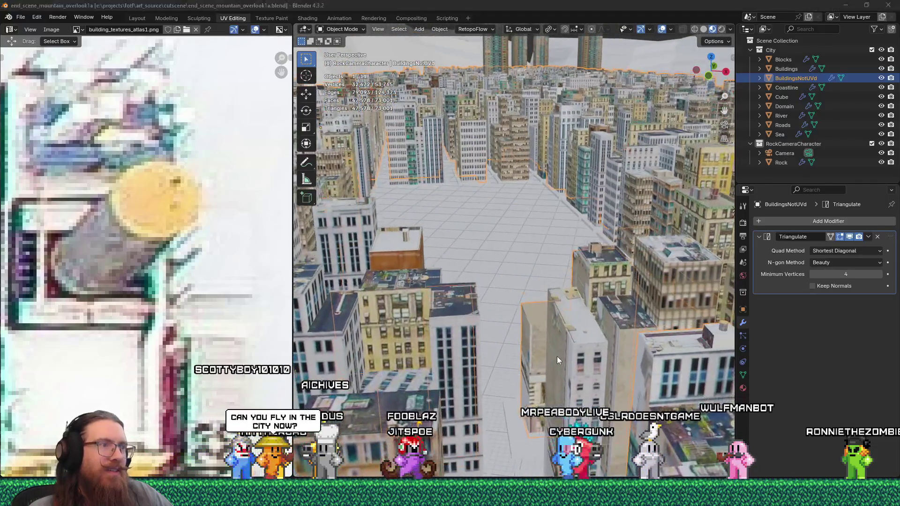
{"action": "key", "text": "alt+Tab"}
{"action": "key", "text": "alt+Tab"}
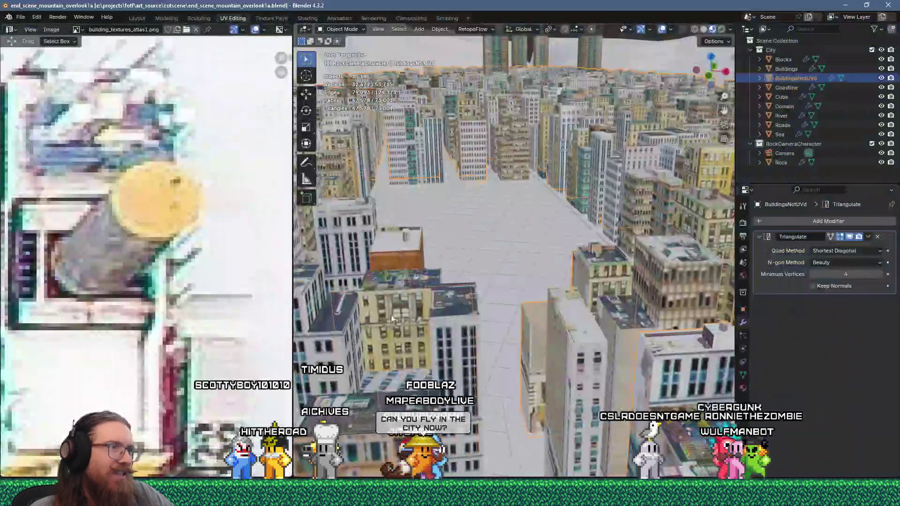
{"action": "scroll", "coordinate": [468, 309], "scroll_direction": "up", "scroll_amount": 3}
{"action": "key", "text": "Tab"}
{"action": "left_click", "coordinate": [488, 336]}
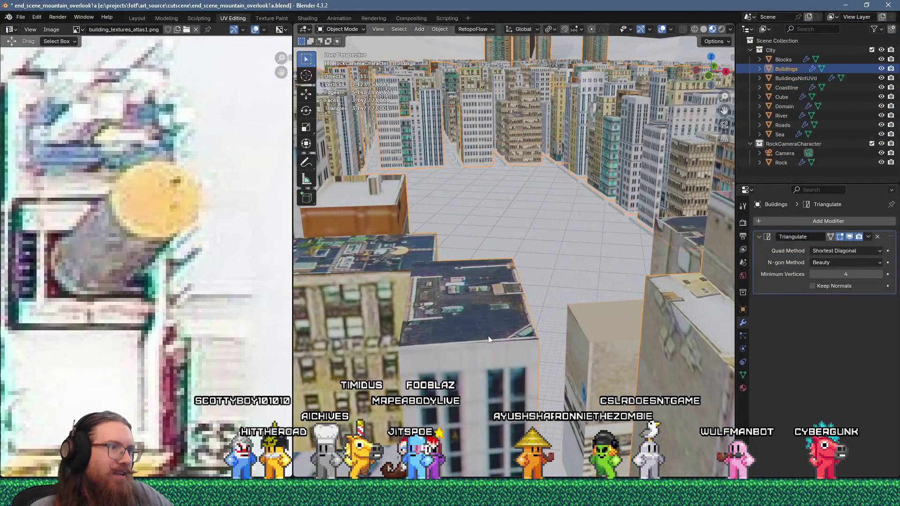
{"action": "key", "text": "Tab"}
{"action": "scroll", "coordinate": [510, 350], "scroll_direction": "up", "scroll_amount": 2}
{"action": "left_click", "coordinate": [445, 291]}
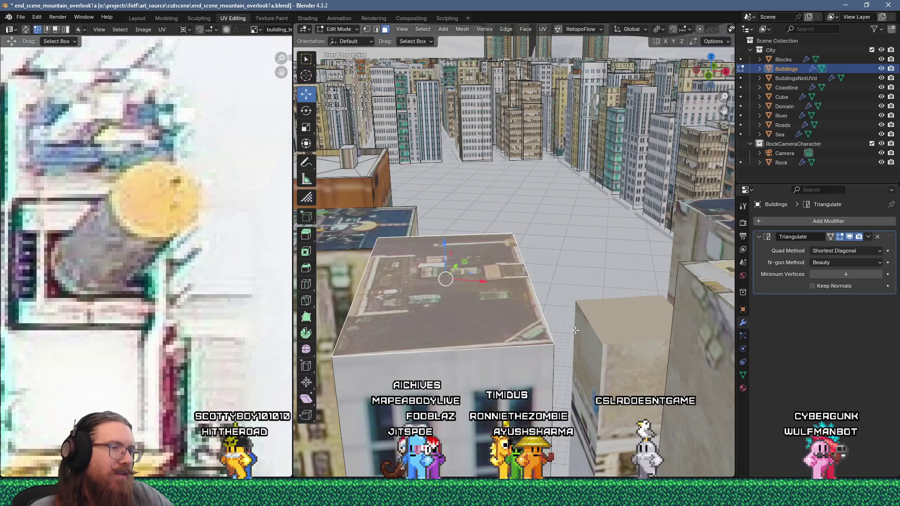
- Inset the rooftop face and extrude the inner face down to recess the roof
{"action": "key", "text": "i"}
{"action": "left_click", "coordinate": [592, 321]}
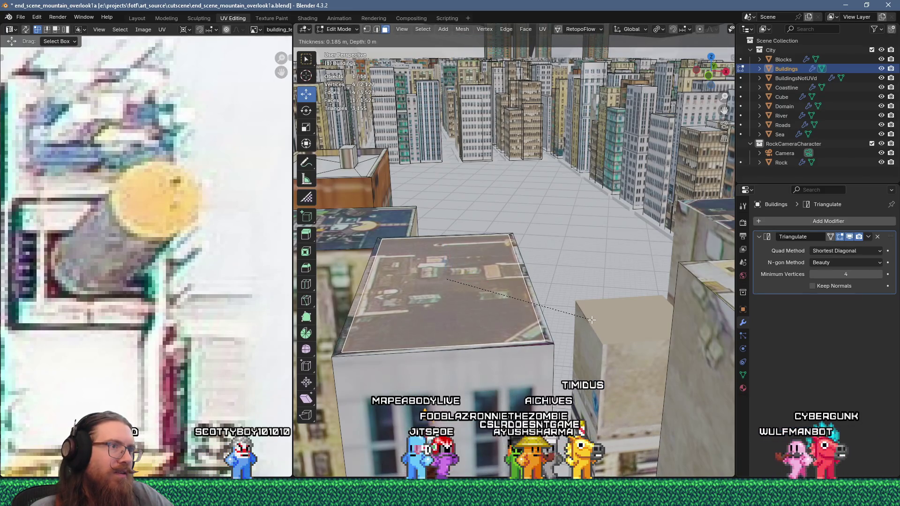
{"action": "key", "text": "e"}
{"action": "left_click", "coordinate": [492, 333]}
{"action": "mouse_move", "coordinate": [492, 333]}
{"action": "middle_mouse_down"}
{"action": "mouse_move", "coordinate": [508, 362]}
{"action": "mouse_move", "coordinate": [488, 324]}
{"action": "middle_mouse_up"}
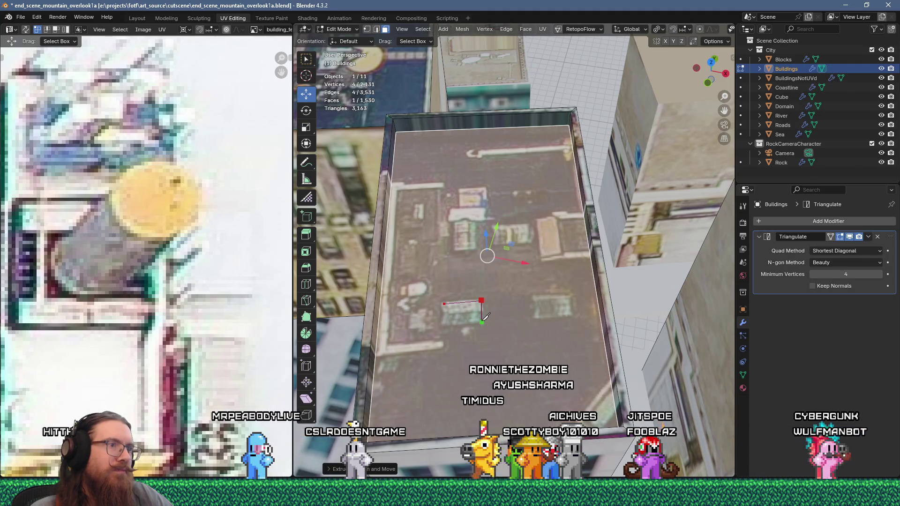
- Knife-cut outlines around the first and second vents on the roof
{"action": "left_click", "coordinate": [445, 304]}
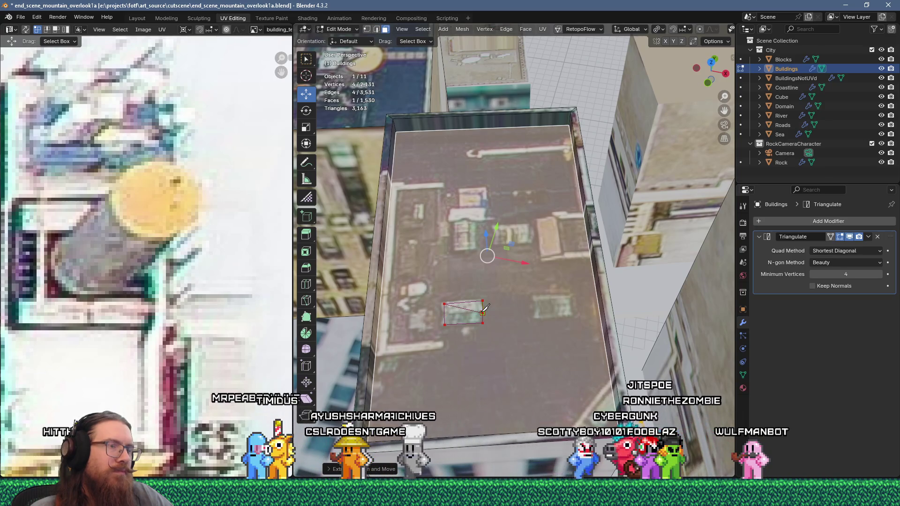
{"action": "left_click", "coordinate": [445, 314]}
{"action": "key", "text": "Return"}
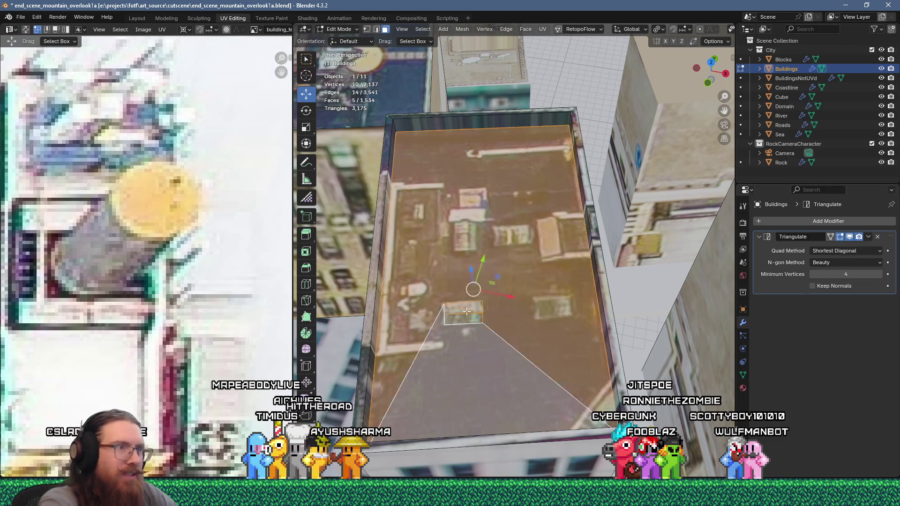
{"action": "scroll", "coordinate": [597, 367], "scroll_direction": "up", "scroll_amount": 3}
{"action": "key", "text": "k"}
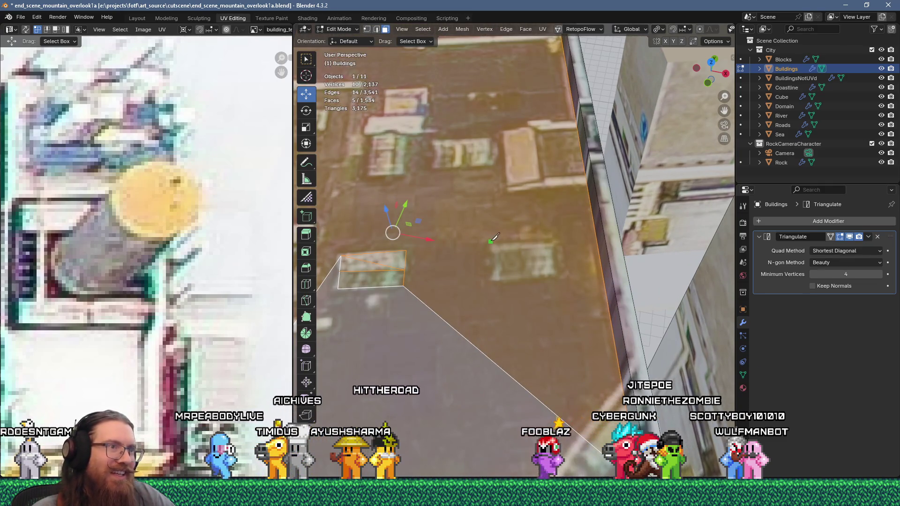
{"action": "left_click", "coordinate": [490, 245]}
{"action": "left_click", "coordinate": [555, 243]}
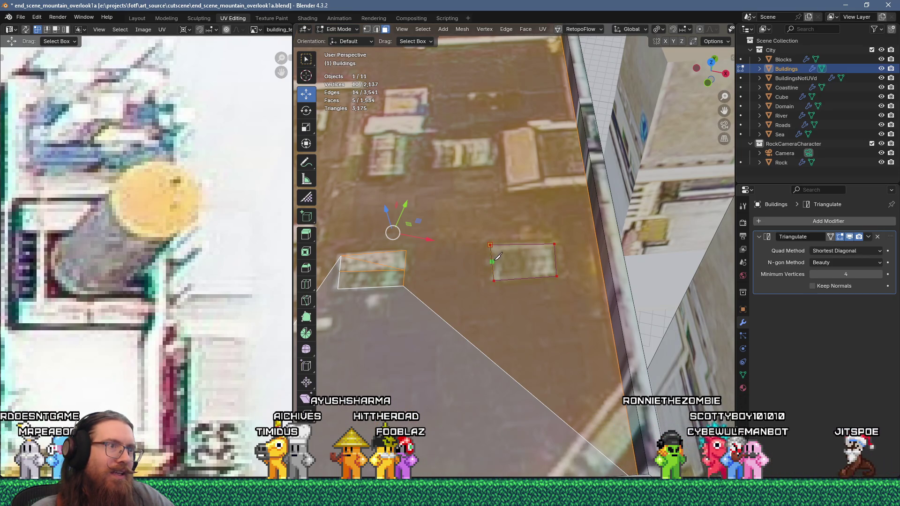
{"action": "left_click", "coordinate": [555, 260]}
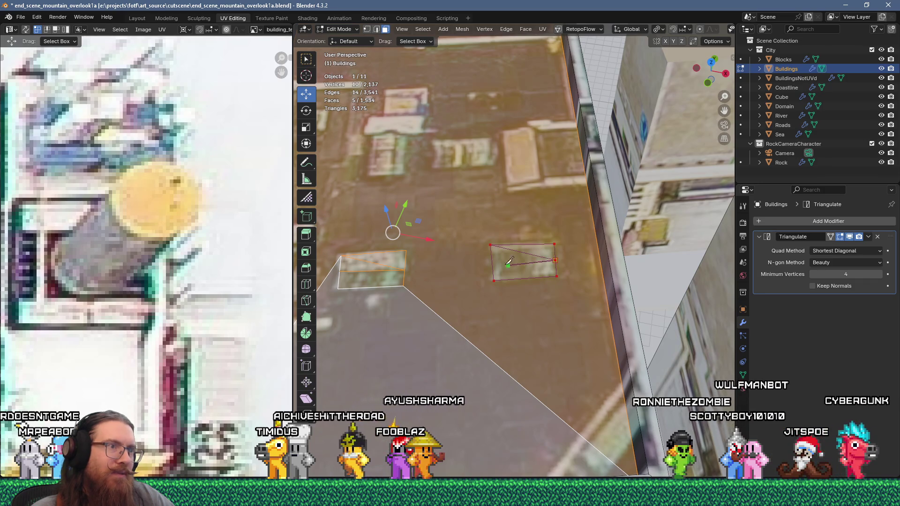
{"action": "key", "text": "Return"}
- Place the corners of the knife-cut outline around a third vent
{"action": "middle_click_drag", "start_coordinate": [462, 219], "coordinate": [513, 270], "text": "shift"}
{"action": "key", "text": "k"}
{"action": "left_click", "coordinate": [477, 185]}
{"action": "left_click", "coordinate": [538, 182]}
{"action": "left_click", "coordinate": [480, 212]}
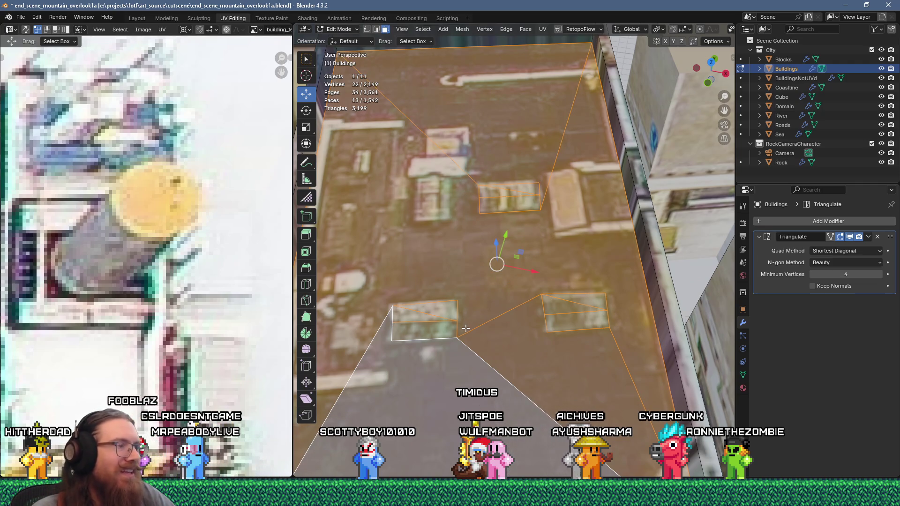
- Finish the third vent cut and lift the selected vent edges straight up along Z
{"action": "key", "text": "Return"}
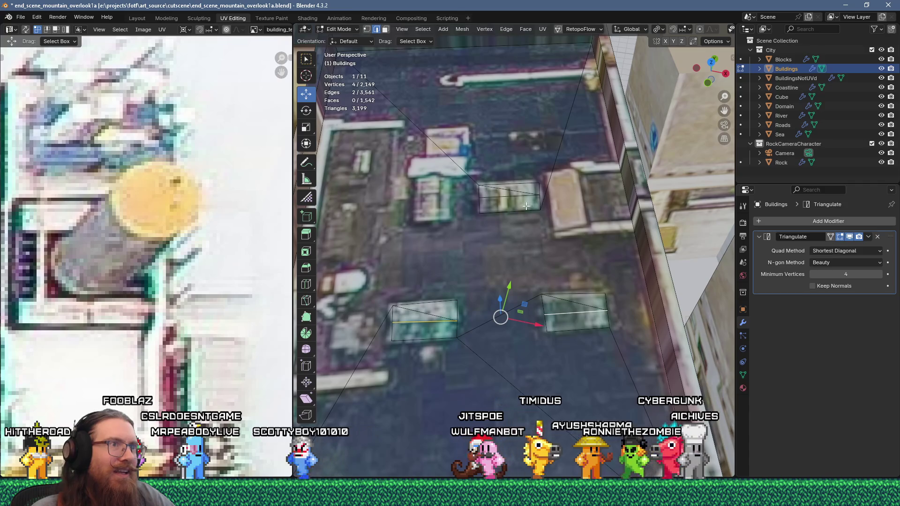
{"action": "left_click", "coordinate": [515, 193], "text": "shift"}
{"action": "key", "text": "g"}
{"action": "key", "text": "z"}
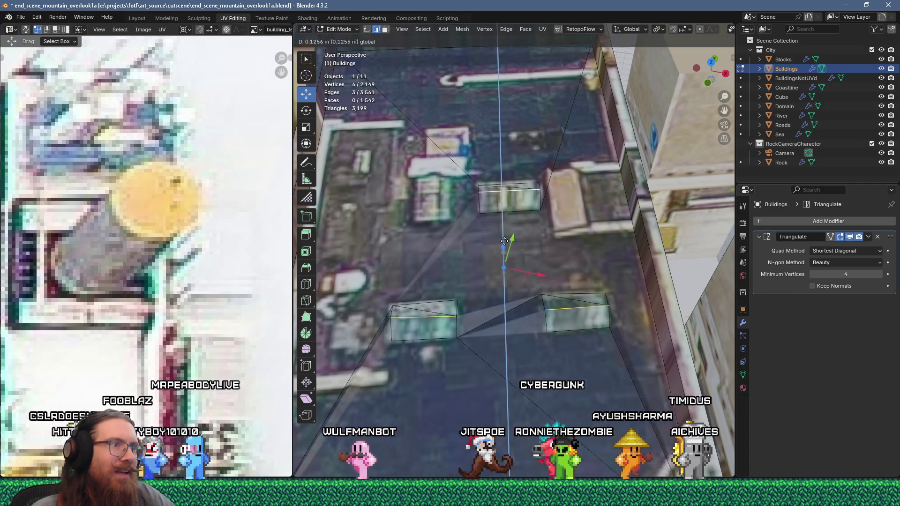
{"action": "key", "text": "Escape"}
- In vertex mode, select two vent corner vertices and orbit to the roof's left wall
{"action": "key", "text": "1"}
{"action": "left_click", "coordinate": [541, 295]}
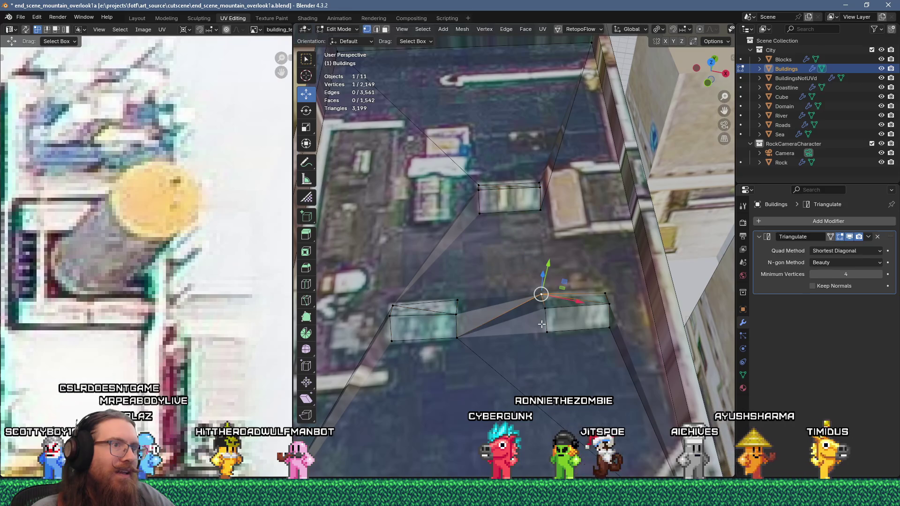
{"action": "left_click", "coordinate": [547, 331], "text": "shift"}
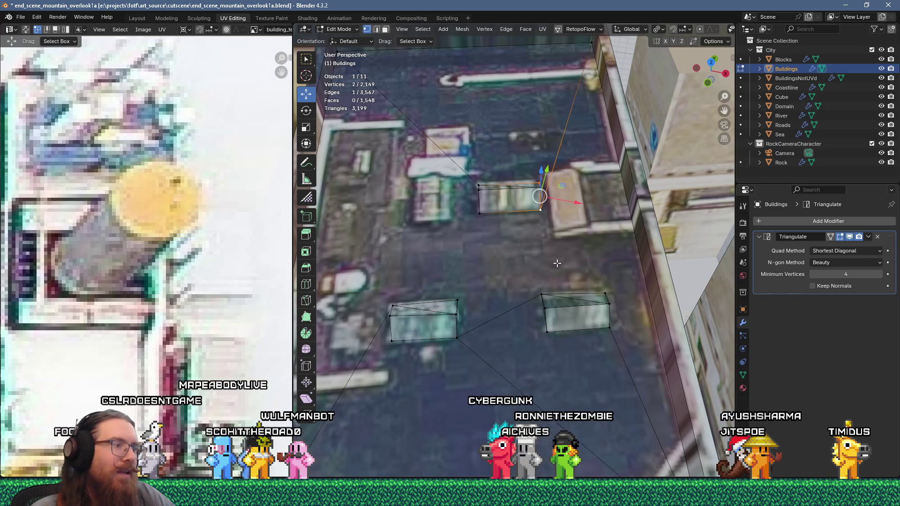
{"action": "mouse_move", "coordinate": [560, 260]}
{"action": "middle_mouse_down"}
{"action": "mouse_move", "coordinate": [476, 253]}
{"action": "mouse_move", "coordinate": [506, 307]}
{"action": "mouse_move", "coordinate": [518, 271]}
{"action": "mouse_move", "coordinate": [549, 275]}
{"action": "mouse_move", "coordinate": [518, 282]}
{"action": "mouse_move", "coordinate": [472, 351]}
{"action": "mouse_move", "coordinate": [490, 345]}
{"action": "middle_mouse_up"}
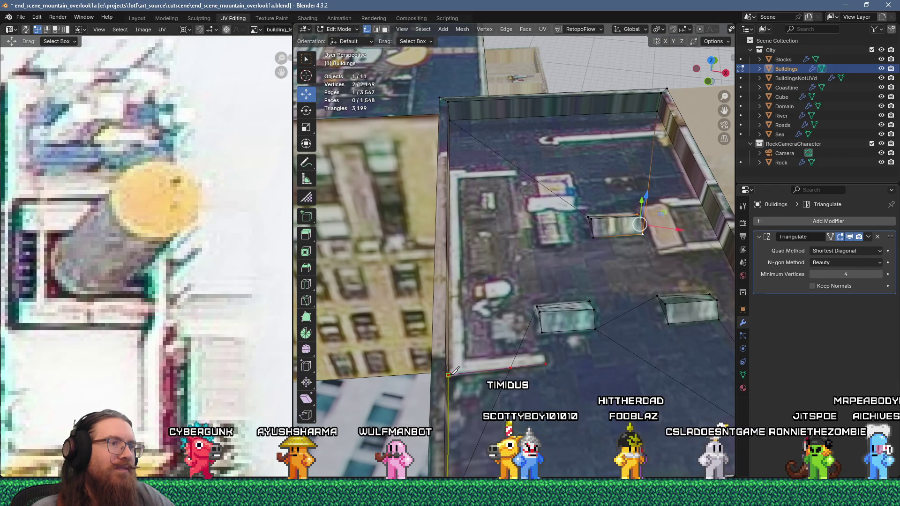
{"action": "middle_click_drag", "start_coordinate": [487, 200], "coordinate": [496, 191]}
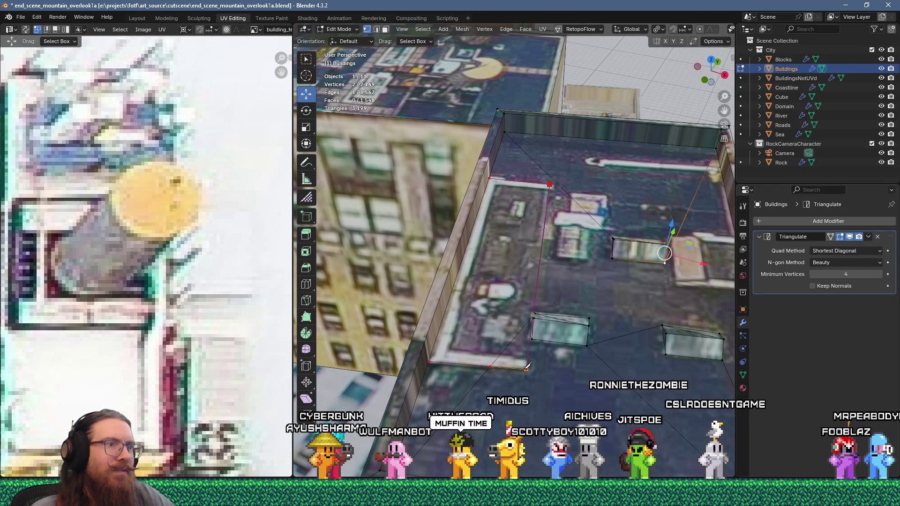
- Confirm the left roof strip cut and move a rooftop corner vertex into place
{"action": "key", "text": "Return"}
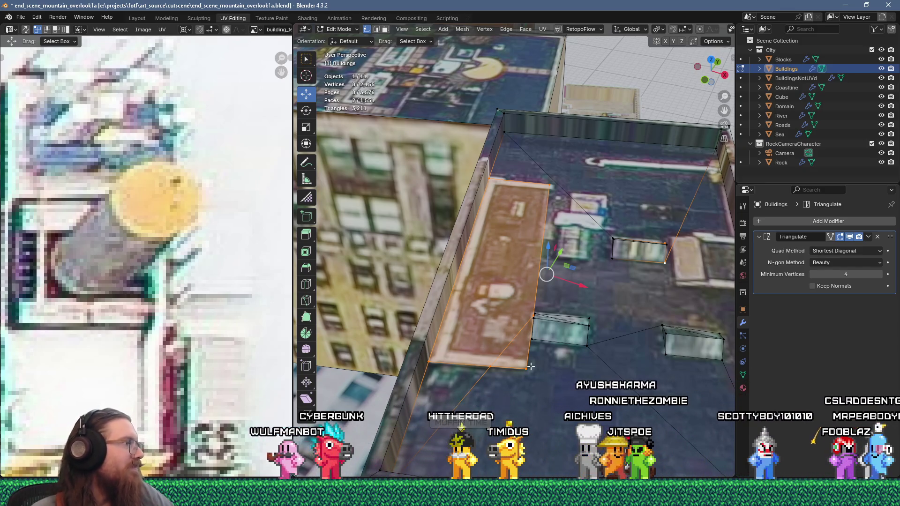
{"action": "mouse_move", "coordinate": [584, 366]}
{"action": "middle_mouse_down"}
{"action": "mouse_move", "coordinate": [586, 382]}
{"action": "mouse_move", "coordinate": [557, 304]}
{"action": "mouse_move", "coordinate": [577, 374]}
{"action": "middle_mouse_up"}
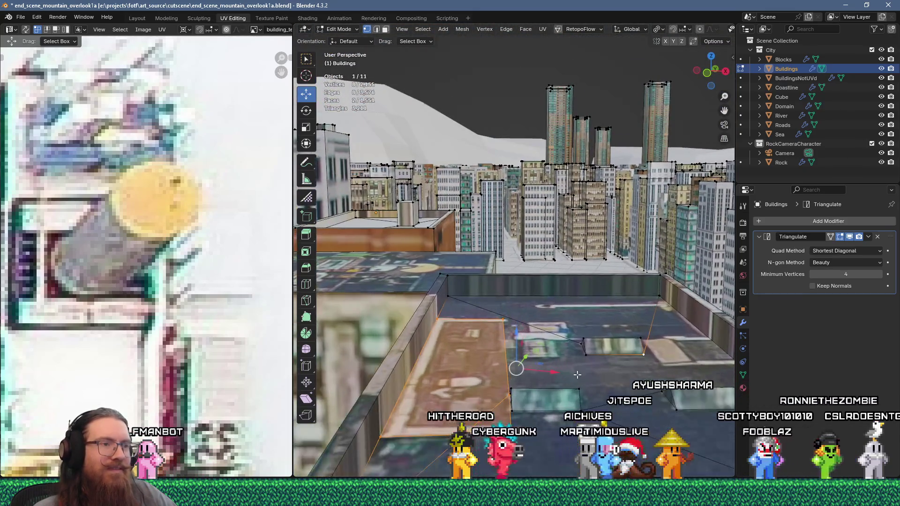
{"action": "left_click", "coordinate": [511, 389]}
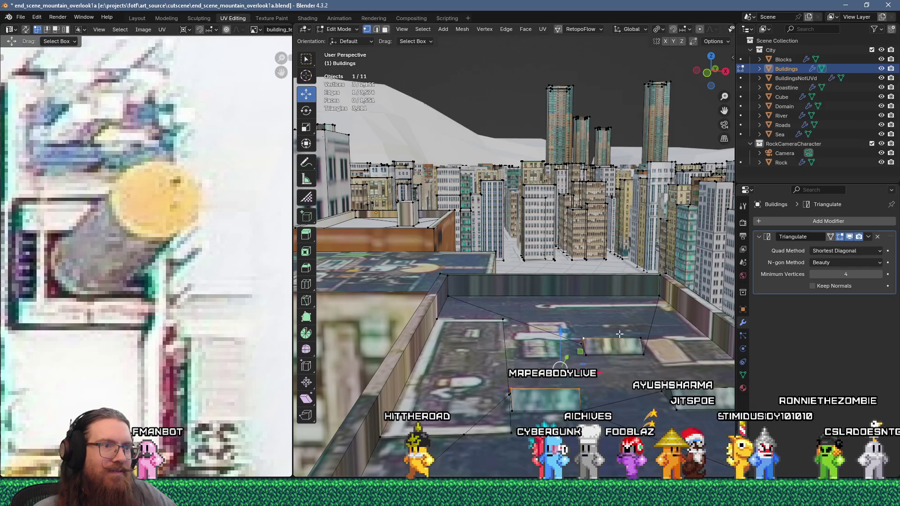
{"action": "middle_click_drag", "start_coordinate": [682, 372], "coordinate": [655, 382]}
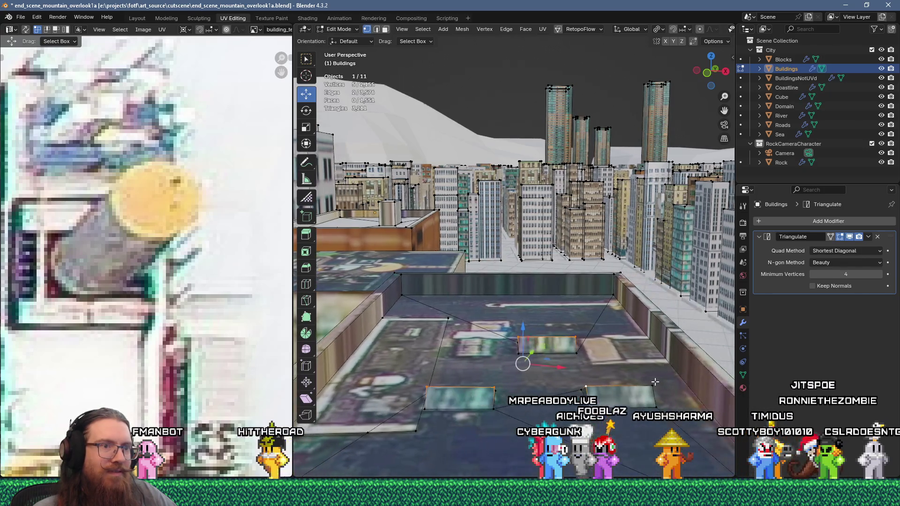
{"action": "left_click", "coordinate": [548, 329]}
{"action": "mouse_move", "coordinate": [548, 329]}
{"action": "middle_mouse_down"}
{"action": "mouse_move", "coordinate": [559, 367]}
{"action": "mouse_move", "coordinate": [550, 275]}
{"action": "middle_mouse_up"}
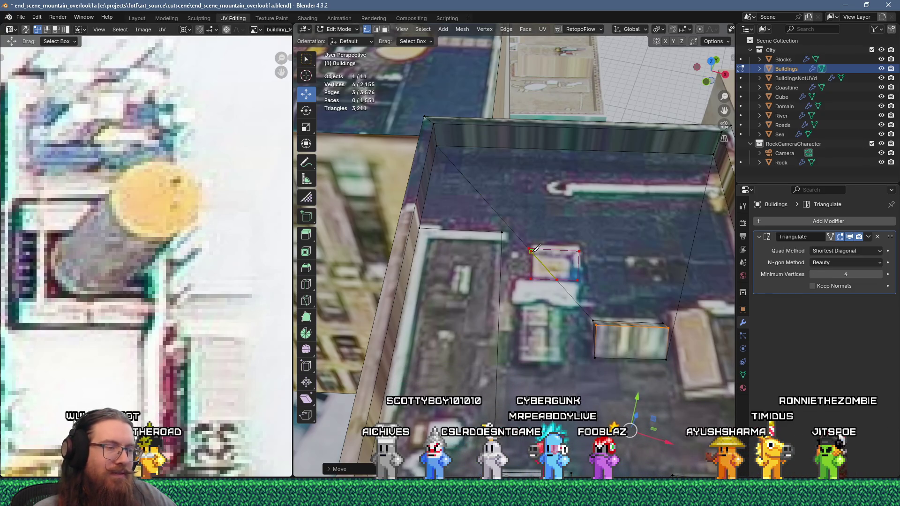
- Confirm the small window cut and select its corner vertices and window face
{"action": "key", "text": "Return"}
{"action": "scroll", "coordinate": [568, 274], "scroll_direction": "up", "scroll_amount": 1}
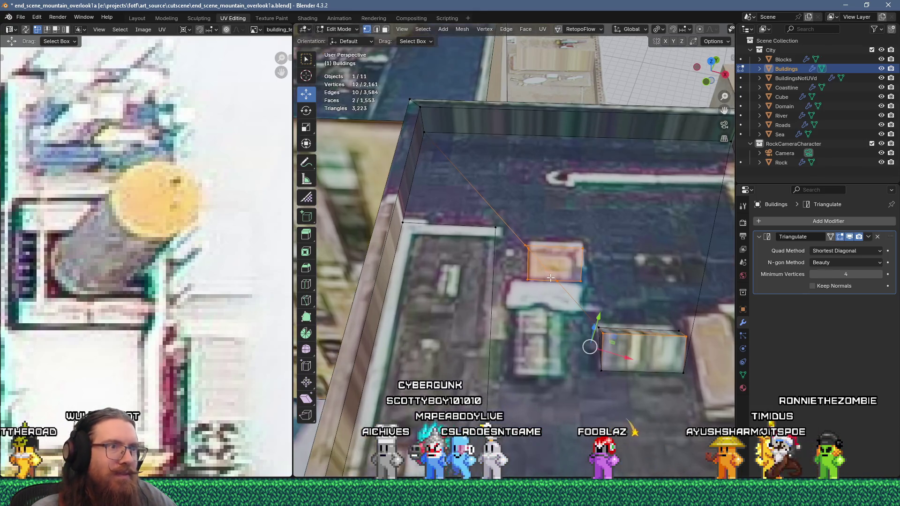
{"action": "left_click", "coordinate": [525, 244]}
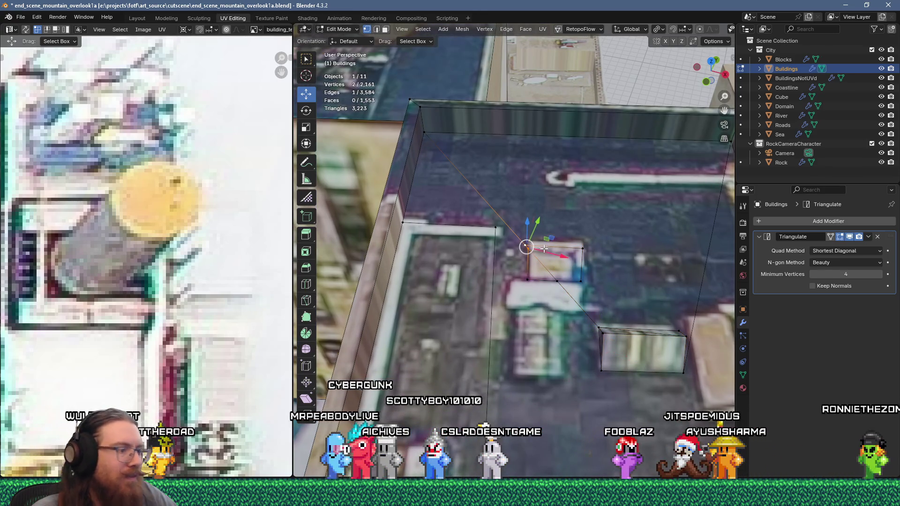
{"action": "left_click", "coordinate": [546, 251], "text": "shift"}
{"action": "key", "text": "3"}
{"action": "left_click", "coordinate": [555, 262]}
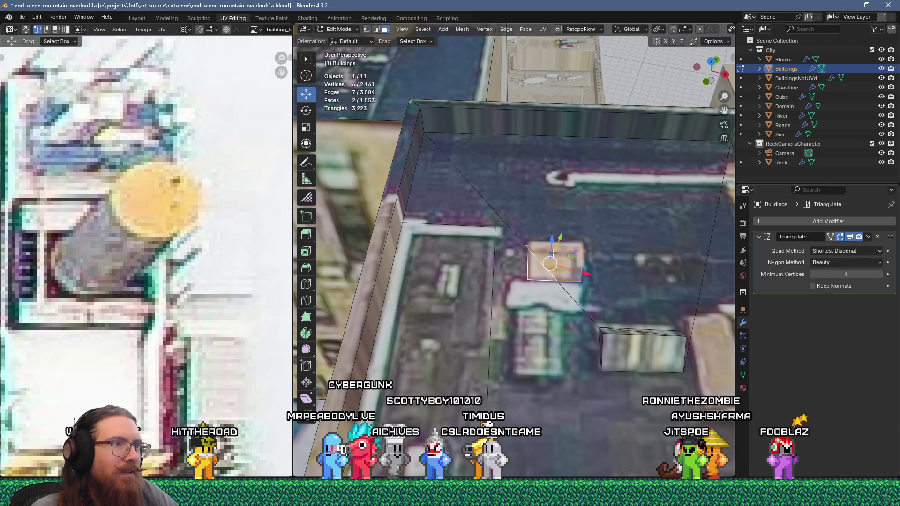
- Collapse an edge beside the window at center and join two roof vertices with an edge
{"action": "key", "text": "2"}
{"action": "left_click", "coordinate": [528, 247]}
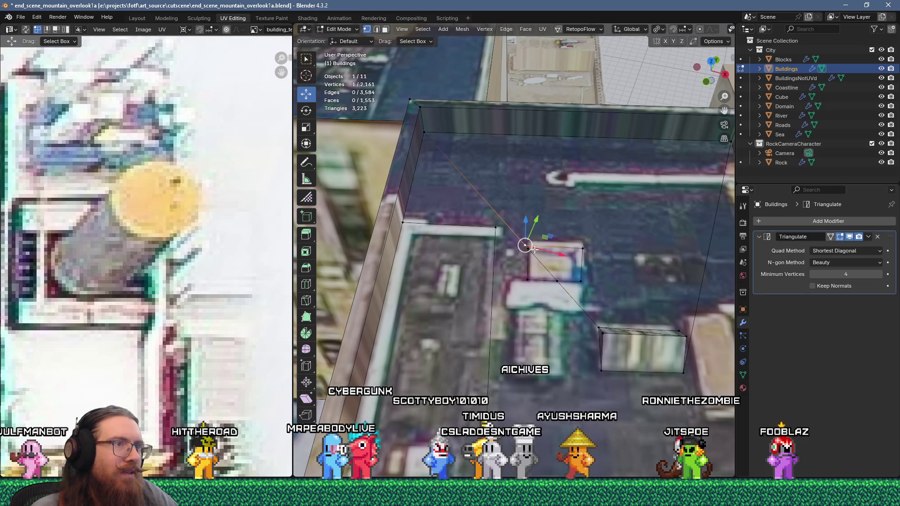
{"action": "key", "text": "m"}
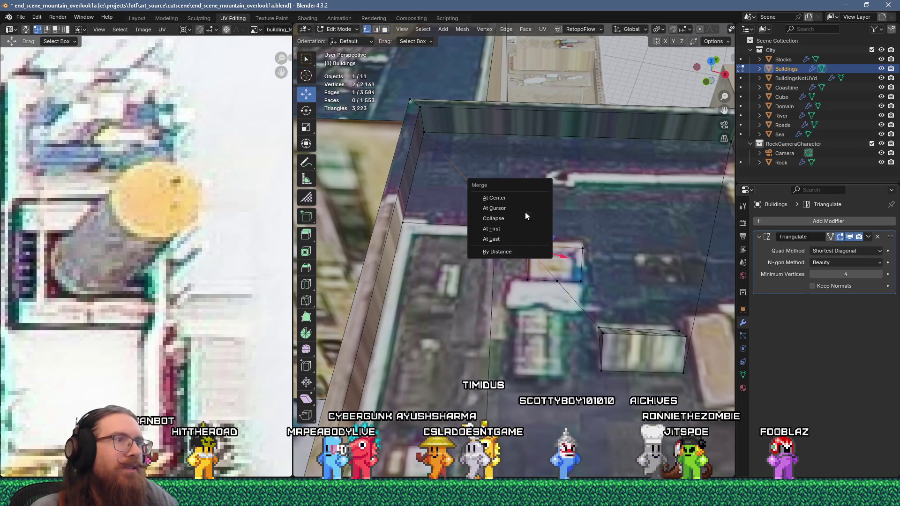
{"action": "left_click", "coordinate": [525, 212]}
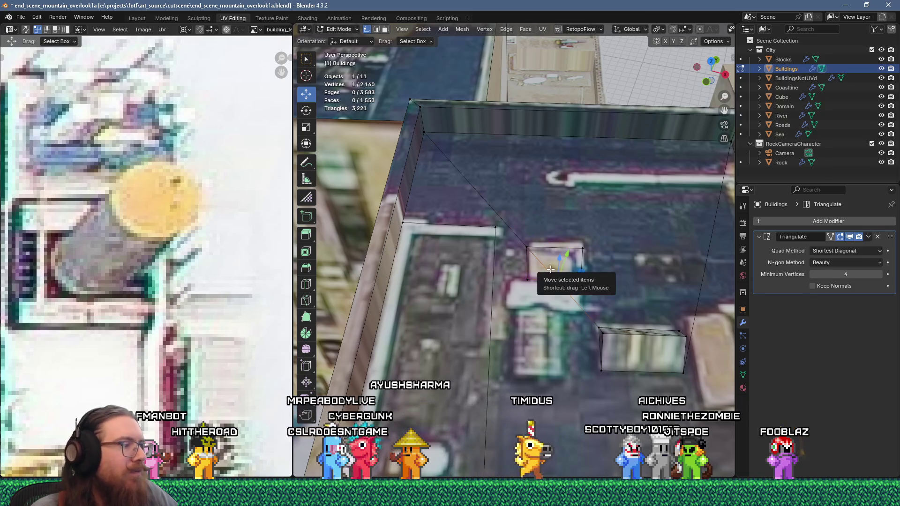
{"action": "left_click", "coordinate": [581, 282], "text": "shift"}
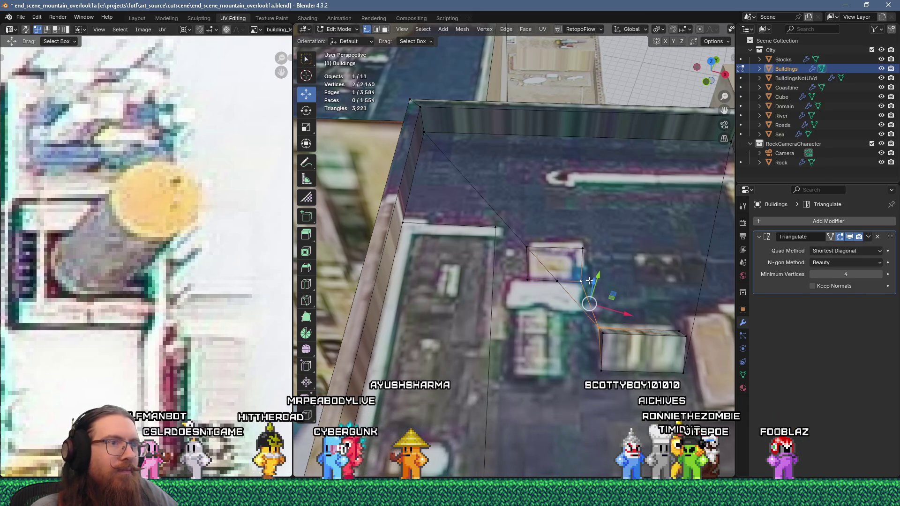
{"action": "key", "text": "j"}
- Extrude the selected roof element into a small raised box and reposition it
{"action": "key", "text": "2"}
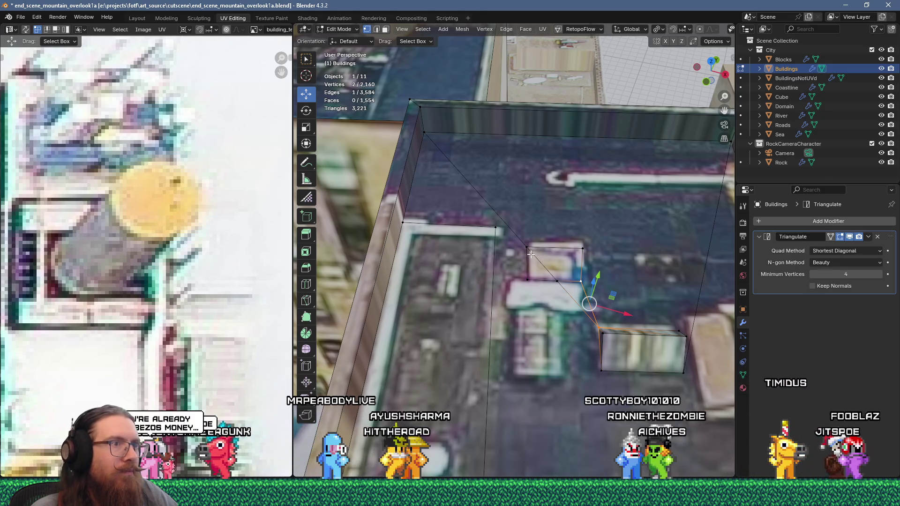
{"action": "left_click", "coordinate": [541, 264]}
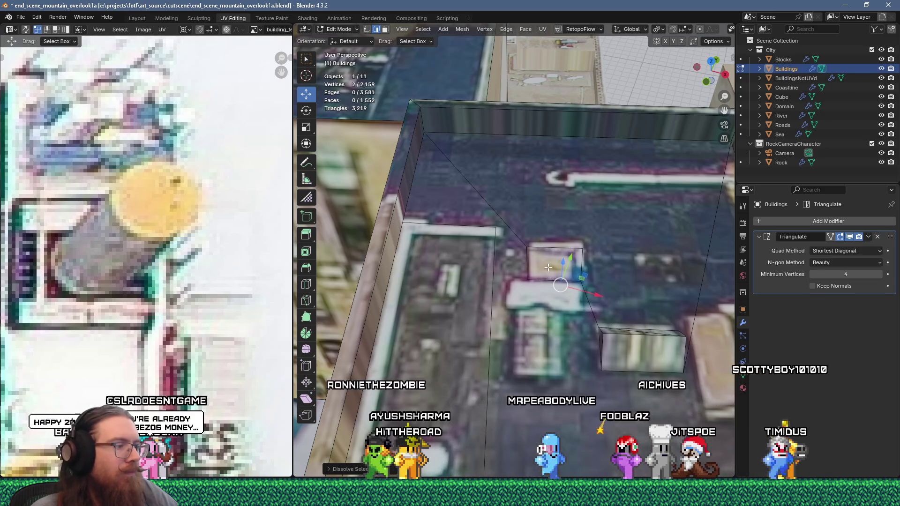
{"action": "key", "text": "e"}
{"action": "left_click", "coordinate": [583, 259]}
{"action": "mouse_move", "coordinate": [583, 259]}
{"action": "middle_mouse_down"}
{"action": "mouse_move", "coordinate": [543, 193]}
{"action": "mouse_move", "coordinate": [581, 207]}
{"action": "mouse_move", "coordinate": [631, 199]}
{"action": "mouse_move", "coordinate": [584, 196]}
{"action": "mouse_move", "coordinate": [518, 264]}
{"action": "middle_mouse_up"}
{"action": "key", "text": "g"}
{"action": "left_click", "coordinate": [610, 196]}
{"action": "scroll", "coordinate": [518, 264], "scroll_direction": "up", "scroll_amount": 3}
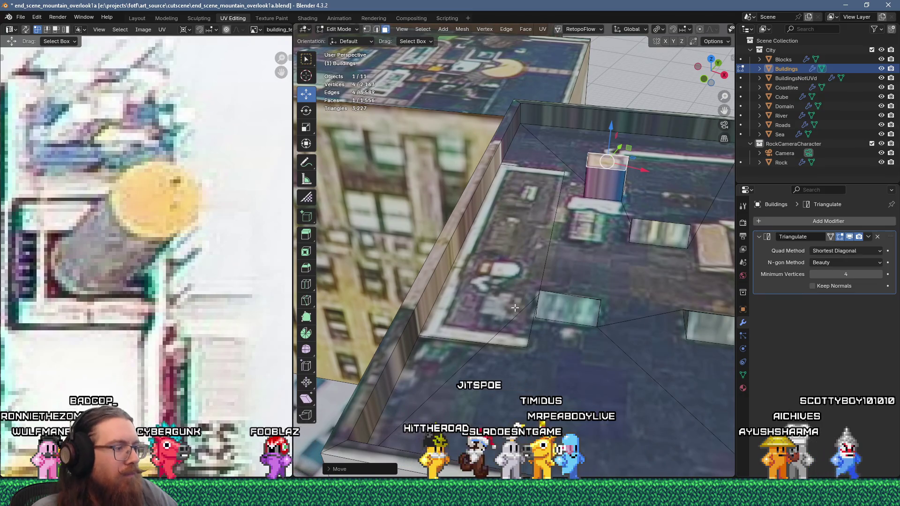
- Extrude the roof face and adjoining triangle by the parapet upward into a long block
{"action": "left_click", "coordinate": [513, 323]}
{"action": "left_click", "coordinate": [512, 325], "text": "shift"}
{"action": "mouse_move", "coordinate": [512, 325]}
{"action": "middle_mouse_down"}
{"action": "mouse_move", "coordinate": [521, 291]}
{"action": "mouse_move", "coordinate": [458, 291]}
{"action": "middle_mouse_up"}
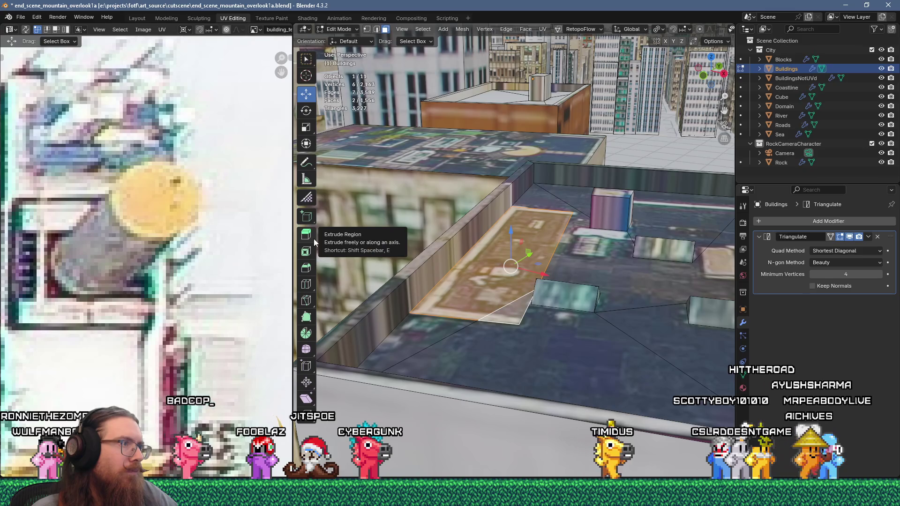
{"action": "left_click", "coordinate": [314, 236]}
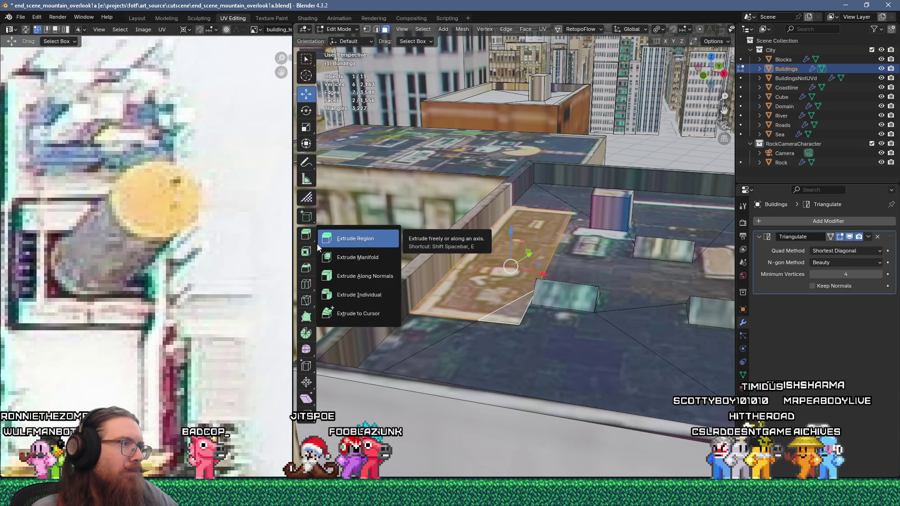
{"action": "left_click", "coordinate": [329, 258]}
{"action": "left_click_drag", "start_coordinate": [509, 222], "coordinate": [514, 178]}
{"action": "mouse_move", "coordinate": [515, 179]}
{"action": "middle_mouse_down"}
{"action": "mouse_move", "coordinate": [547, 193]}
{"action": "mouse_move", "coordinate": [553, 178]}
{"action": "mouse_move", "coordinate": [557, 197]}
{"action": "mouse_move", "coordinate": [544, 187]}
{"action": "mouse_move", "coordinate": [551, 193]}
{"action": "mouse_move", "coordinate": [467, 249]}
{"action": "mouse_move", "coordinate": [417, 228]}
{"action": "mouse_move", "coordinate": [458, 225]}
{"action": "middle_mouse_up"}
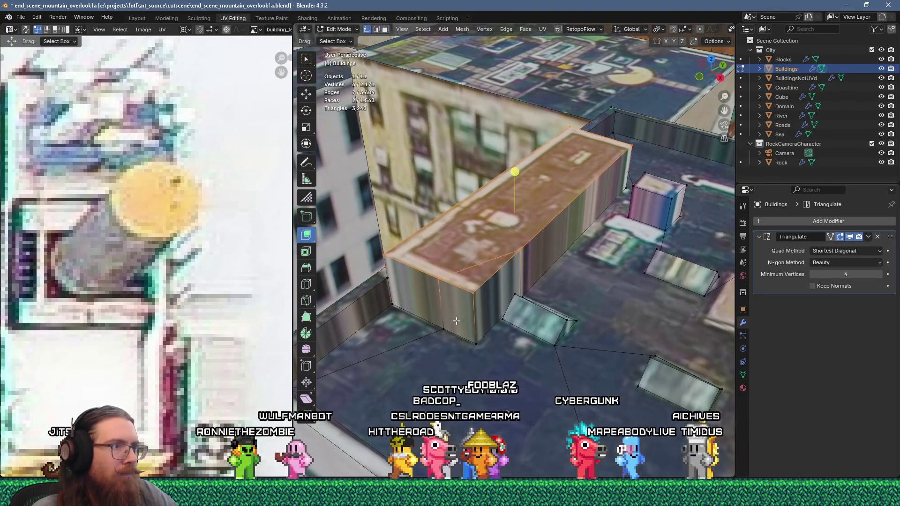
- Join the block's corner to a roof corner vertex, then select the block's wall face
{"action": "middle_click_drag", "start_coordinate": [471, 344], "coordinate": [371, 280]}
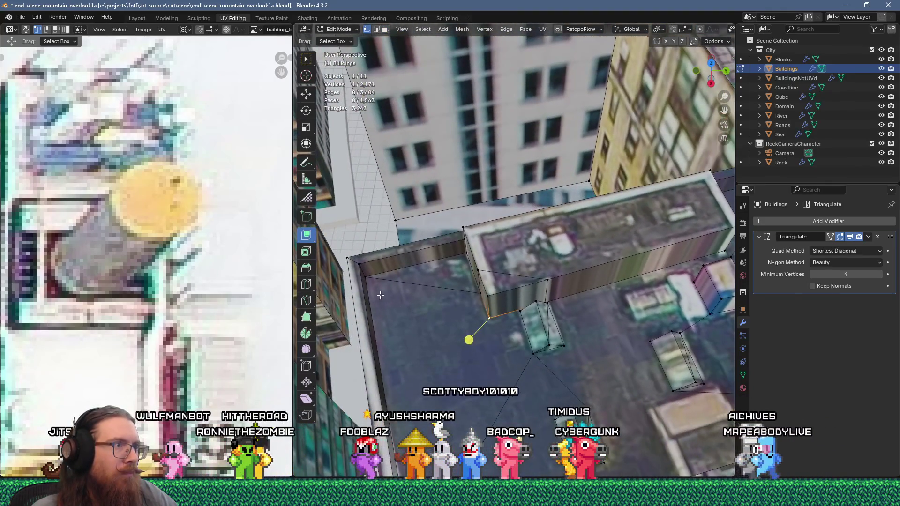
{"action": "left_click", "coordinate": [366, 278], "text": "shift"}
{"action": "key", "text": "j"}
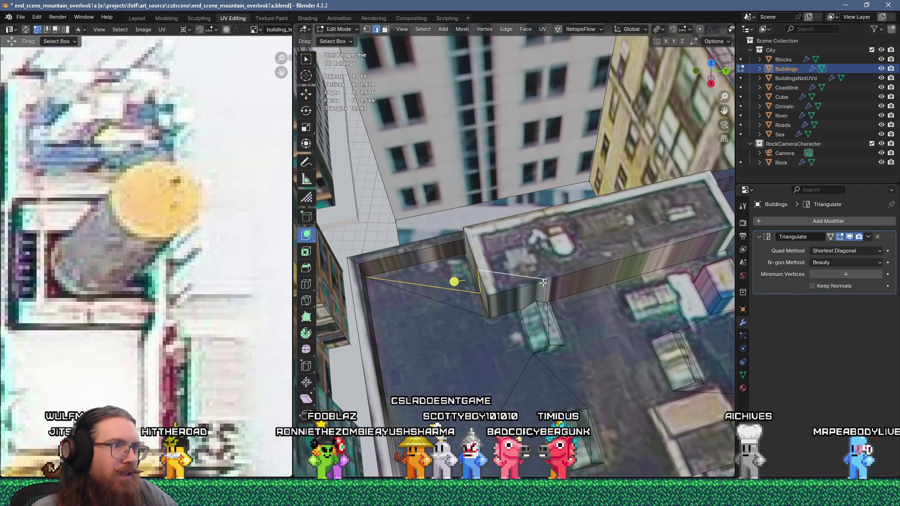
{"action": "mouse_move", "coordinate": [560, 292]}
{"action": "middle_mouse_down"}
{"action": "mouse_move", "coordinate": [489, 286]}
{"action": "mouse_move", "coordinate": [553, 267]}
{"action": "mouse_move", "coordinate": [450, 284]}
{"action": "mouse_move", "coordinate": [521, 268]}
{"action": "mouse_move", "coordinate": [487, 293]}
{"action": "mouse_move", "coordinate": [501, 277]}
{"action": "middle_mouse_up"}
{"action": "key", "text": "3"}
{"action": "left_click", "coordinate": [526, 266]}
- Unwrap the block's wall face and scale its UV strip to 0.2, rotate 90° and place it on the atlas
{"action": "scroll", "coordinate": [226, 279], "scroll_direction": "down", "scroll_amount": 5}
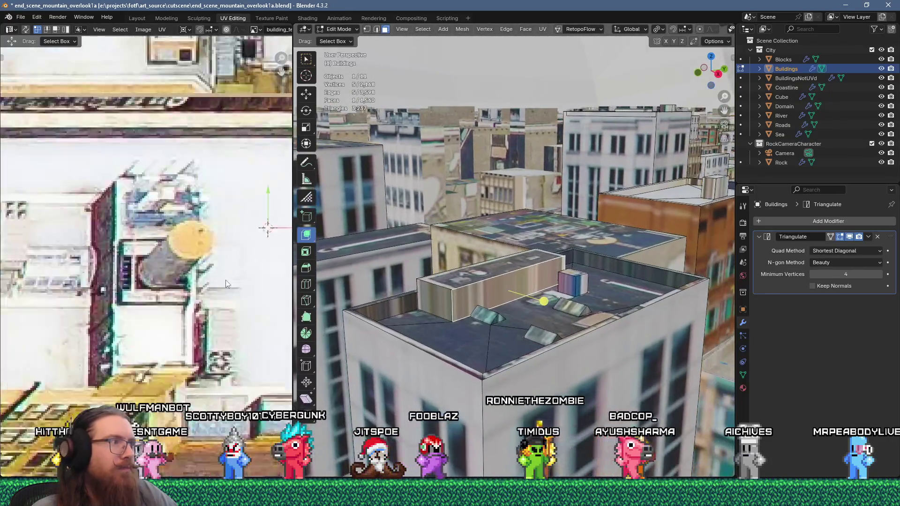
{"action": "scroll", "coordinate": [218, 276], "scroll_direction": "up", "scroll_amount": 4}
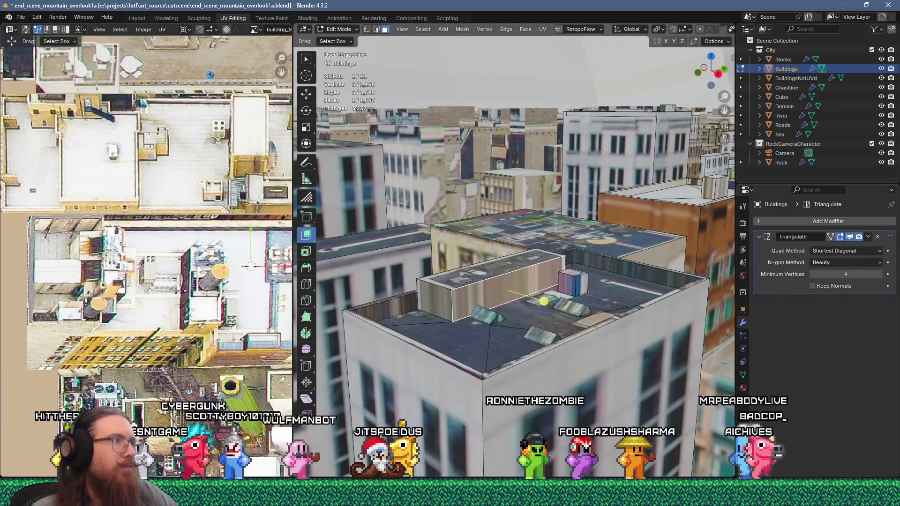
{"action": "scroll", "coordinate": [218, 277], "scroll_direction": "down", "scroll_amount": 3}
{"action": "scroll", "coordinate": [104, 191], "scroll_direction": "up", "scroll_amount": 3}
{"action": "scroll", "coordinate": [104, 191], "scroll_direction": "down", "scroll_amount": 3}
{"action": "scroll", "coordinate": [151, 215], "scroll_direction": "up", "scroll_amount": 4}
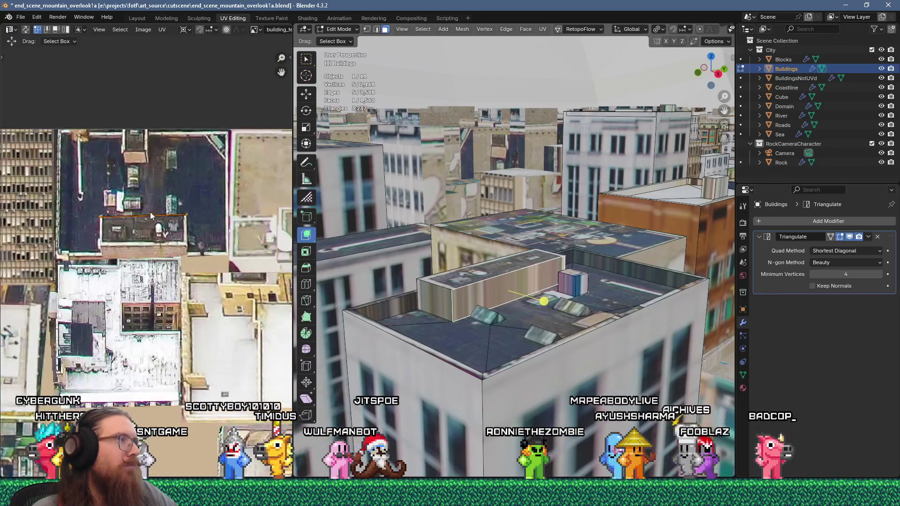
{"action": "key", "text": "u"}
{"action": "left_click", "coordinate": [501, 118]}
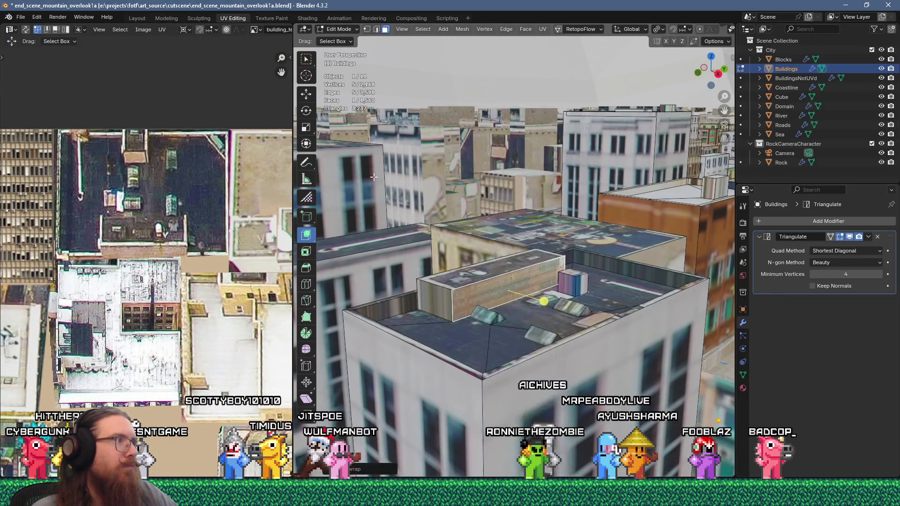
{"action": "scroll", "coordinate": [147, 292], "scroll_direction": "down", "scroll_amount": 5}
{"action": "scroll", "coordinate": [147, 293], "scroll_direction": "up", "scroll_amount": 2}
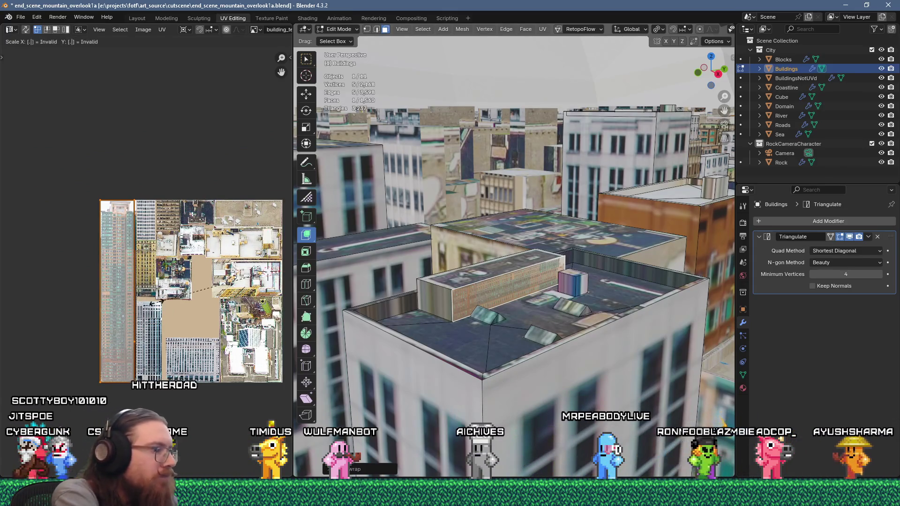
{"action": "type", "text": "s.2"}
{"action": "key", "text": "Return"}
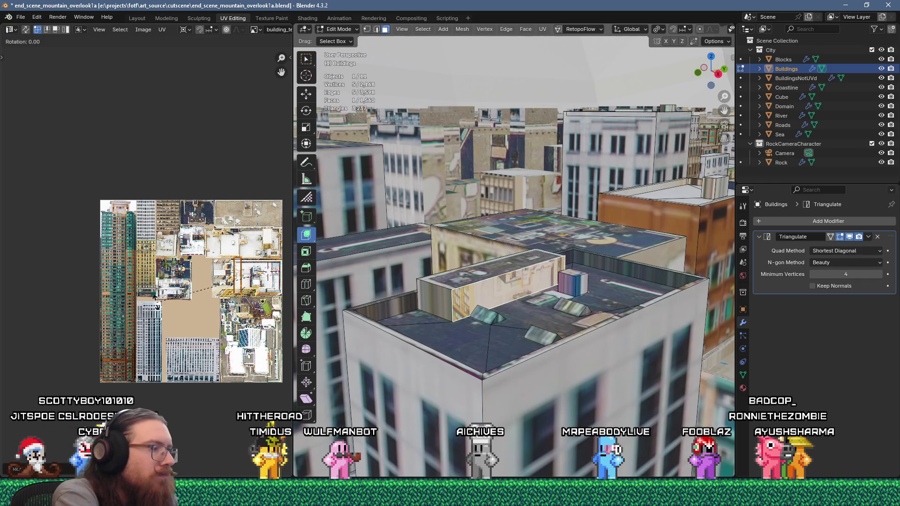
{"action": "key", "text": "Return"}
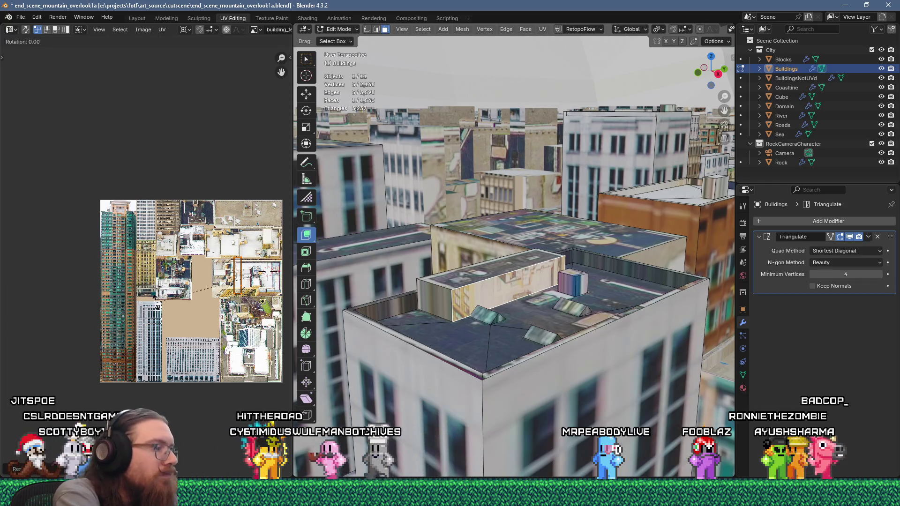
{"action": "scroll", "coordinate": [174, 261], "scroll_direction": "up", "scroll_amount": 5}
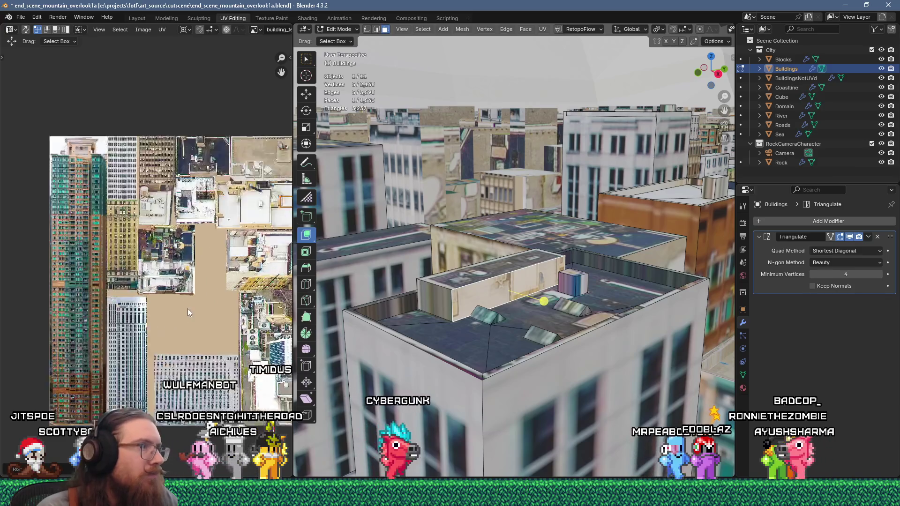
{"action": "key", "text": "g"}
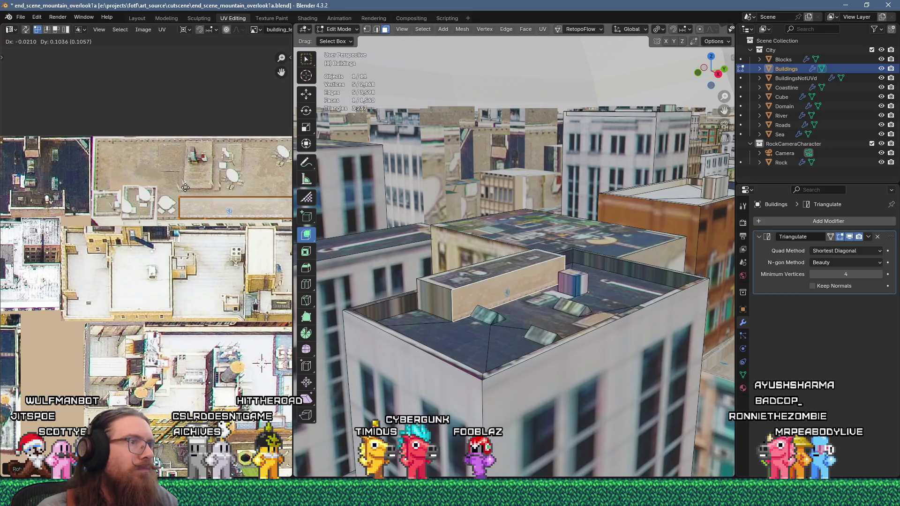
- Select the raised rooftop box's front face with the move tool active
{"action": "left_click", "coordinate": [437, 294], "text": "shift"}
{"action": "mouse_move", "coordinate": [437, 294]}
{"action": "middle_mouse_down"}
{"action": "mouse_move", "coordinate": [606, 335]}
{"action": "mouse_move", "coordinate": [448, 314]}
{"action": "mouse_move", "coordinate": [430, 297]}
{"action": "mouse_move", "coordinate": [465, 297]}
{"action": "mouse_move", "coordinate": [426, 265]}
{"action": "mouse_move", "coordinate": [404, 272]}
{"action": "mouse_move", "coordinate": [402, 252]}
{"action": "mouse_move", "coordinate": [443, 238]}
{"action": "mouse_move", "coordinate": [484, 270]}
{"action": "middle_mouse_up"}
{"action": "left_click", "coordinate": [448, 314]}
{"action": "left_click", "coordinate": [307, 93]}
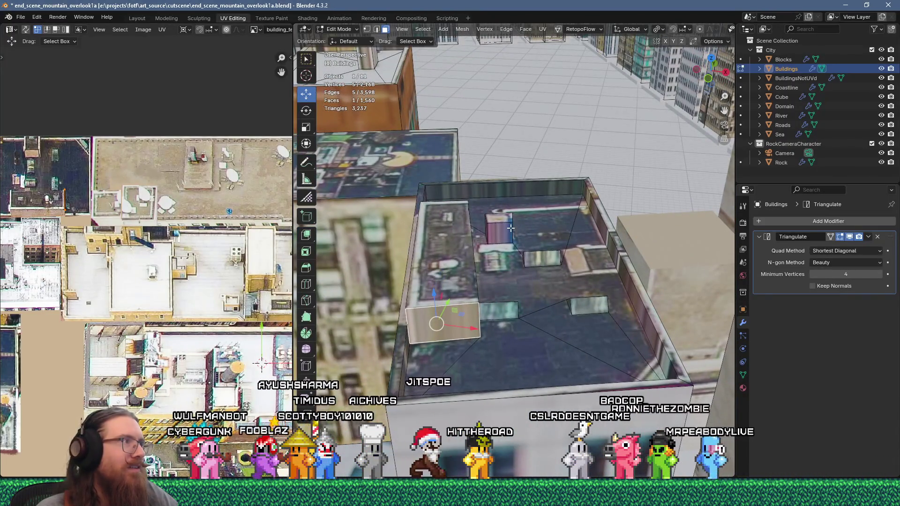
- Unwrap the two parapet faces, scaled 0.2 and rotated 90°, and place the island on the atlas
{"action": "left_click", "coordinate": [512, 191]}
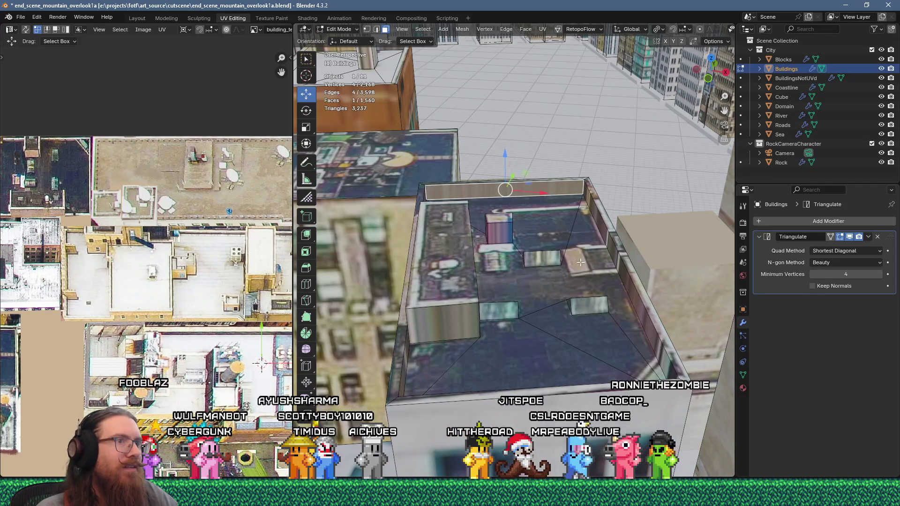
{"action": "left_click", "coordinate": [626, 270], "text": "shift"}
{"action": "mouse_move", "coordinate": [626, 271]}
{"action": "middle_mouse_down"}
{"action": "mouse_move", "coordinate": [633, 286]}
{"action": "mouse_move", "coordinate": [589, 135]}
{"action": "middle_mouse_up"}
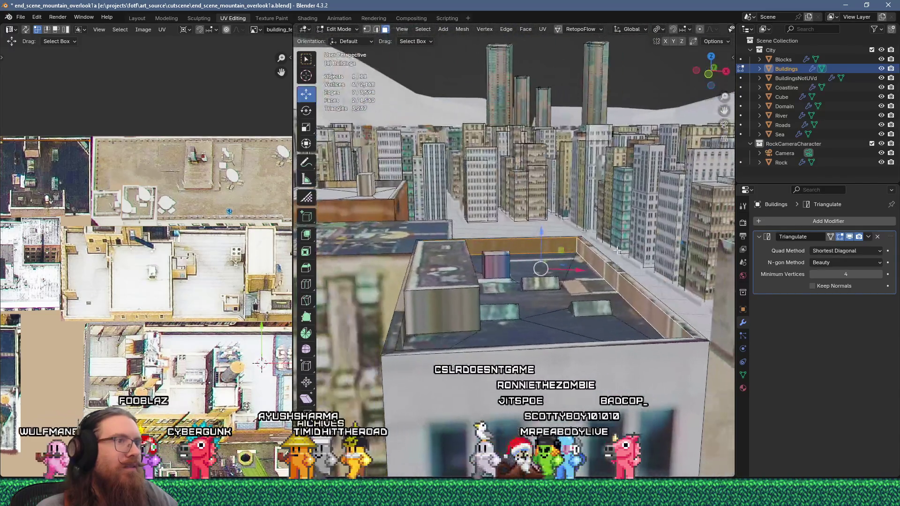
{"action": "key", "text": "u"}
{"action": "left_click", "coordinate": [583, 120]}
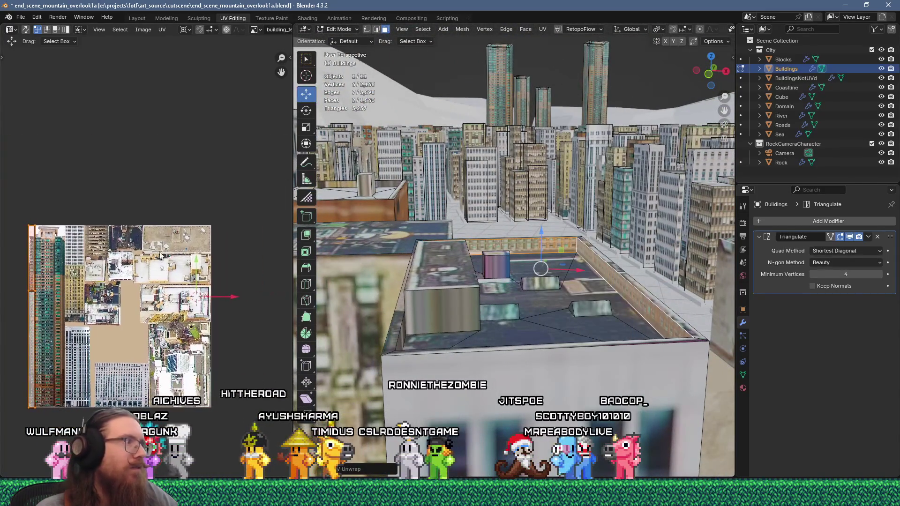
{"action": "type", "text": ".2"}
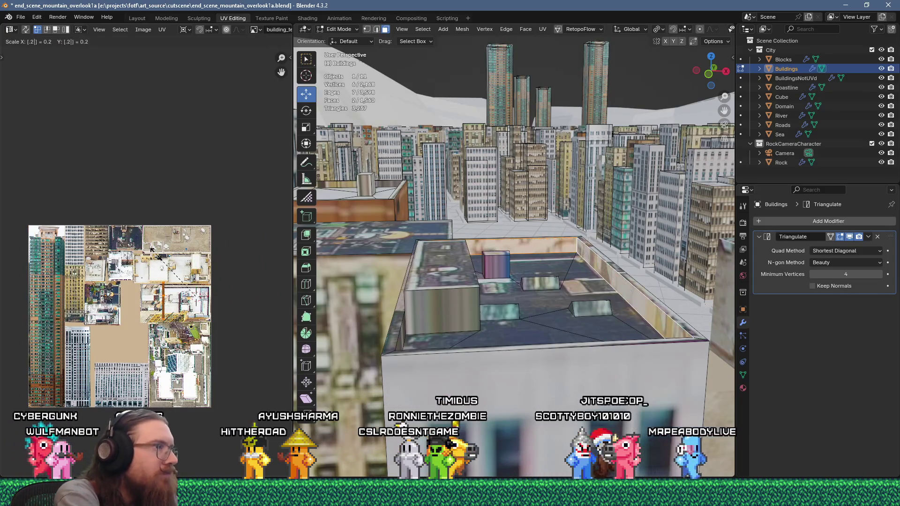
{"action": "type", "text": "r90"}
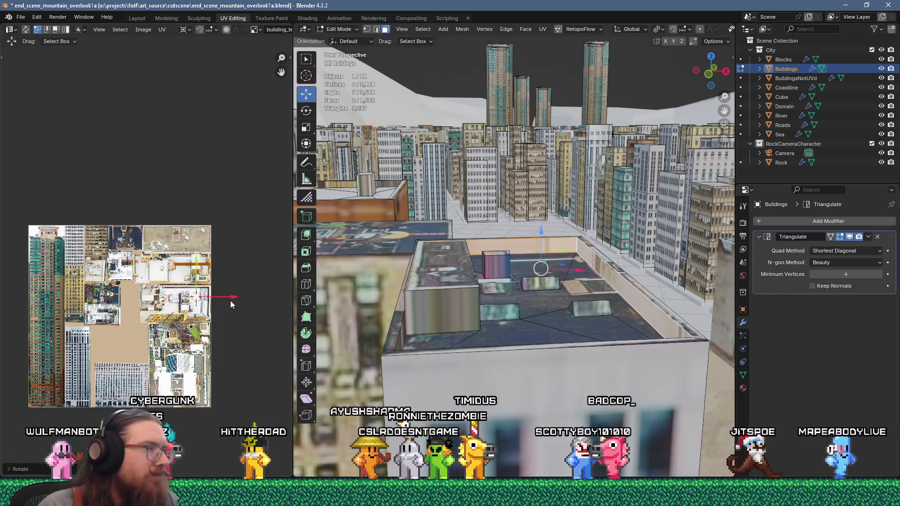
{"action": "scroll", "coordinate": [230, 300], "scroll_direction": "up", "scroll_amount": 5}
{"action": "key", "text": "g"}
{"action": "left_click", "coordinate": [146, 178]}
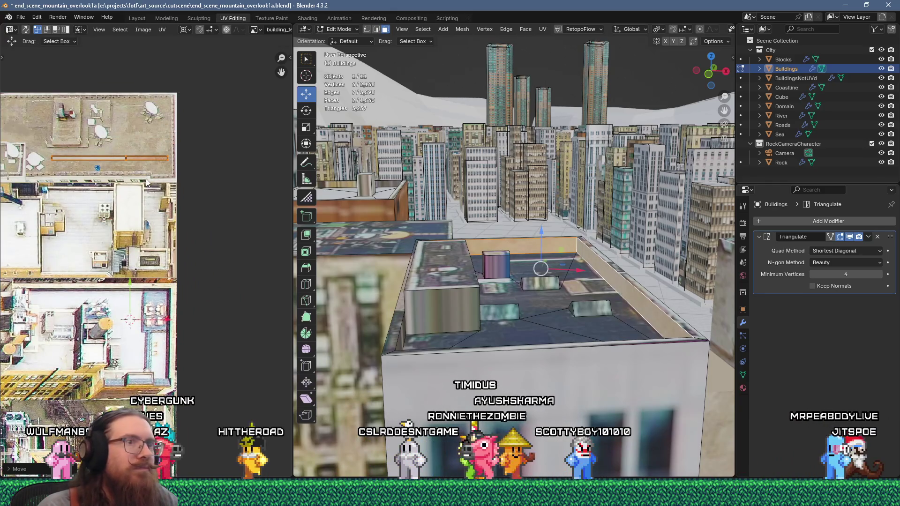
{"action": "mouse_move", "coordinate": [515, 243]}
{"action": "middle_mouse_down"}
{"action": "mouse_move", "coordinate": [517, 273]}
{"action": "mouse_move", "coordinate": [535, 234]}
{"action": "mouse_move", "coordinate": [530, 220]}
{"action": "middle_mouse_up"}
{"action": "left_click", "coordinate": [439, 303]}
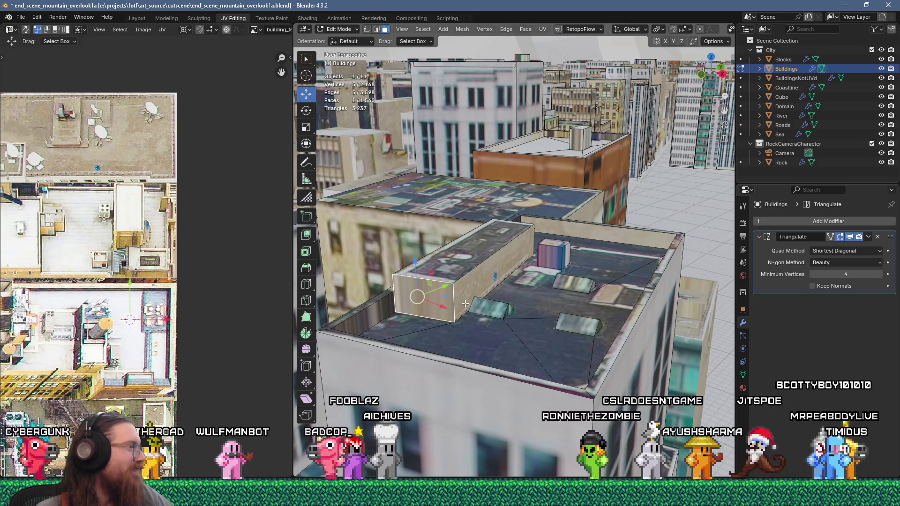
- Unwrap the rooftop block's end face and scale its UV island to 0.2, rotated 90°
{"action": "right_click", "coordinate": [465, 304]}
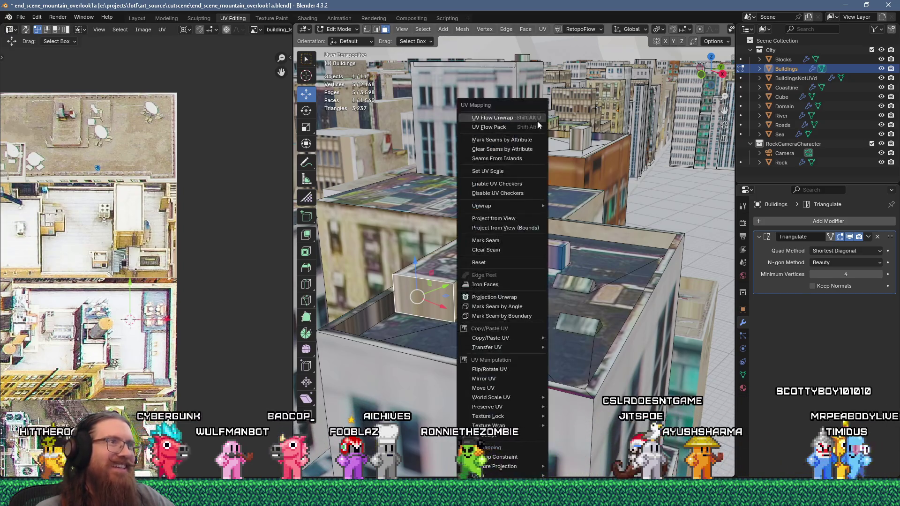
{"action": "left_click", "coordinate": [576, 305]}
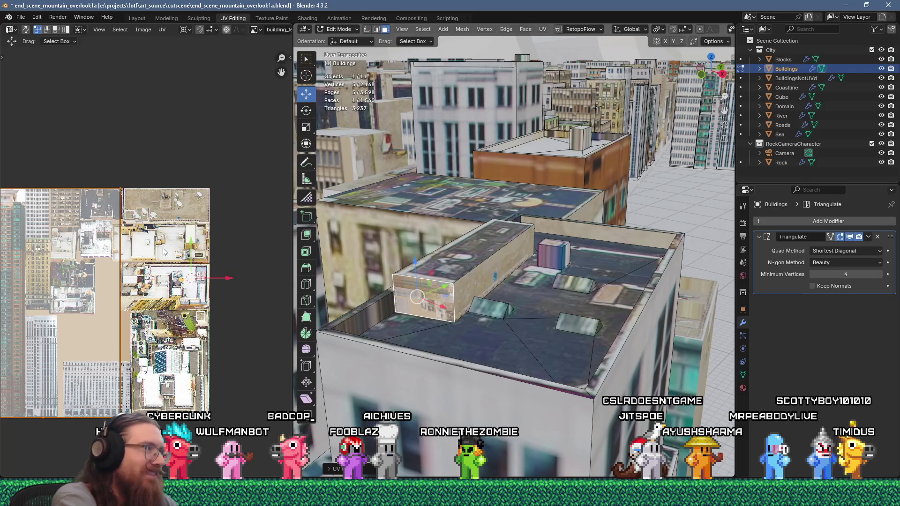
{"action": "type", "text": "s.2r90"}
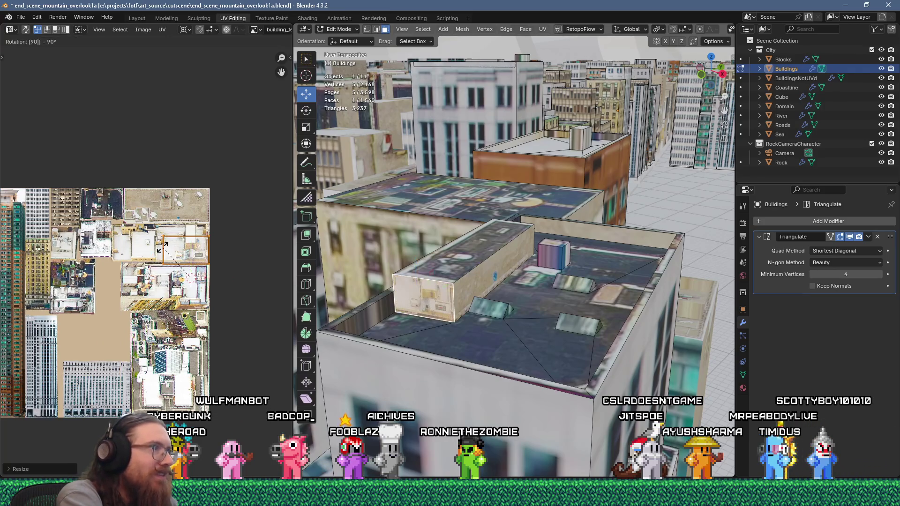
{"action": "key", "text": "Return"}
{"action": "key", "text": "s"}
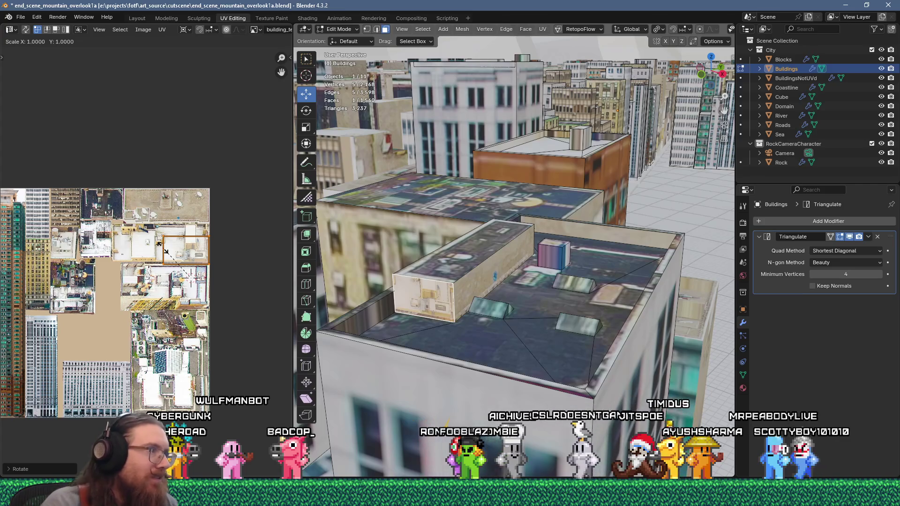
{"action": "left_click", "coordinate": [160, 244]}
- Move the rooftop UVs onto the plain roof patch of the texture atlas
{"action": "scroll", "coordinate": [165, 234], "scroll_direction": "up", "scroll_amount": 4}
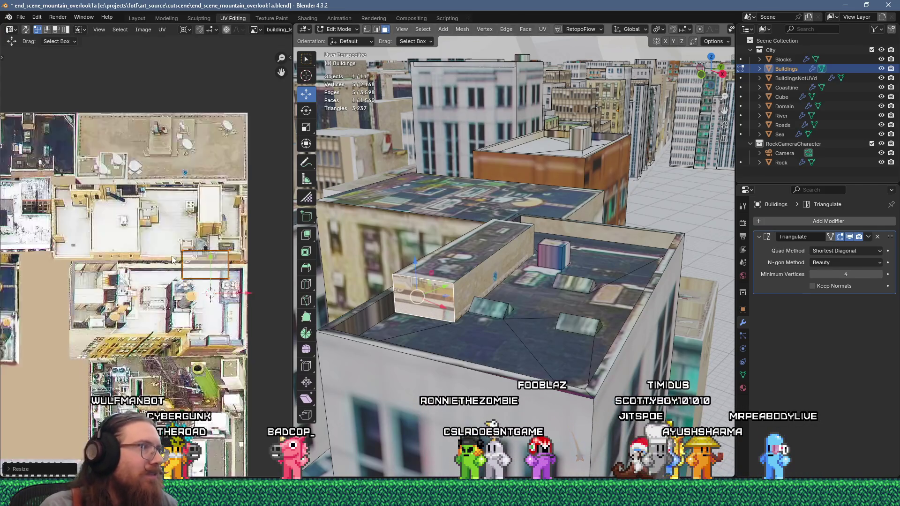
{"action": "key", "text": "g"}
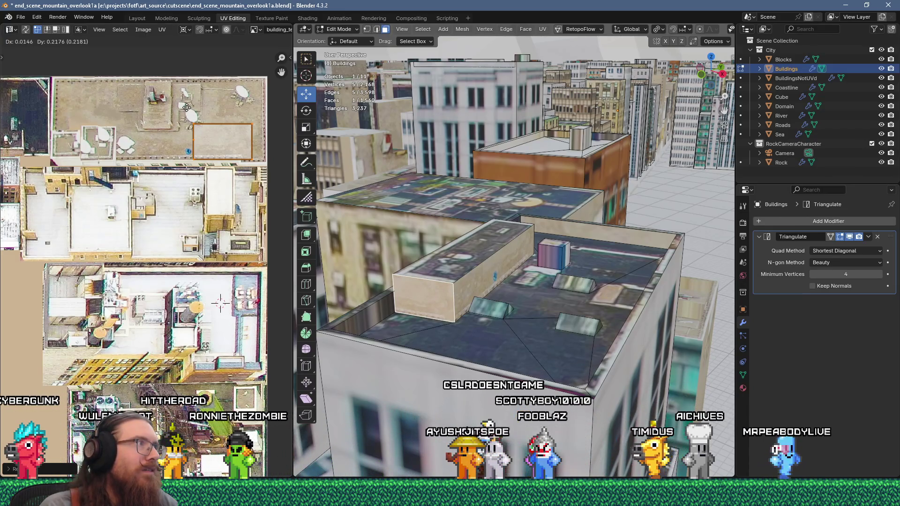
{"action": "left_click", "coordinate": [138, 106]}
{"action": "mouse_move", "coordinate": [515, 282]}
{"action": "middle_mouse_down"}
{"action": "mouse_move", "coordinate": [553, 263]}
{"action": "mouse_move", "coordinate": [582, 303]}
{"action": "mouse_move", "coordinate": [582, 286]}
{"action": "mouse_move", "coordinate": [562, 349]}
{"action": "middle_mouse_up"}
{"action": "scroll", "coordinate": [582, 303], "scroll_direction": "up", "scroll_amount": 3}
{"action": "scroll", "coordinate": [582, 303], "scroll_direction": "down", "scroll_amount": 3}
{"action": "scroll", "coordinate": [584, 298], "scroll_direction": "down", "scroll_amount": 2}
{"action": "scroll", "coordinate": [584, 298], "scroll_direction": "up", "scroll_amount": 2}
{"action": "scroll", "coordinate": [562, 349], "scroll_direction": "up", "scroll_amount": 4}
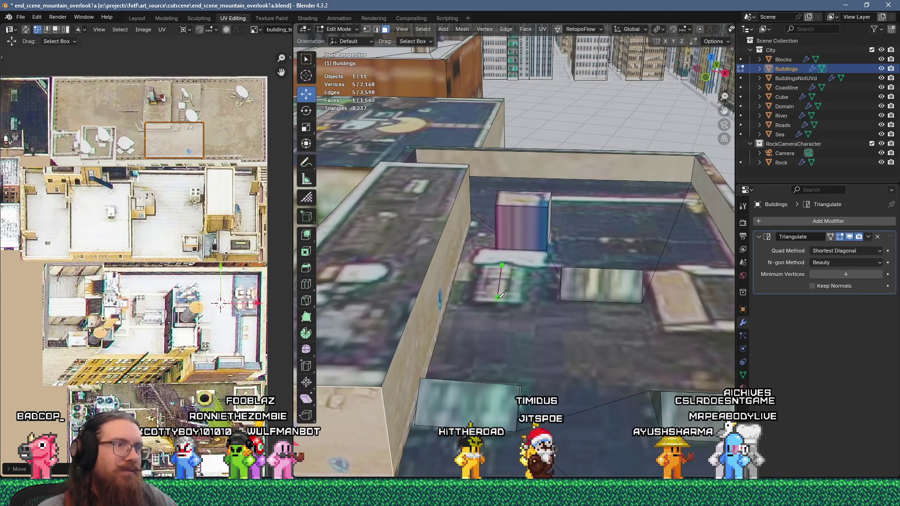
- Raise the skylight's inner edge straight up along Z so the panel tilts
{"action": "left_click", "coordinate": [524, 266]}
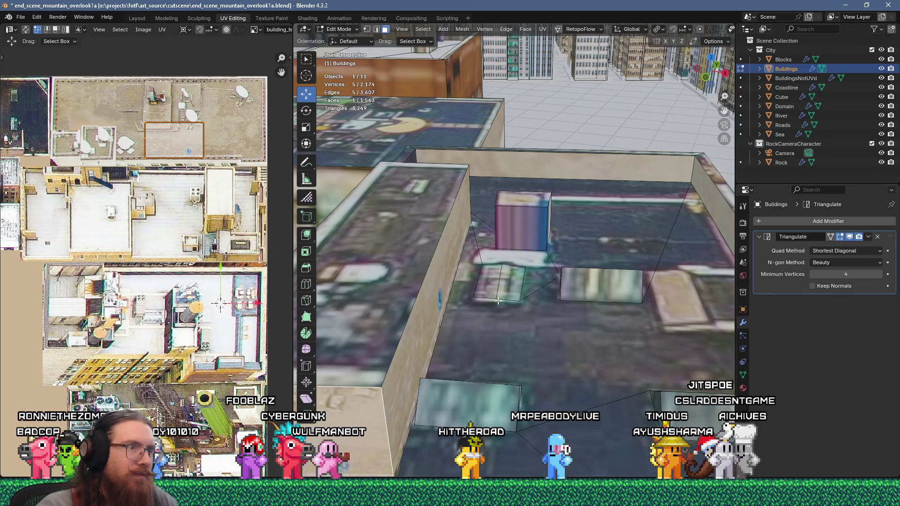
{"action": "key", "text": "2"}
{"action": "left_click", "coordinate": [501, 287]}
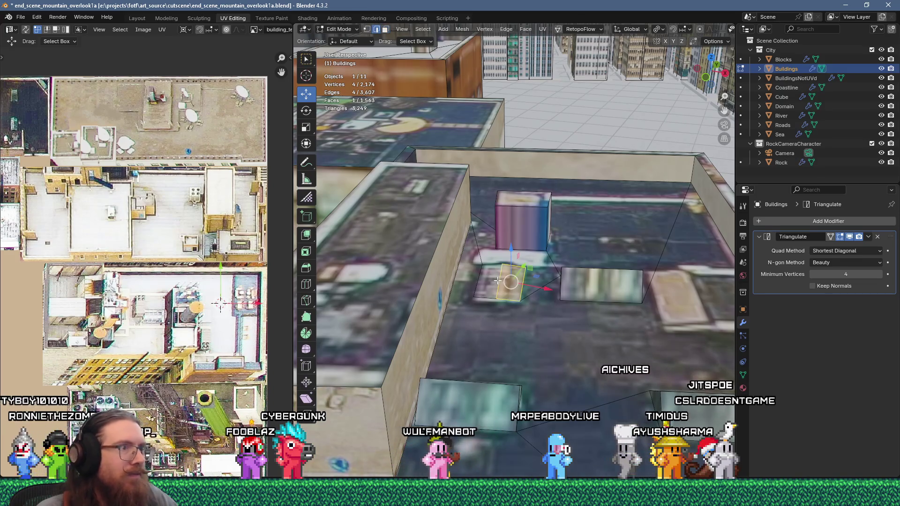
{"action": "key", "text": "g"}
{"action": "key", "text": "z"}
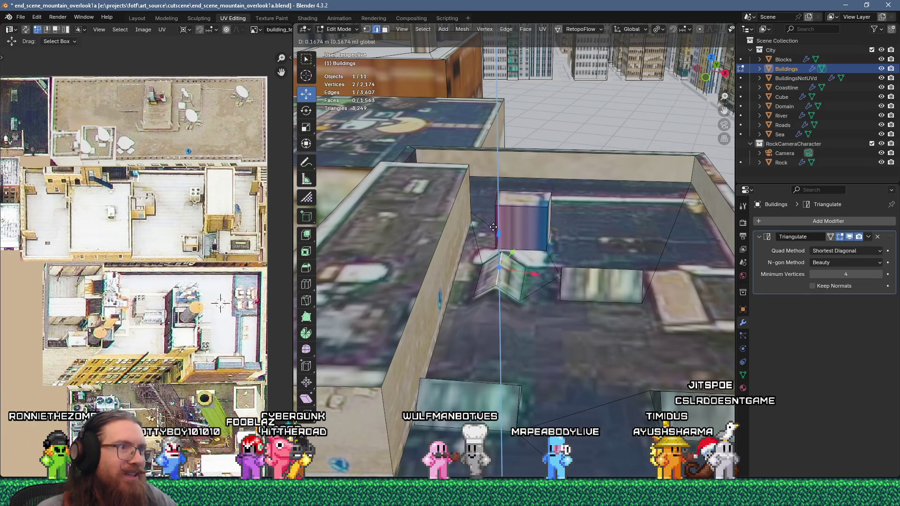
{"action": "left_click", "coordinate": [492, 224]}
{"action": "mouse_move", "coordinate": [472, 293]}
{"action": "middle_mouse_down"}
{"action": "mouse_move", "coordinate": [483, 321]}
{"action": "mouse_move", "coordinate": [506, 324]}
{"action": "mouse_move", "coordinate": [546, 387]}
{"action": "middle_mouse_up"}
{"action": "left_click", "coordinate": [546, 387]}
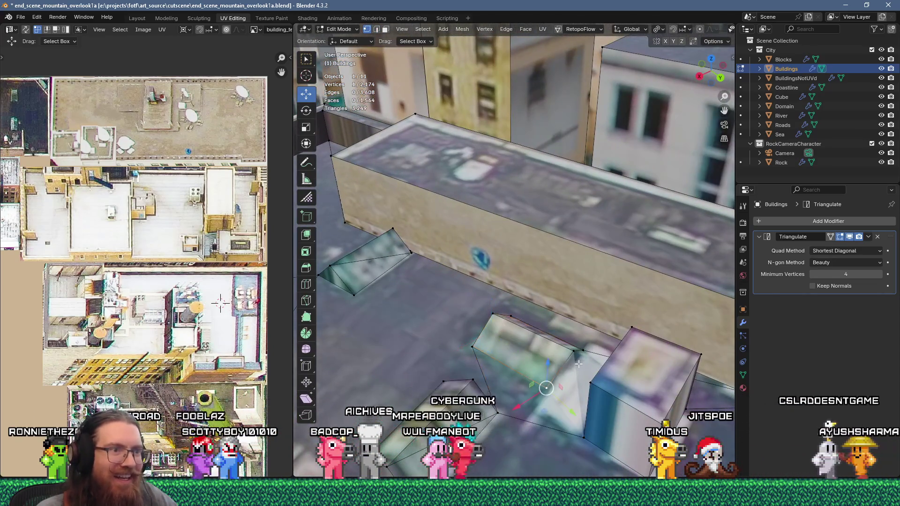
- View the city in Object Mode, dismiss the accidental keyframe menus, and return to Edit Mode
{"action": "key", "text": "Tab"}
{"action": "mouse_move", "coordinate": [589, 352]}
{"action": "middle_mouse_down"}
{"action": "mouse_move", "coordinate": [643, 389]}
{"action": "mouse_move", "coordinate": [448, 364]}
{"action": "middle_mouse_up"}
{"action": "scroll", "coordinate": [495, 375], "scroll_direction": "up", "scroll_amount": 5}
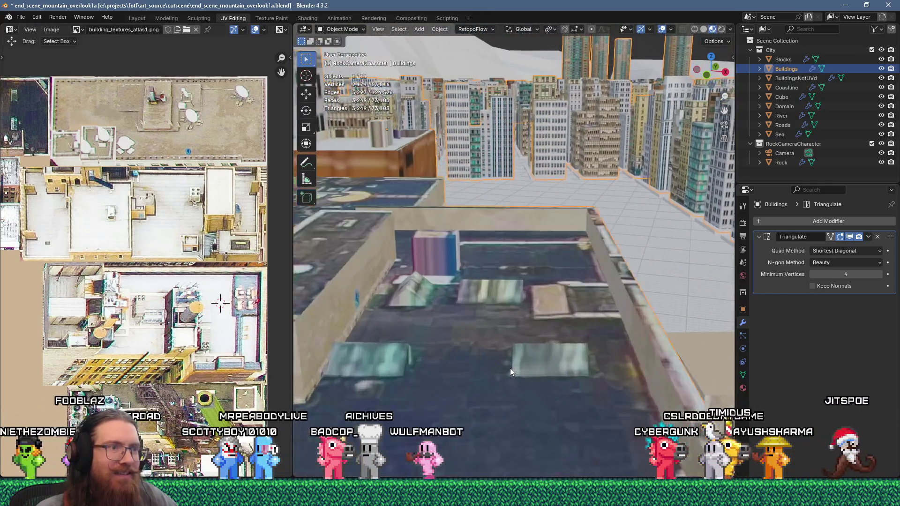
{"action": "key", "text": "i"}
{"action": "key", "text": "Escape"}
{"action": "key", "text": "i"}
{"action": "key", "text": "Escape"}
{"action": "key", "text": "super+space"}
{"action": "key", "text": "super+space"}
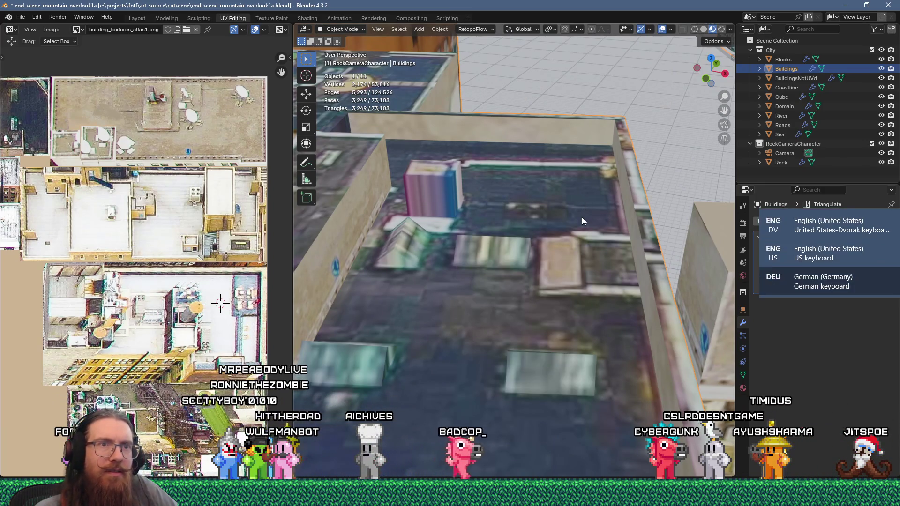
{"action": "key", "text": "i"}
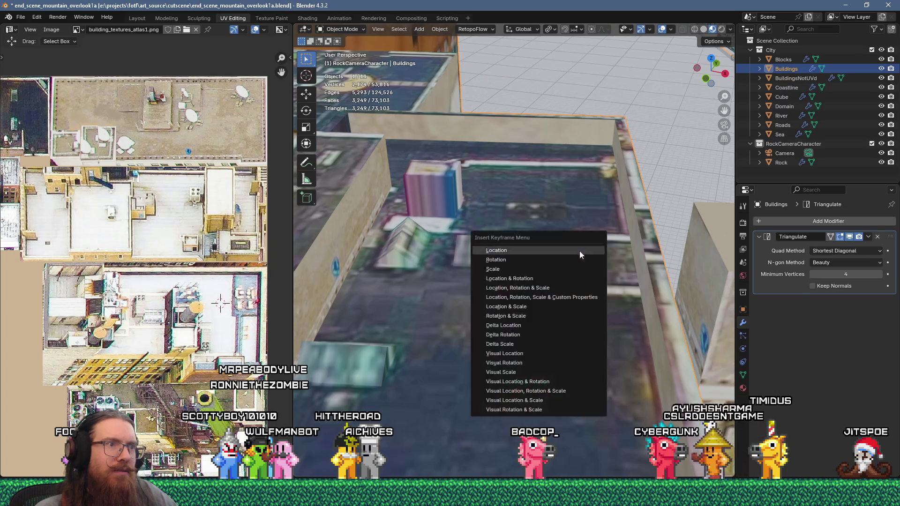
{"action": "key", "text": "Escape"}
{"action": "key", "text": "Tab"}
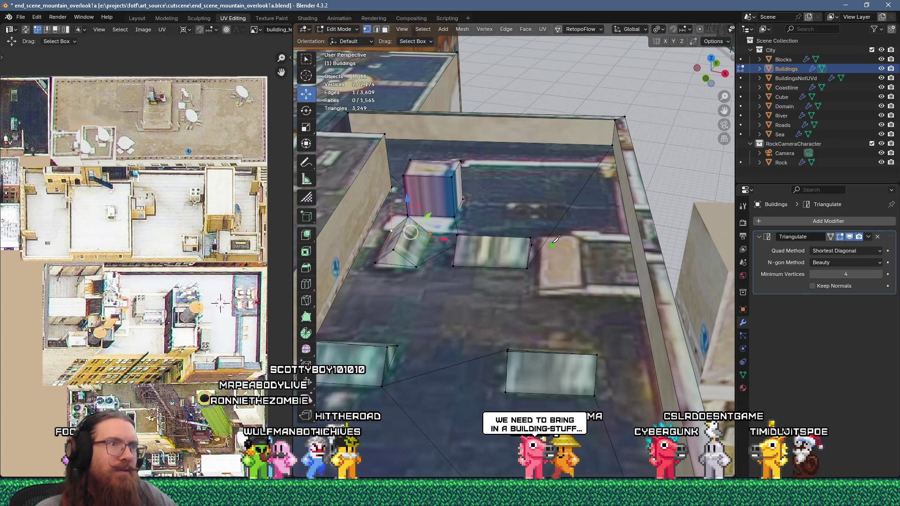
- Knife-cut a closed four-sided loop around the beige roof square
{"action": "left_click", "coordinate": [542, 241]}
{"action": "left_click", "coordinate": [577, 240]}
{"action": "left_click", "coordinate": [580, 287]}
{"action": "left_click", "coordinate": [541, 287]}
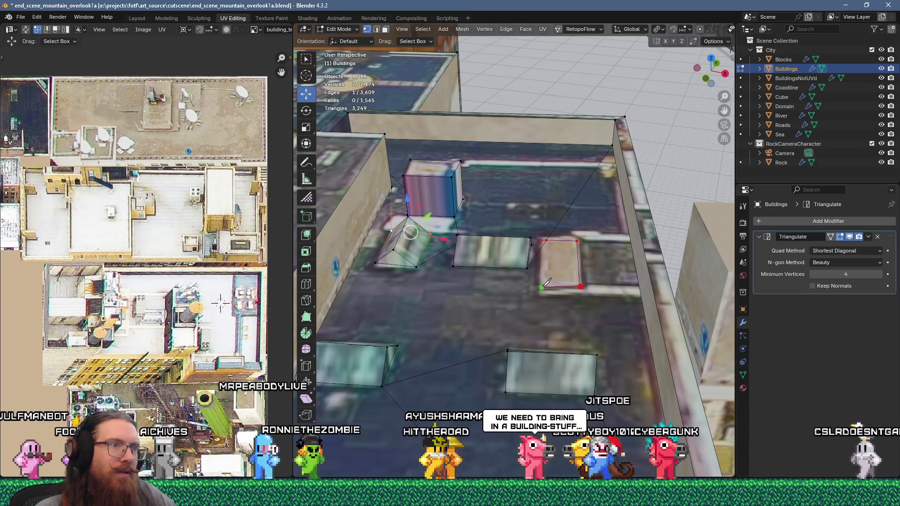
{"action": "left_click", "coordinate": [541, 240]}
{"action": "key", "text": "Return"}
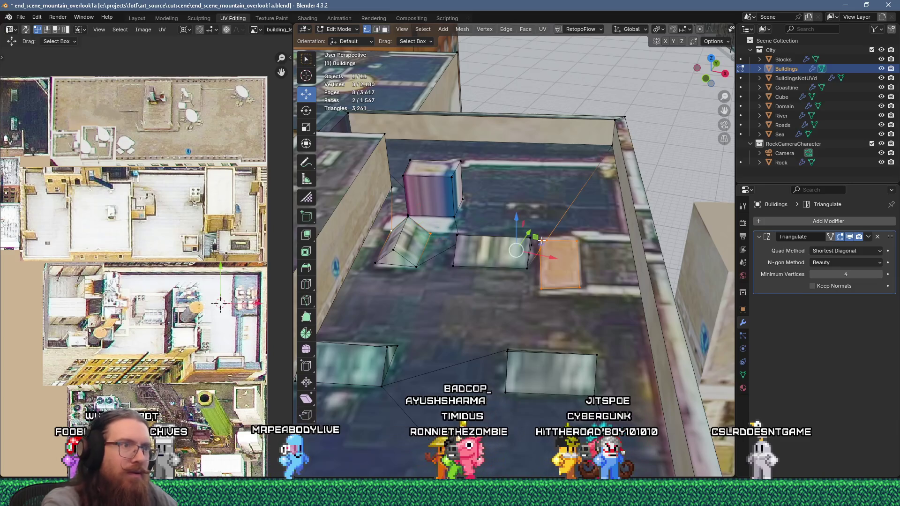
{"action": "middle_click_drag", "start_coordinate": [591, 277], "coordinate": [581, 268]}
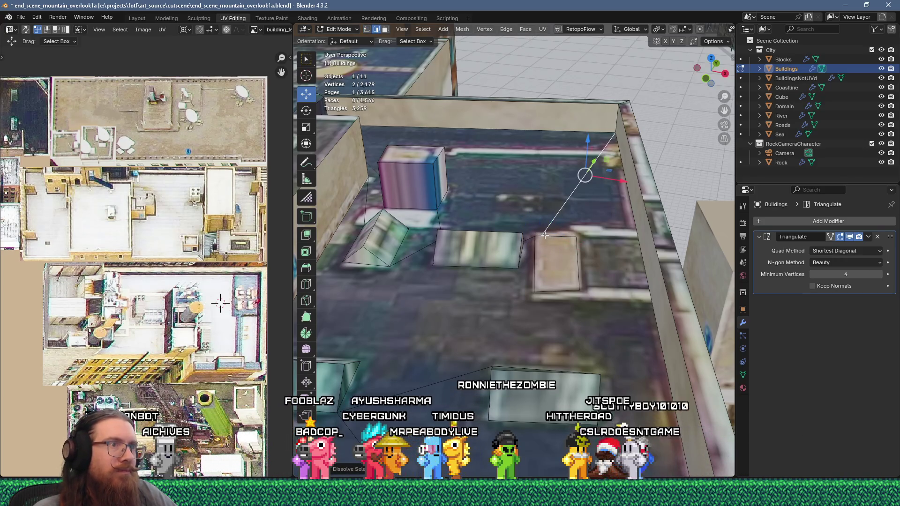
- Merge away the stray vertex beside the beige square
{"action": "left_click", "coordinate": [534, 263]}
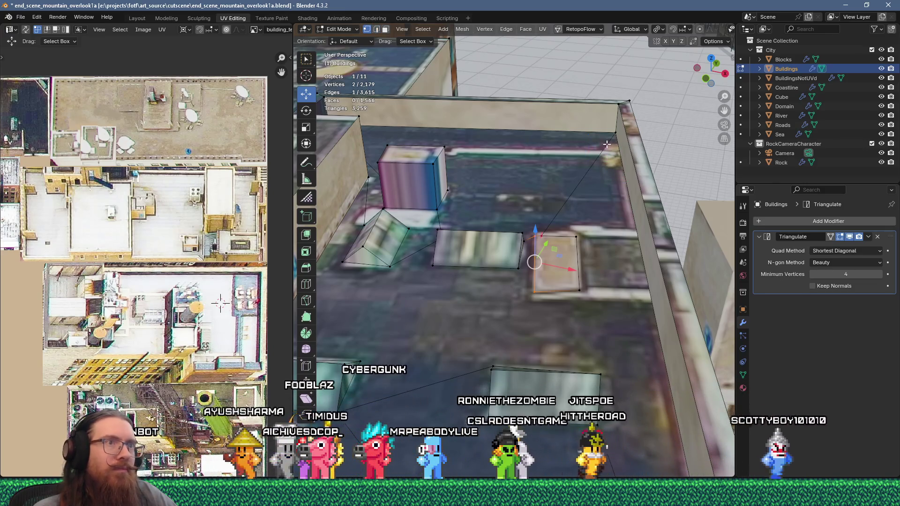
{"action": "left_click", "coordinate": [606, 144], "text": "shift"}
{"action": "left_click", "coordinate": [535, 228]}
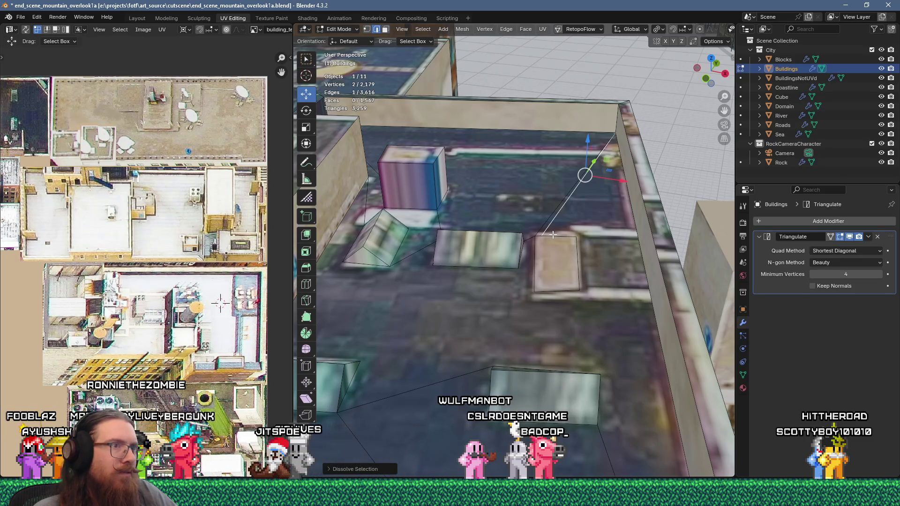
{"action": "middle_click_drag", "start_coordinate": [551, 229], "coordinate": [590, 282]}
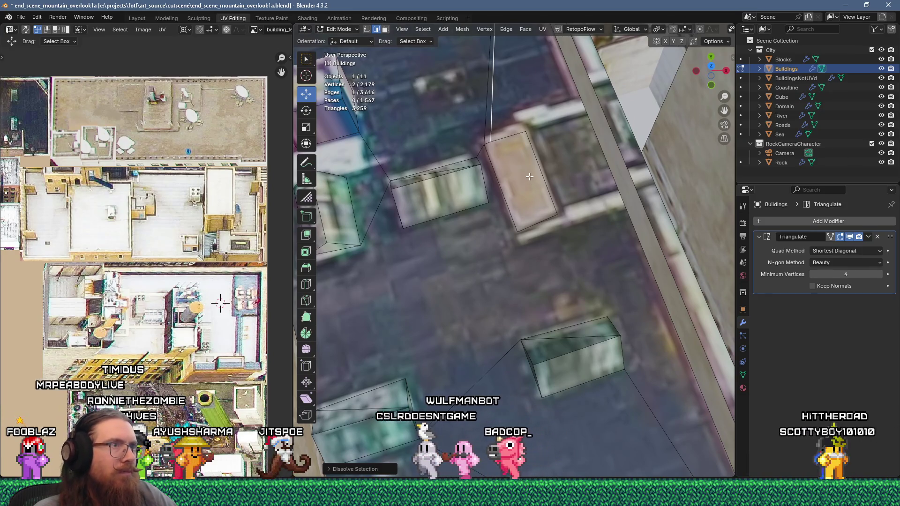
{"action": "key", "text": "1"}
{"action": "left_click", "coordinate": [482, 148]}
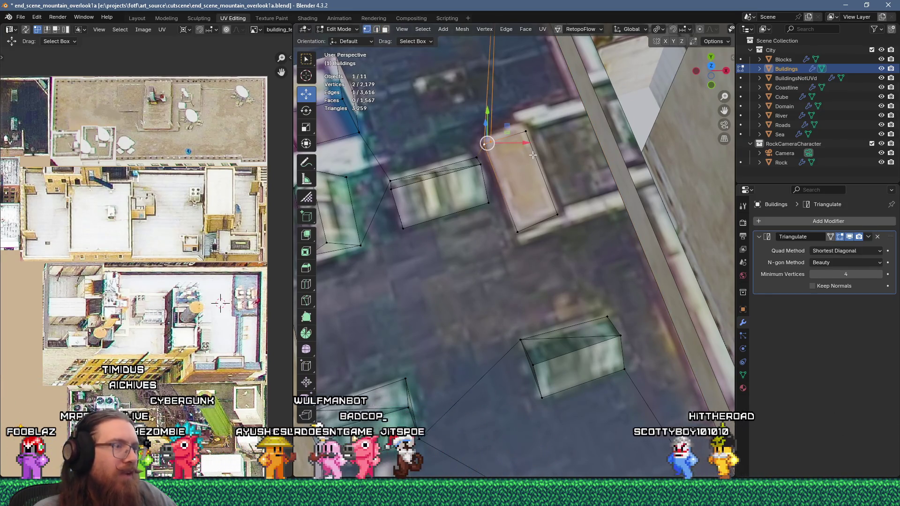
{"action": "key", "text": "m"}
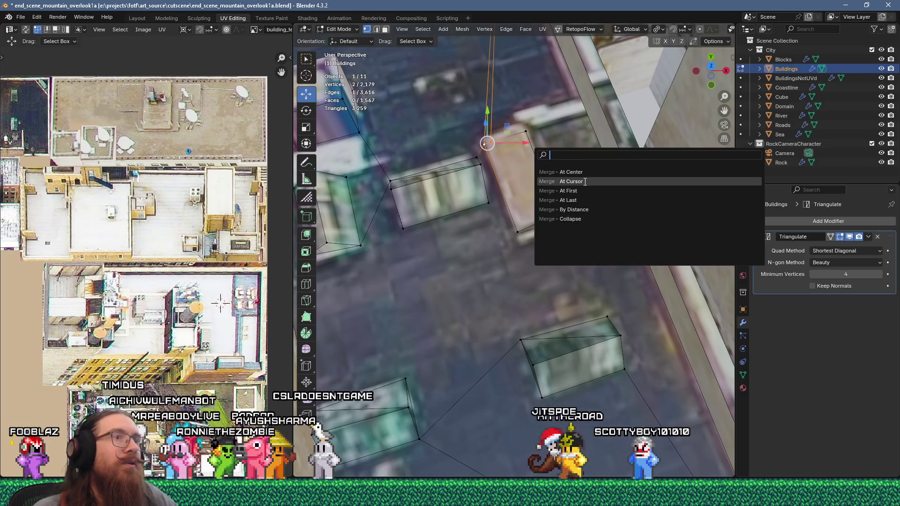
{"action": "left_click", "coordinate": [553, 196]}
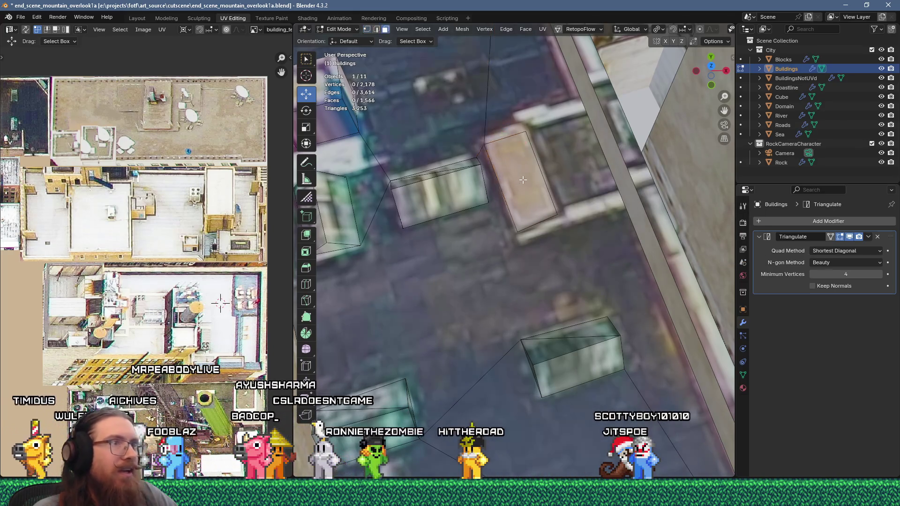
{"action": "left_click", "coordinate": [523, 179]}
{"action": "mouse_move", "coordinate": [523, 179]}
{"action": "middle_mouse_down"}
{"action": "mouse_move", "coordinate": [539, 191]}
{"action": "mouse_move", "coordinate": [482, 168]}
{"action": "middle_mouse_up"}
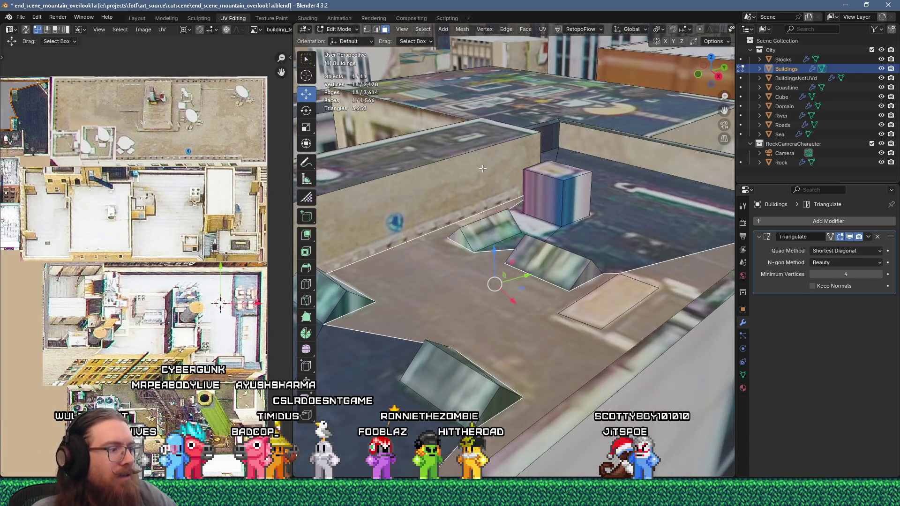
- Move the beige square's corner vertex into place
{"action": "key", "text": "1"}
{"action": "left_click", "coordinate": [599, 327]}
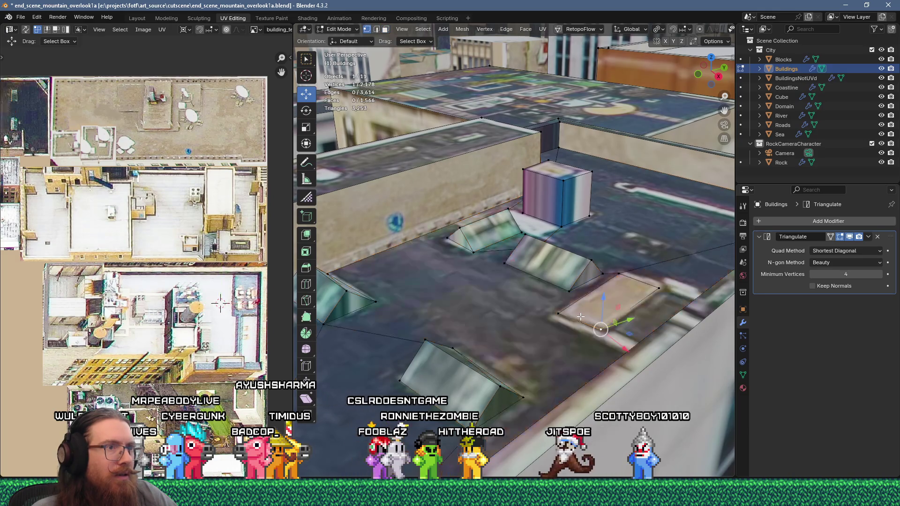
{"action": "mouse_move", "coordinate": [601, 329]}
{"action": "middle_mouse_down"}
{"action": "mouse_move", "coordinate": [553, 315]}
{"action": "mouse_move", "coordinate": [451, 341]}
{"action": "mouse_move", "coordinate": [549, 319]}
{"action": "middle_mouse_up"}
{"action": "key", "text": "g"}
{"action": "left_click", "coordinate": [553, 316]}
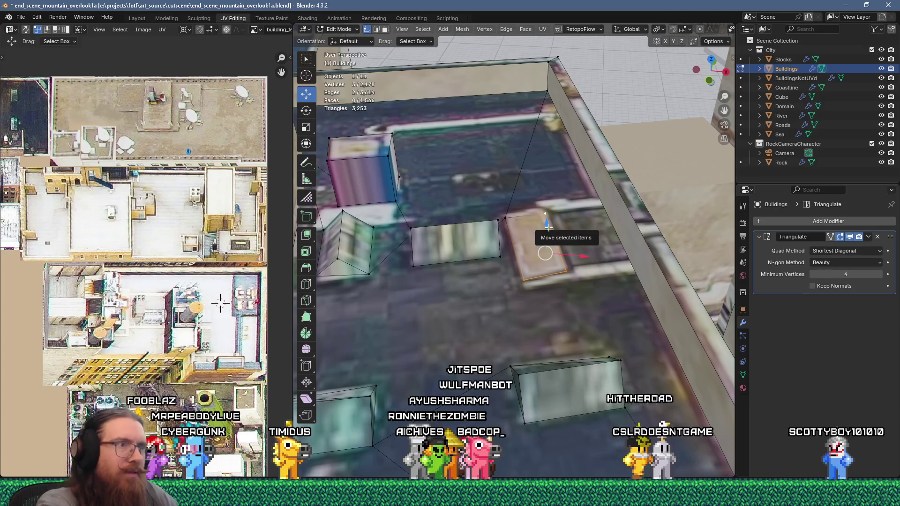
- Delete the faulty face, re-cut the beige square, and extrude it up into a small box
{"action": "key", "text": "x"}
{"action": "left_click", "coordinate": [549, 227]}
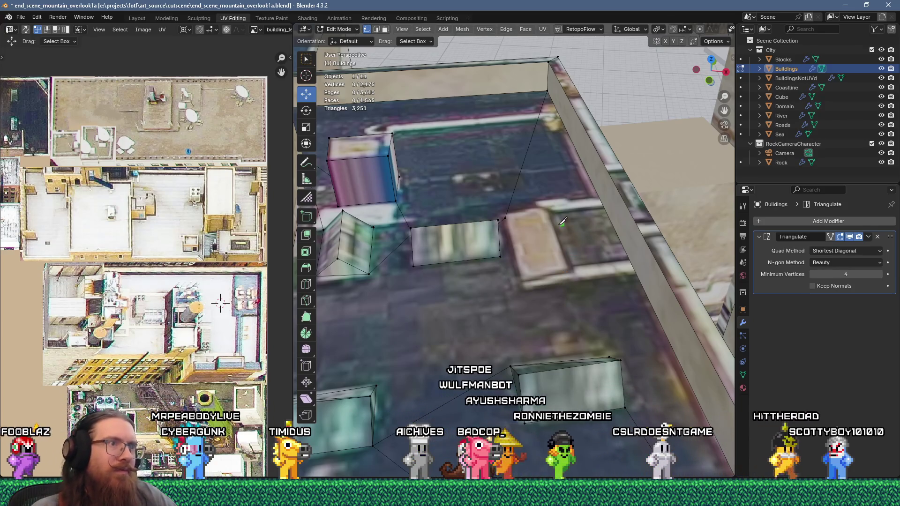
{"action": "left_click", "coordinate": [504, 218]}
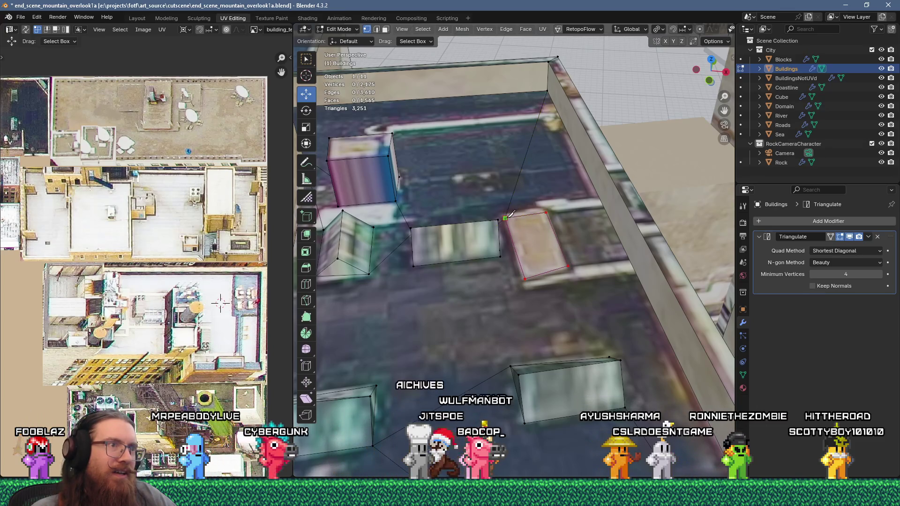
{"action": "key", "text": "Return"}
{"action": "key", "text": "e"}
{"action": "left_click", "coordinate": [534, 342]}
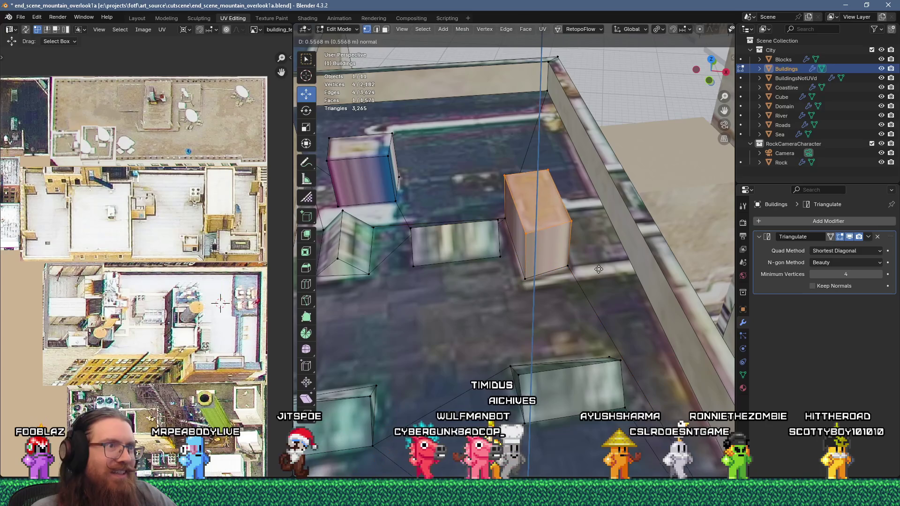
{"action": "key", "text": "Tab"}
- Select two faces on the neighbouring rooftop in face select mode
{"action": "scroll", "coordinate": [534, 342], "scroll_direction": "down", "scroll_amount": 5}
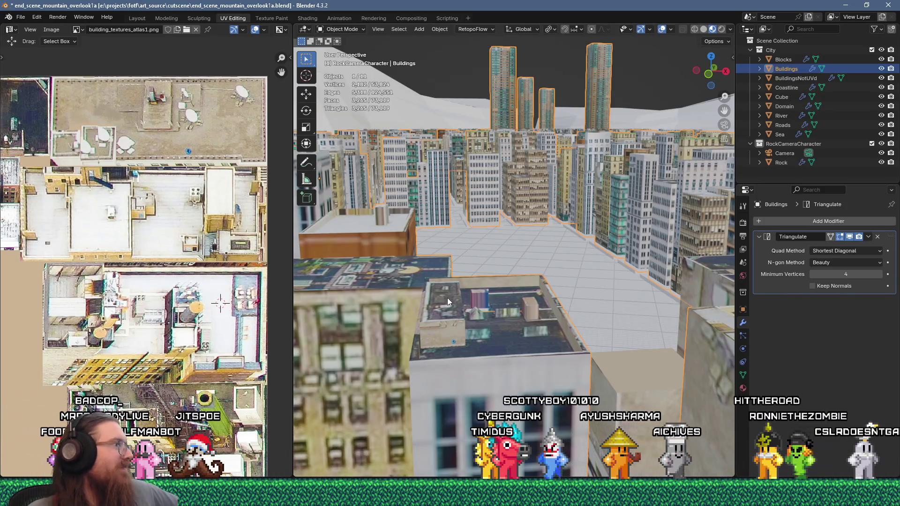
{"action": "mouse_move", "coordinate": [482, 351]}
{"action": "middle_mouse_down"}
{"action": "mouse_move", "coordinate": [518, 368]}
{"action": "mouse_move", "coordinate": [559, 293]}
{"action": "middle_mouse_up"}
{"action": "key", "text": "Tab"}
{"action": "left_click", "coordinate": [567, 325]}
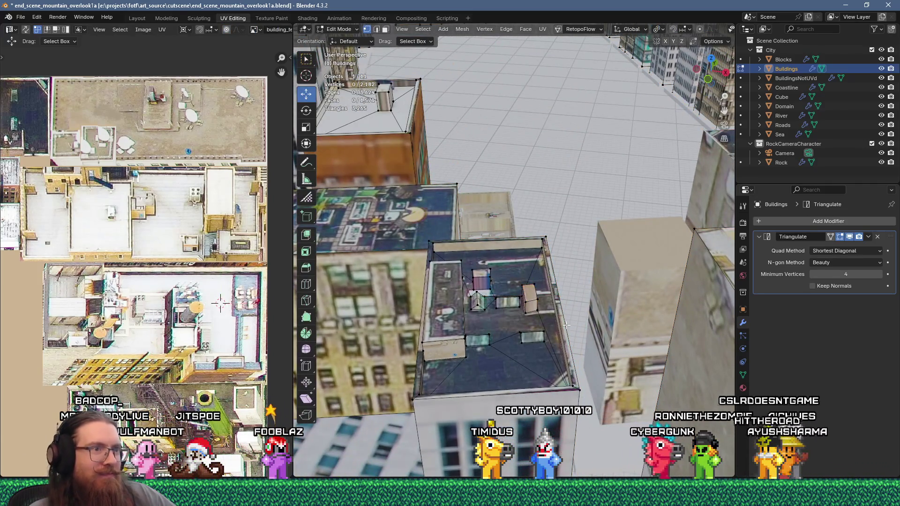
{"action": "key", "text": "3"}
{"action": "left_click", "coordinate": [550, 387]}
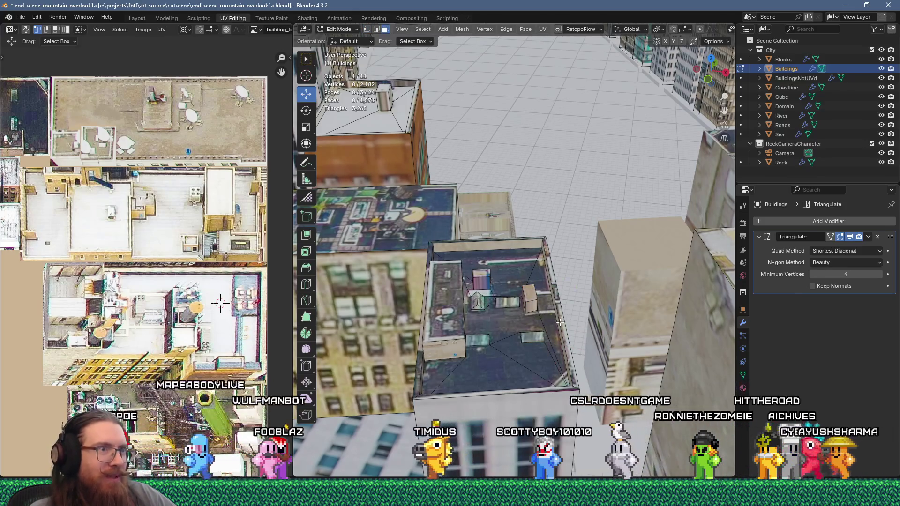
{"action": "left_click", "coordinate": [425, 353], "text": "shift"}
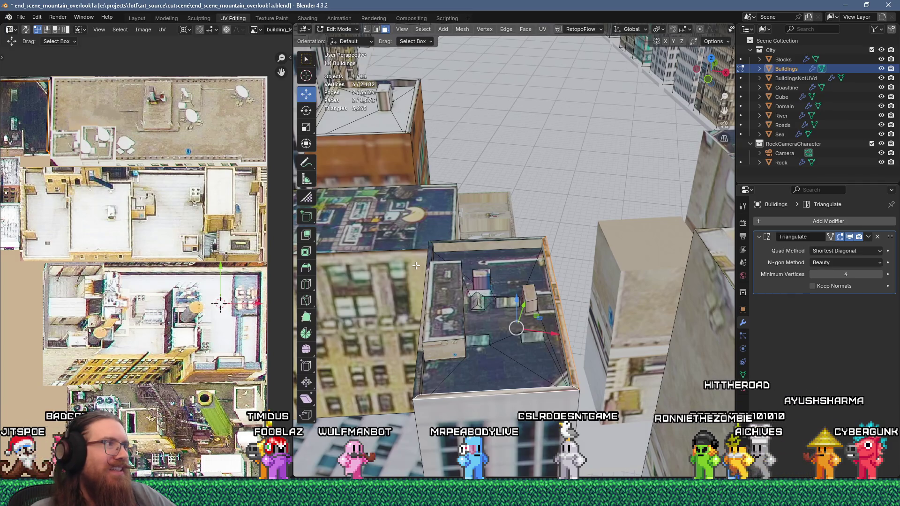
{"action": "scroll", "coordinate": [151, 311], "scroll_direction": "down", "scroll_amount": 2}
{"action": "middle_click_drag", "start_coordinate": [151, 310], "coordinate": [197, 300]}
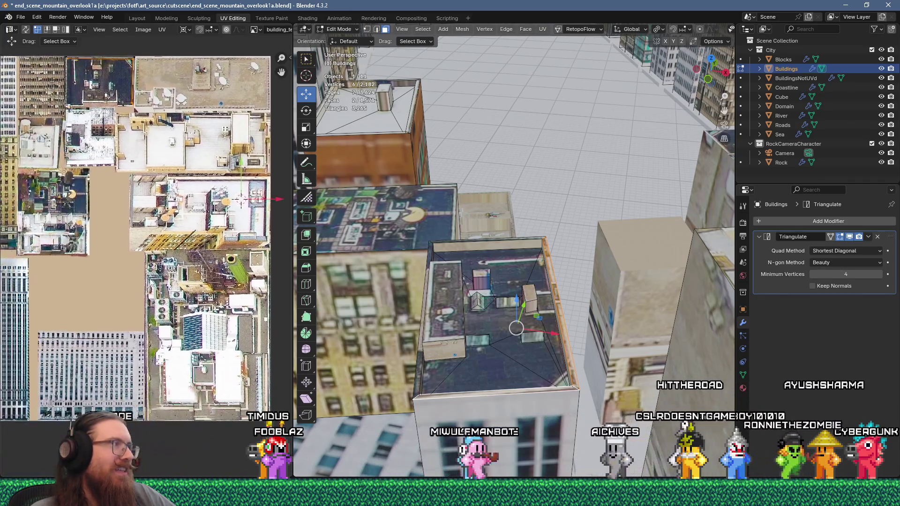
- Move the first roof UV island onto the dark rooftop image in the atlas
{"action": "scroll", "coordinate": [190, 269], "scroll_direction": "down", "scroll_amount": 2}
{"action": "scroll", "coordinate": [190, 269], "scroll_direction": "up", "scroll_amount": 3}
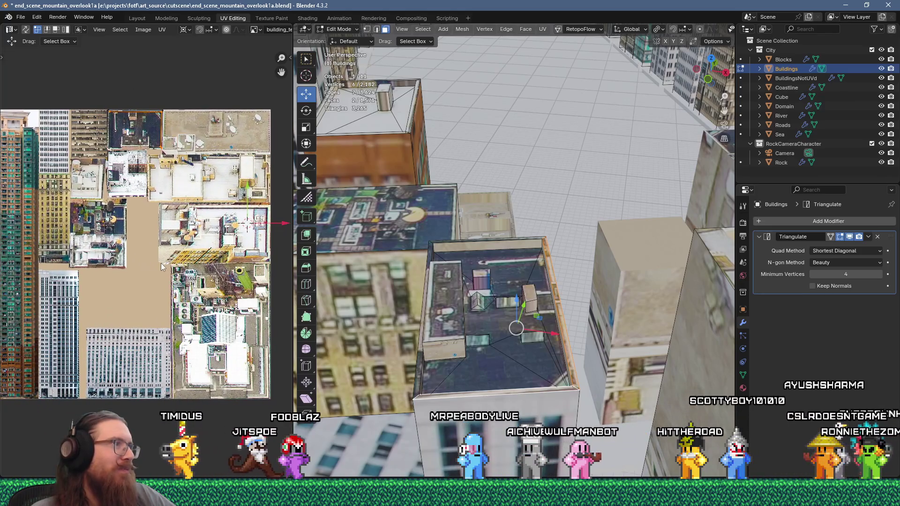
{"action": "scroll", "coordinate": [176, 266], "scroll_direction": "up", "scroll_amount": 2}
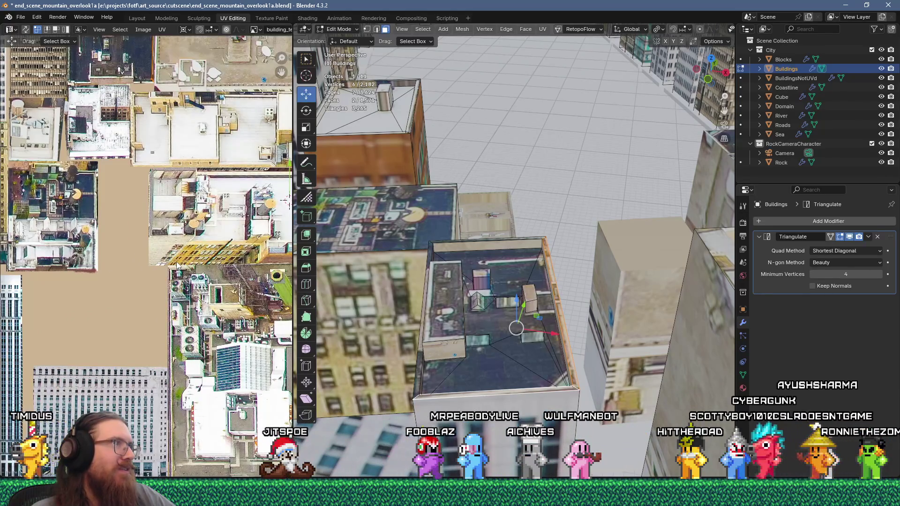
{"action": "scroll", "coordinate": [176, 266], "scroll_direction": "down", "scroll_amount": 2}
{"action": "scroll", "coordinate": [145, 220], "scroll_direction": "up", "scroll_amount": 5}
{"action": "scroll", "coordinate": [146, 220], "scroll_direction": "up", "scroll_amount": 3}
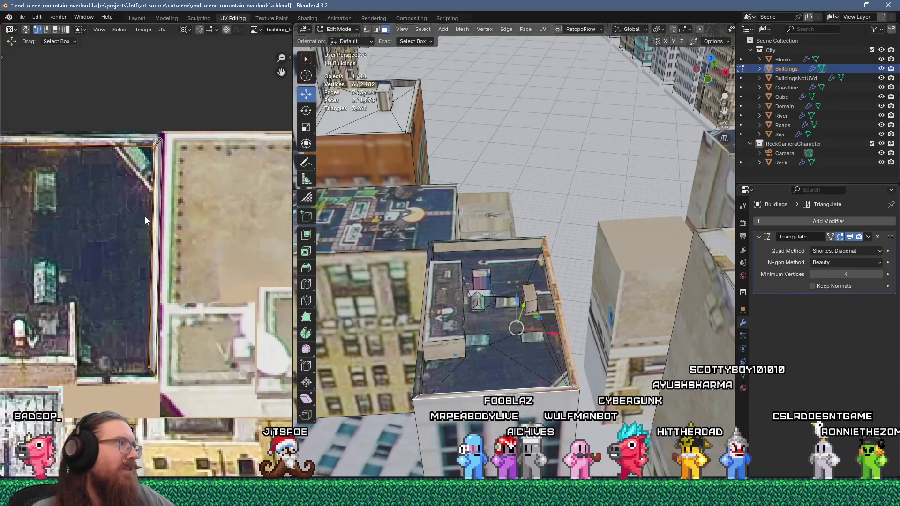
{"action": "scroll", "coordinate": [144, 217], "scroll_direction": "down", "scroll_amount": 4}
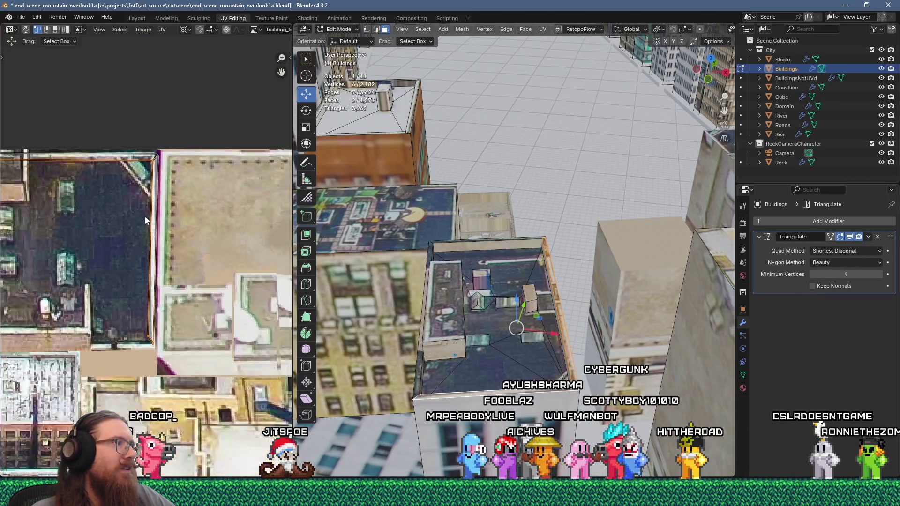
{"action": "mouse_move", "coordinate": [161, 223]}
{"action": "middle_mouse_down"}
{"action": "mouse_move", "coordinate": [96, 220]}
{"action": "mouse_move", "coordinate": [100, 174]}
{"action": "middle_mouse_up"}
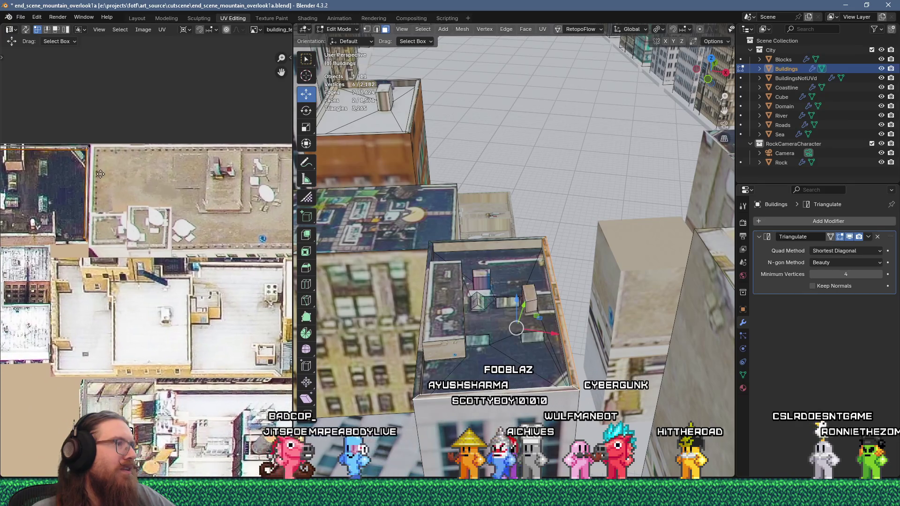
{"action": "key", "text": "g"}
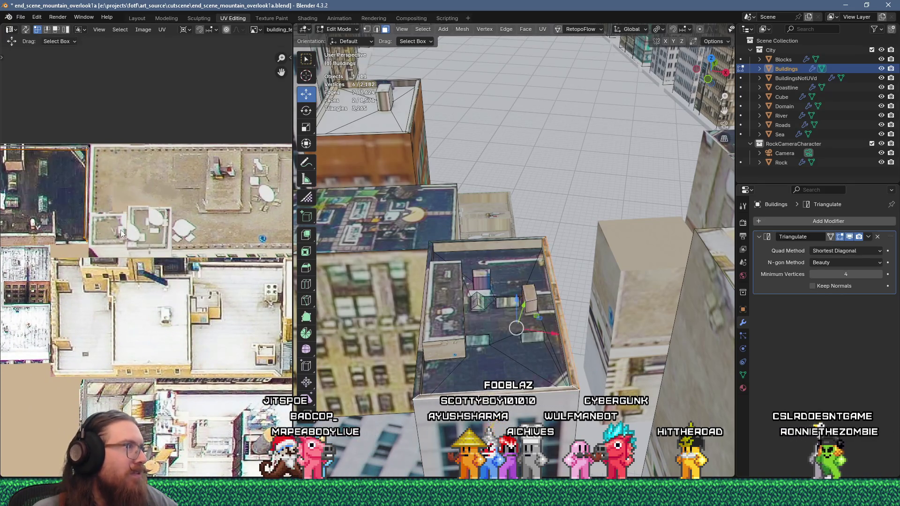
{"action": "middle_click_drag", "start_coordinate": [94, 234], "coordinate": [164, 241]}
{"action": "left_click", "coordinate": [163, 244]}
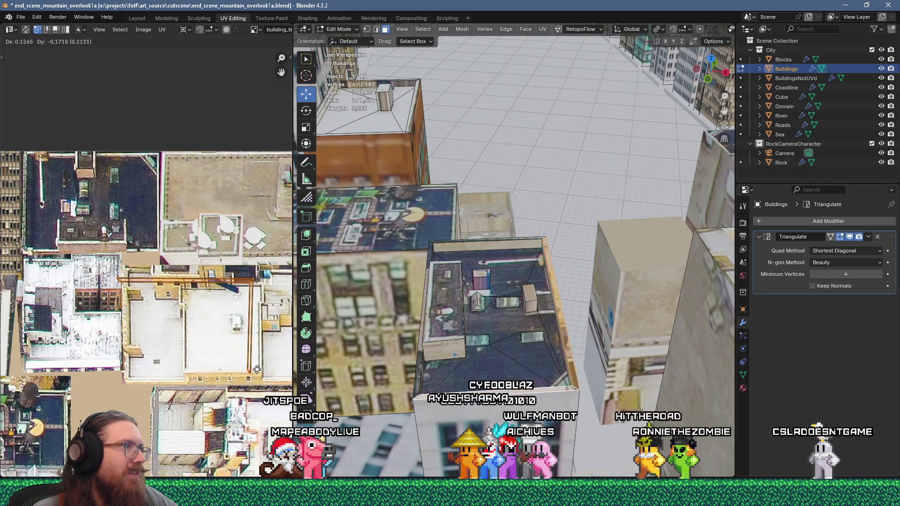
- Reposition the roof island over the tan rooftop patch
{"action": "left_click", "coordinate": [256, 256]}
{"action": "middle_click_drag", "start_coordinate": [257, 256], "coordinate": [242, 289]}
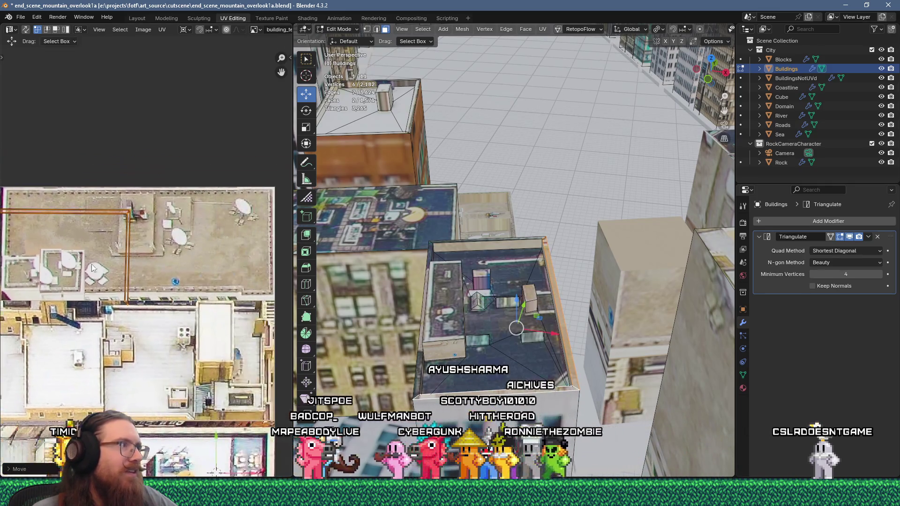
{"action": "key", "text": "g"}
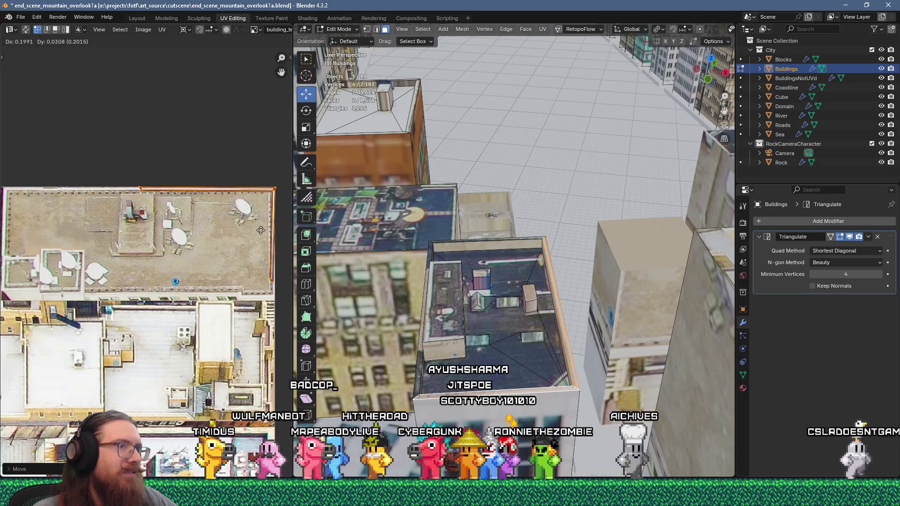
{"action": "left_click", "coordinate": [246, 226]}
{"action": "scroll", "coordinate": [246, 228], "scroll_direction": "up", "scroll_amount": 2}
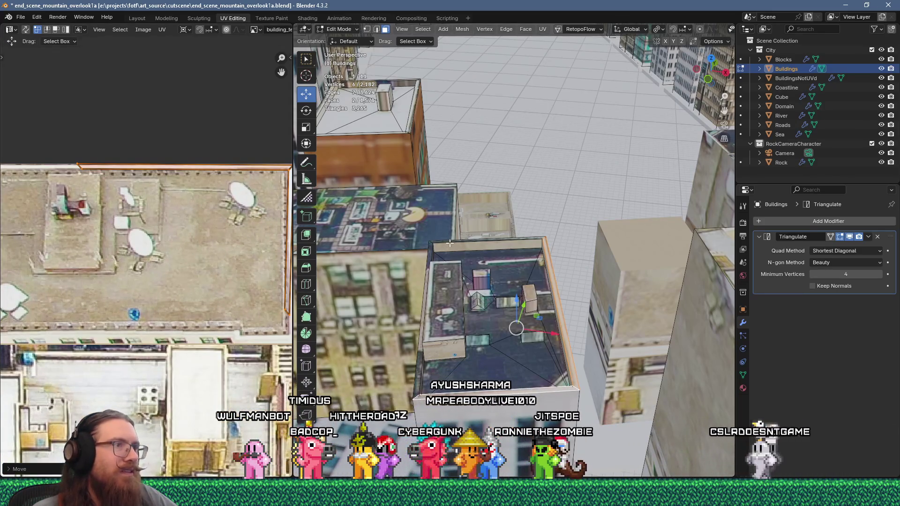
{"action": "left_click", "coordinate": [432, 243], "text": "shift"}
{"action": "scroll", "coordinate": [137, 234], "scroll_direction": "down", "scroll_amount": 3}
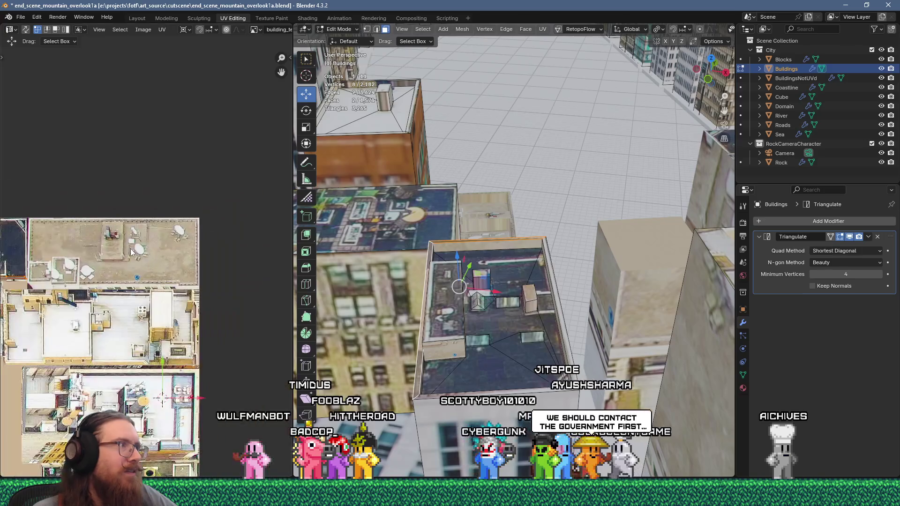
{"action": "scroll", "coordinate": [215, 232], "scroll_direction": "up", "scroll_amount": 3}
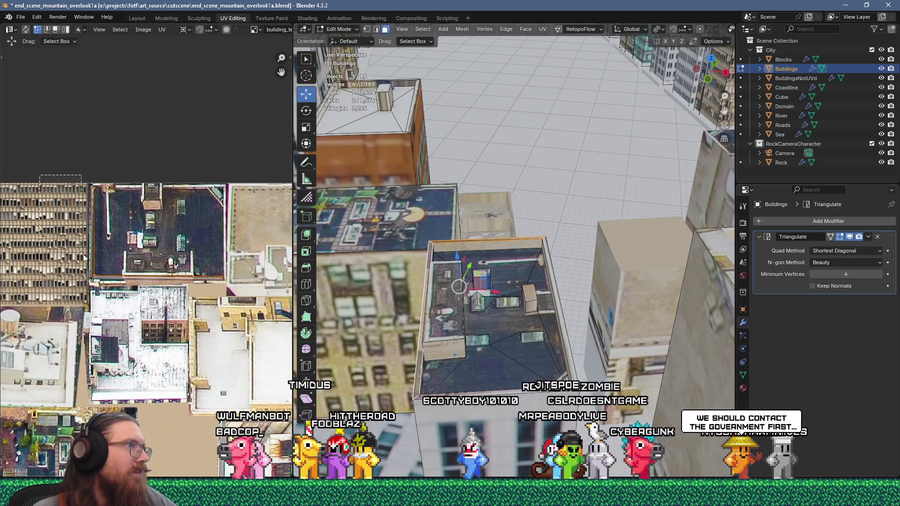
- Fine-tune the roof island onto the rooftop-terrace patch and return to Object Mode
{"action": "middle_click_drag", "start_coordinate": [250, 278], "coordinate": [132, 255]}
{"action": "scroll", "coordinate": [169, 260], "scroll_direction": "down", "scroll_amount": 2}
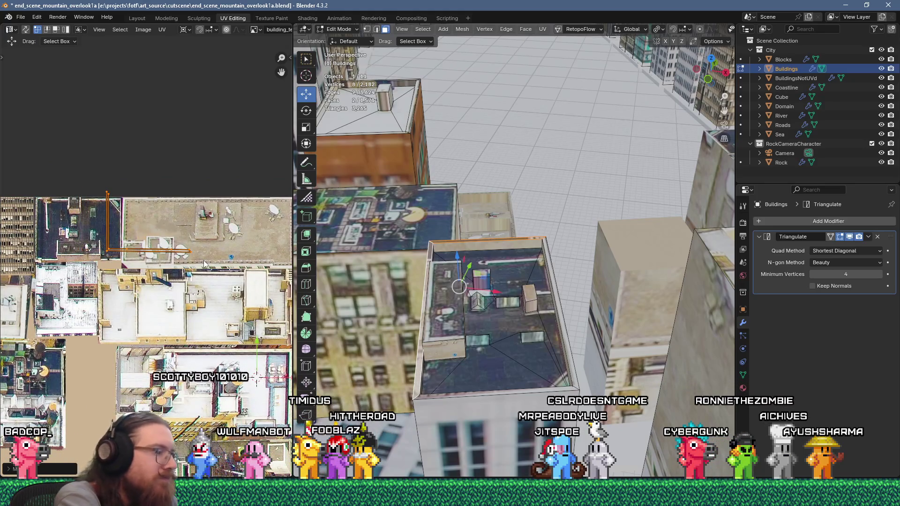
{"action": "scroll", "coordinate": [204, 263], "scroll_direction": "down", "scroll_amount": 3}
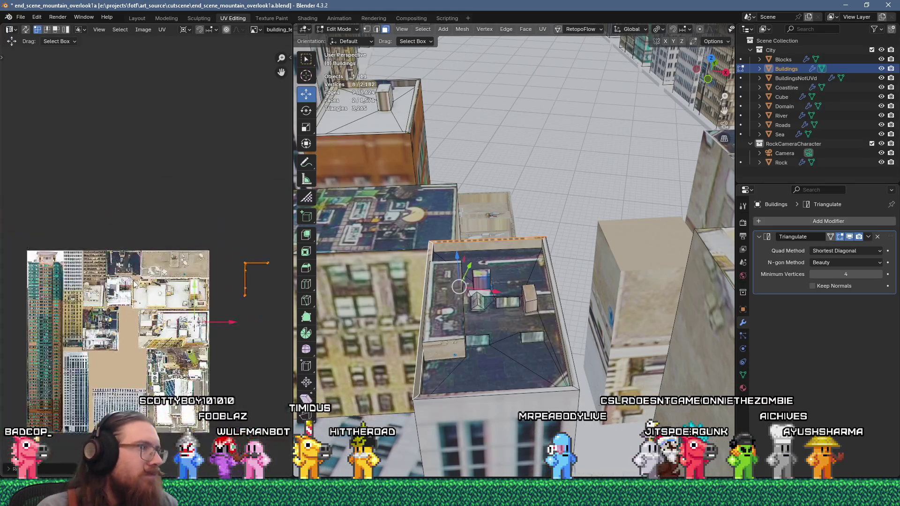
{"action": "key", "text": "g"}
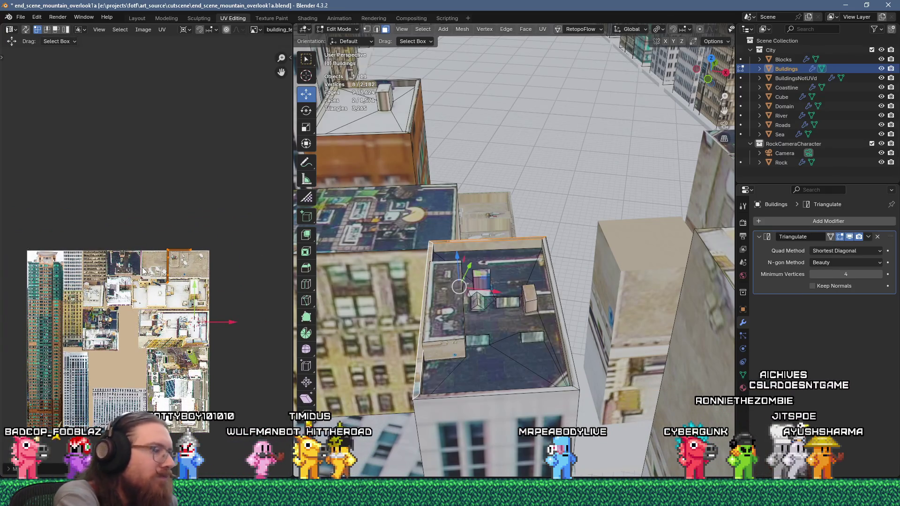
{"action": "key", "text": "ctrl+z"}
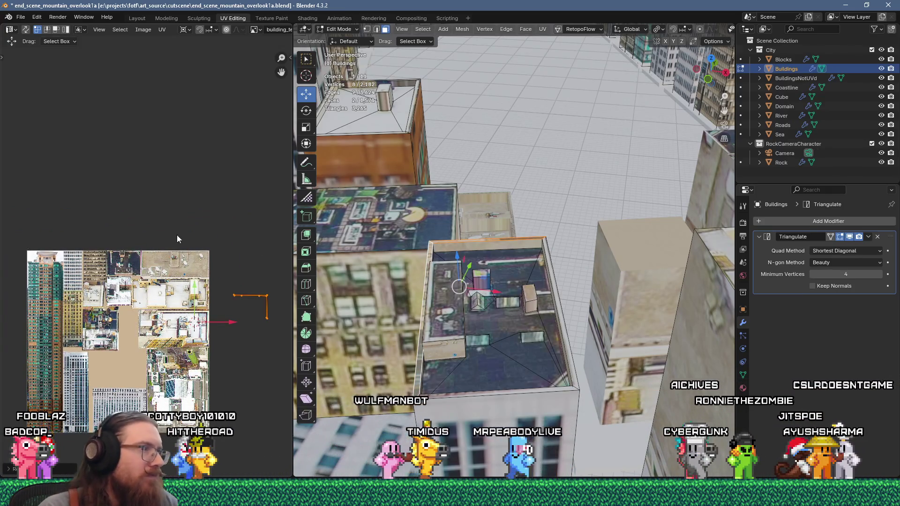
{"action": "scroll", "coordinate": [178, 243], "scroll_direction": "up", "scroll_amount": 3}
{"action": "scroll", "coordinate": [155, 281], "scroll_direction": "up", "scroll_amount": 3}
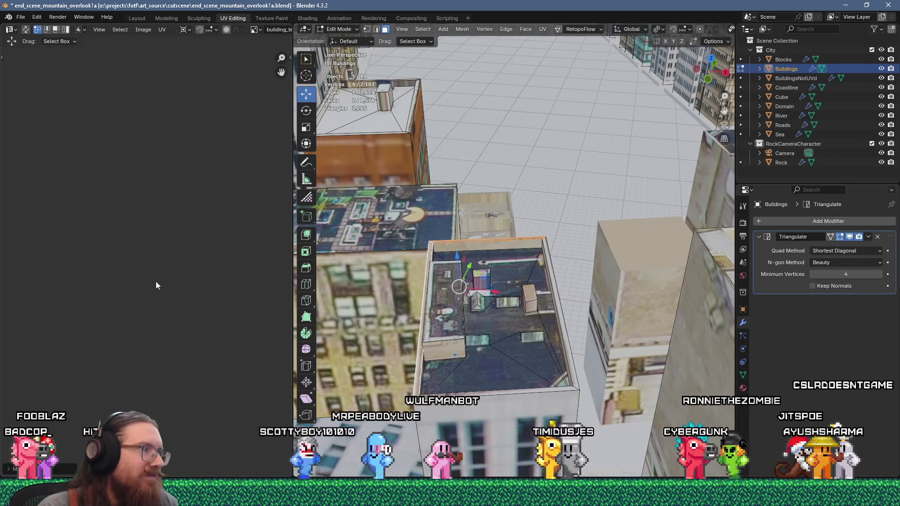
{"action": "key", "text": "g"}
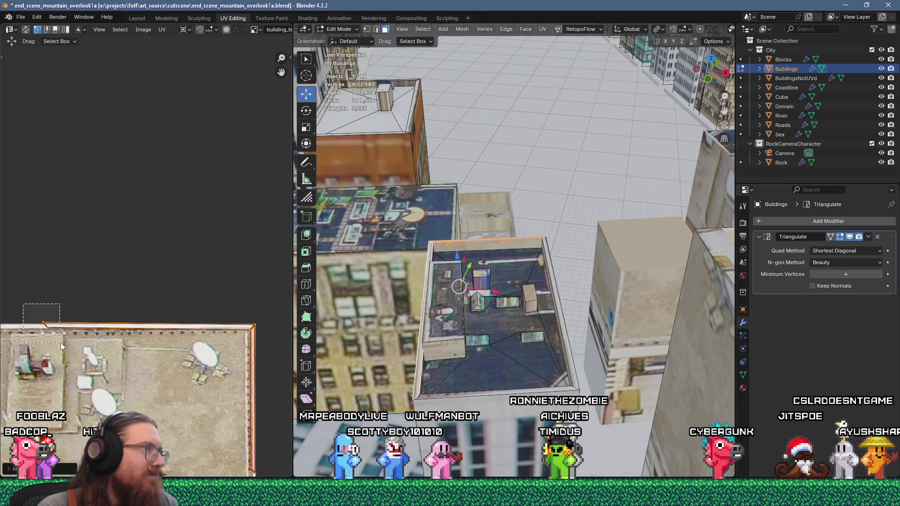
{"action": "left_click", "coordinate": [94, 327]}
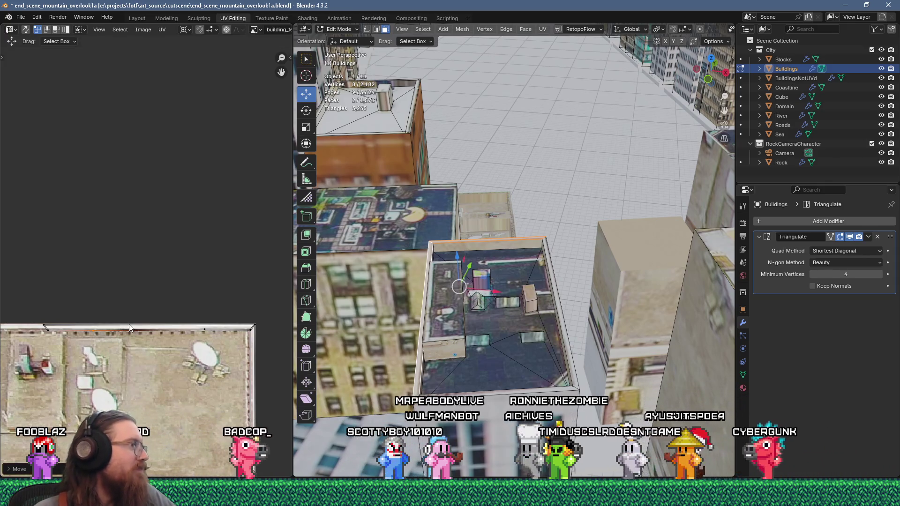
{"action": "middle_click_drag", "start_coordinate": [169, 389], "coordinate": [140, 320]}
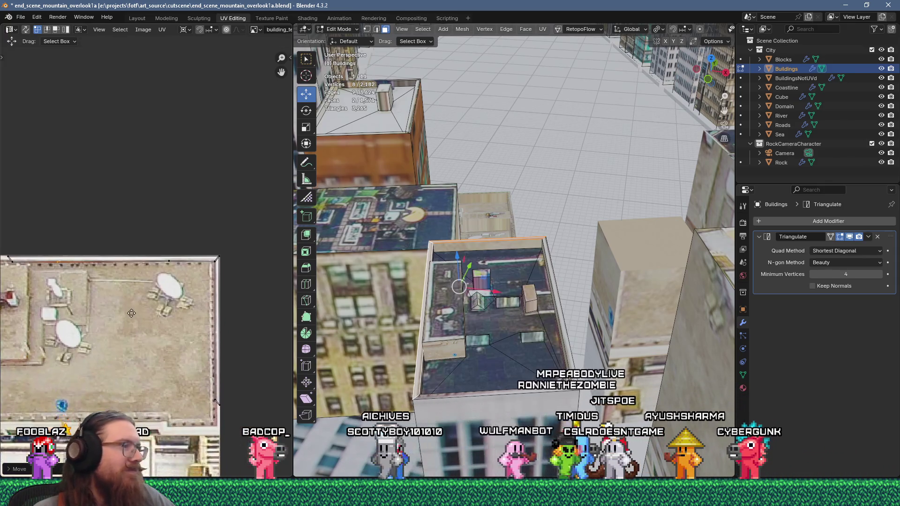
{"action": "key", "text": "Tab"}
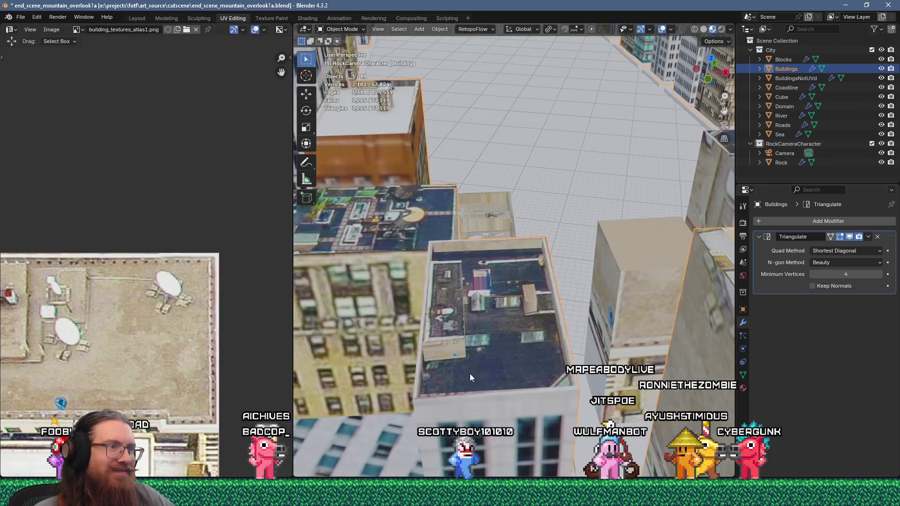
- Unwrap the two wall faces of the raised roof block, shrink the islands and rotate them 90 degrees
{"action": "mouse_move", "coordinate": [470, 365]}
{"action": "middle_mouse_down"}
{"action": "mouse_move", "coordinate": [449, 347]}
{"action": "mouse_move", "coordinate": [379, 344]}
{"action": "mouse_move", "coordinate": [497, 345]}
{"action": "mouse_move", "coordinate": [475, 338]}
{"action": "mouse_move", "coordinate": [491, 359]}
{"action": "mouse_move", "coordinate": [418, 306]}
{"action": "mouse_move", "coordinate": [448, 319]}
{"action": "mouse_move", "coordinate": [404, 304]}
{"action": "mouse_move", "coordinate": [460, 400]}
{"action": "mouse_move", "coordinate": [429, 370]}
{"action": "mouse_move", "coordinate": [414, 314]}
{"action": "middle_mouse_up"}
{"action": "key", "text": "Tab"}
{"action": "middle_click_drag", "start_coordinate": [557, 290], "coordinate": [464, 303]}
{"action": "left_click", "coordinate": [464, 303], "text": "shift"}
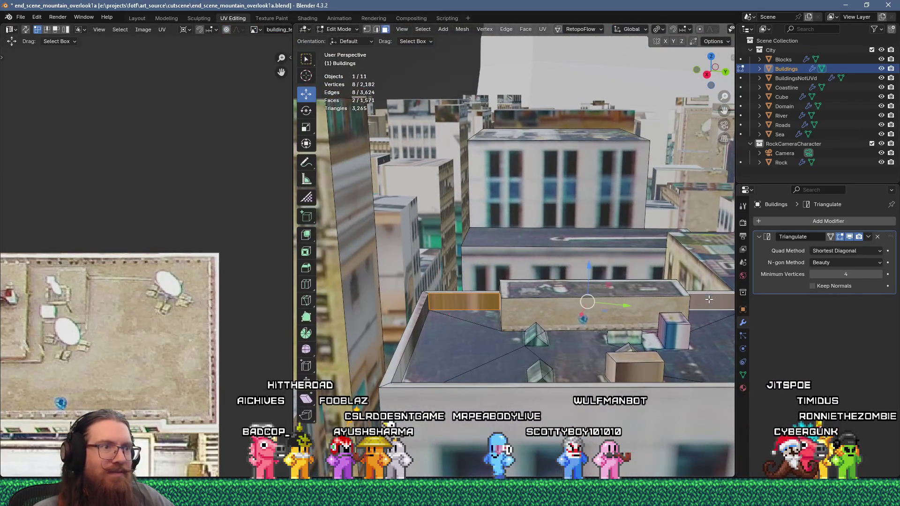
{"action": "scroll", "coordinate": [73, 330], "scroll_direction": "down", "scroll_amount": 3}
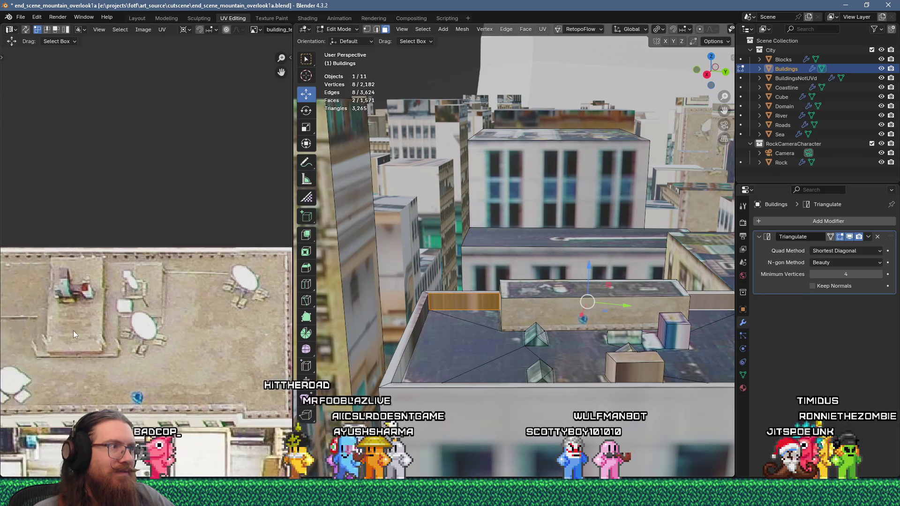
{"action": "key", "text": "u"}
{"action": "left_click", "coordinate": [483, 206]}
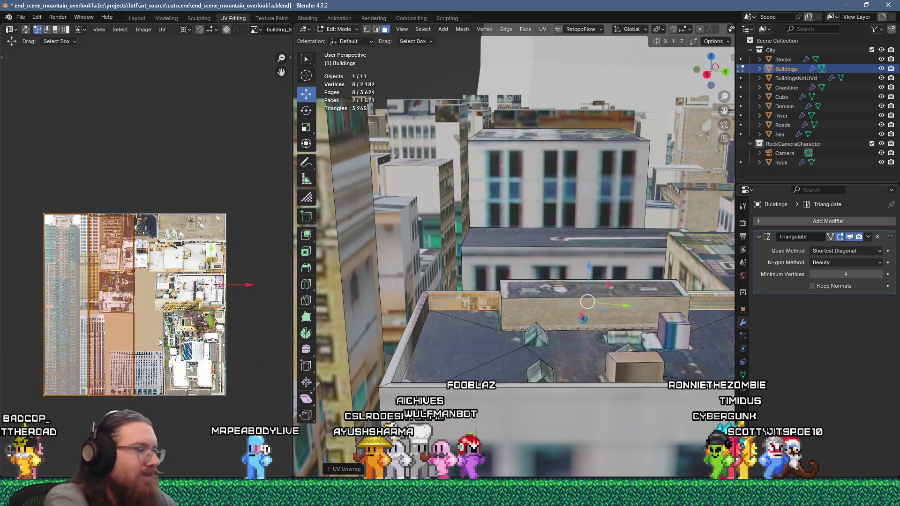
{"action": "left_click", "coordinate": [159, 339]}
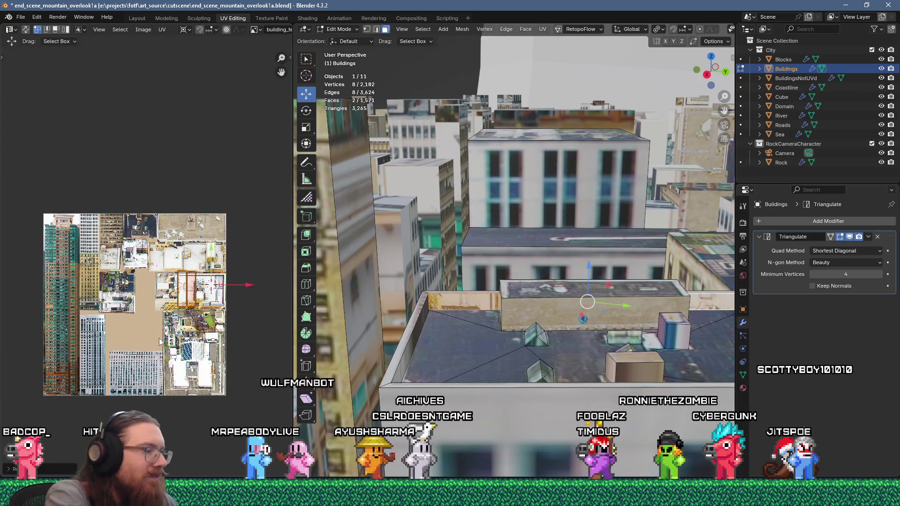
{"action": "type", "text": "r90"}
{"action": "key", "text": "Return"}
- Move and rescale the wall islands onto the tan rooftop strip in the texture atlas
{"action": "scroll", "coordinate": [206, 263], "scroll_direction": "up", "scroll_amount": 5}
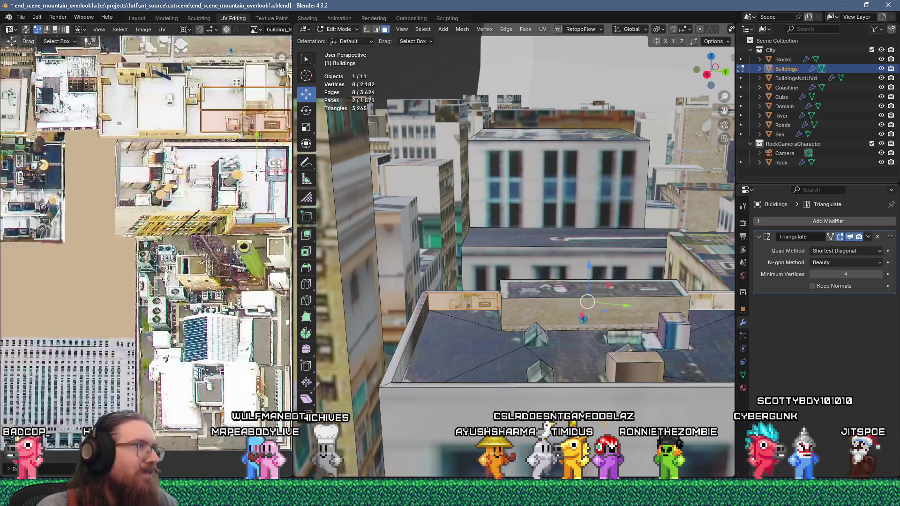
{"action": "scroll", "coordinate": [188, 244], "scroll_direction": "down", "scroll_amount": 2}
{"action": "key", "text": "g"}
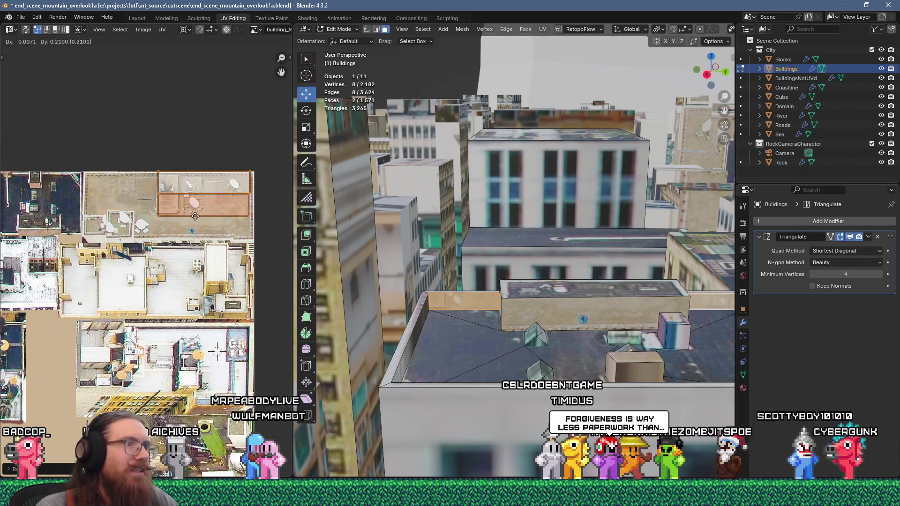
{"action": "middle_click_drag", "start_coordinate": [489, 316], "coordinate": [459, 296]}
{"action": "mouse_move", "coordinate": [147, 269]}
{"action": "middle_mouse_down"}
{"action": "mouse_move", "coordinate": [189, 276]}
{"action": "mouse_move", "coordinate": [145, 287]}
{"action": "middle_mouse_up"}
{"action": "key", "text": "g"}
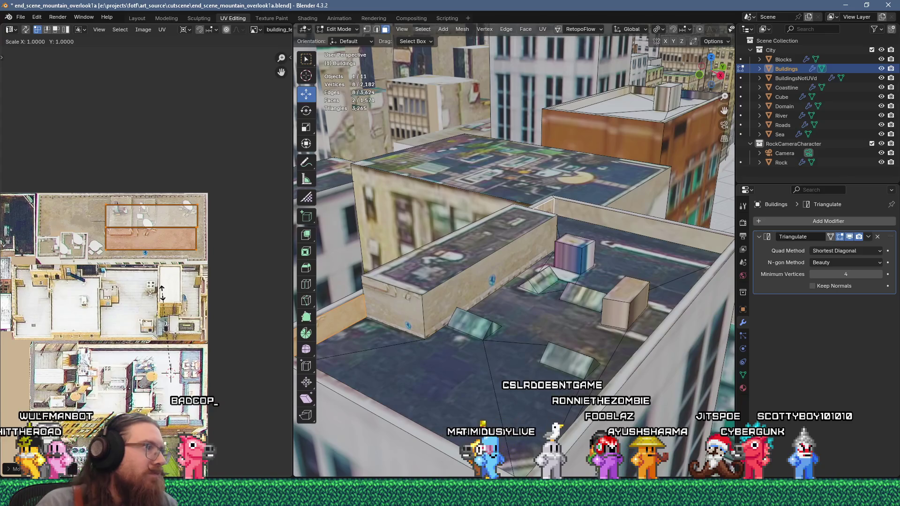
{"action": "left_click", "coordinate": [169, 269]}
{"action": "key", "text": "g"}
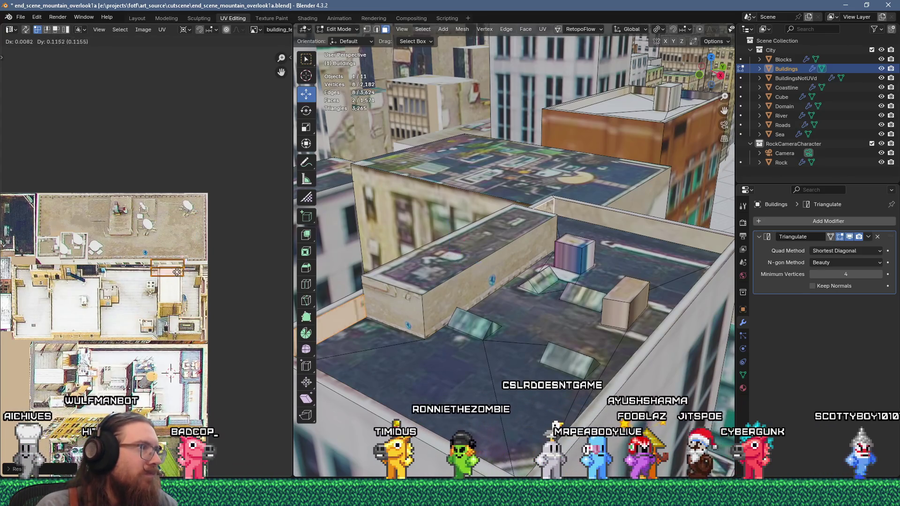
{"action": "mouse_move", "coordinate": [453, 364]}
{"action": "middle_mouse_down"}
{"action": "mouse_move", "coordinate": [467, 338]}
{"action": "mouse_move", "coordinate": [597, 380]}
{"action": "mouse_move", "coordinate": [522, 376]}
{"action": "mouse_move", "coordinate": [553, 375]}
{"action": "middle_mouse_up"}
{"action": "key", "text": "Tab"}
{"action": "key", "text": "Tab"}
- Extrude the selected rooftop face upward into a raised box
{"action": "key", "text": "e"}
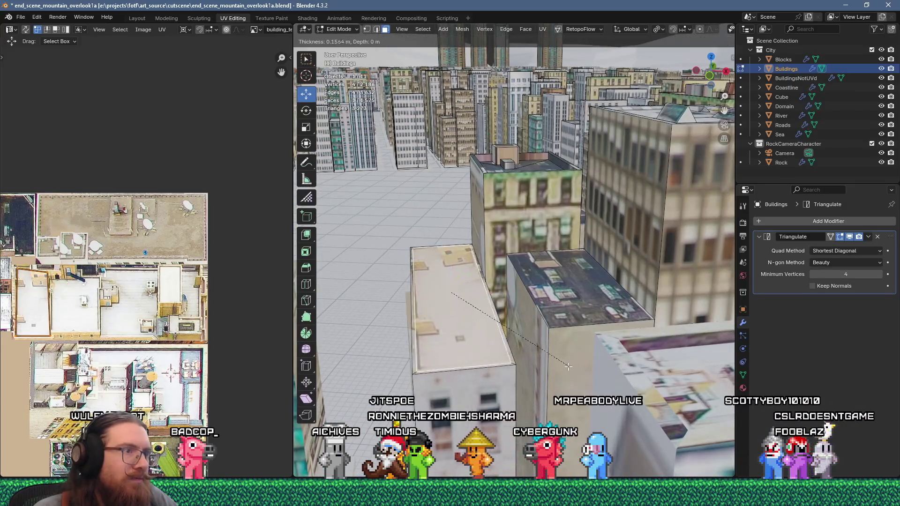
{"action": "left_click", "coordinate": [569, 376]}
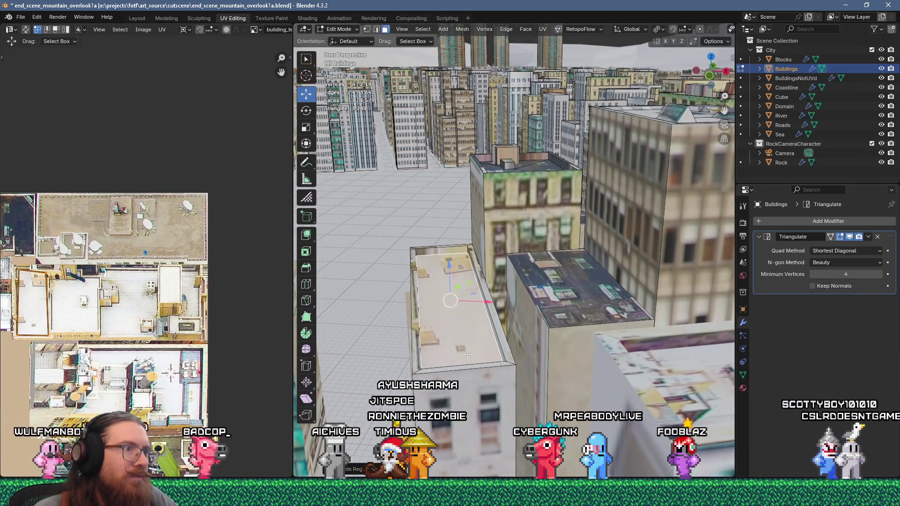
{"action": "key", "text": "Tab"}
{"action": "mouse_move", "coordinate": [459, 325]}
{"action": "middle_mouse_down"}
{"action": "mouse_move", "coordinate": [479, 382]}
{"action": "mouse_move", "coordinate": [467, 309]}
{"action": "middle_mouse_up"}
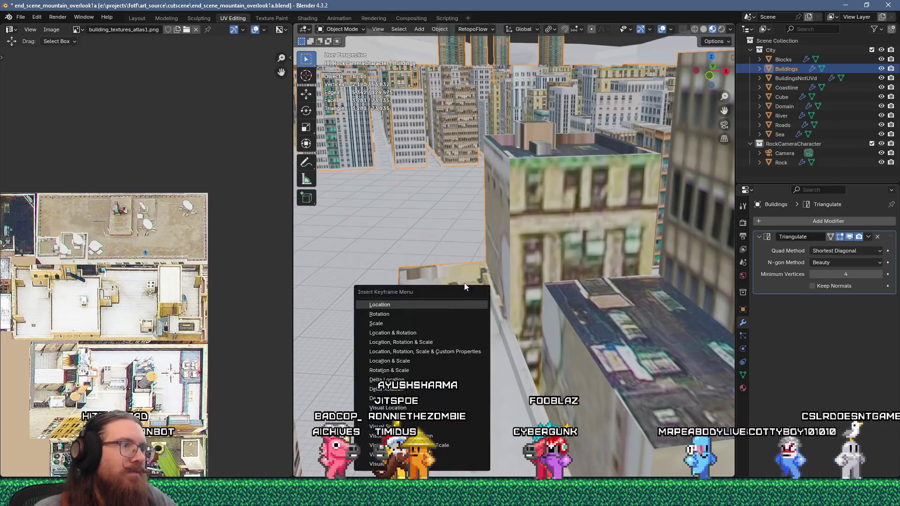
- Knife-cut a square on the narrow building's rooftop and extrude it upward
{"action": "key", "text": "Tab"}
{"action": "left_click", "coordinate": [446, 286]}
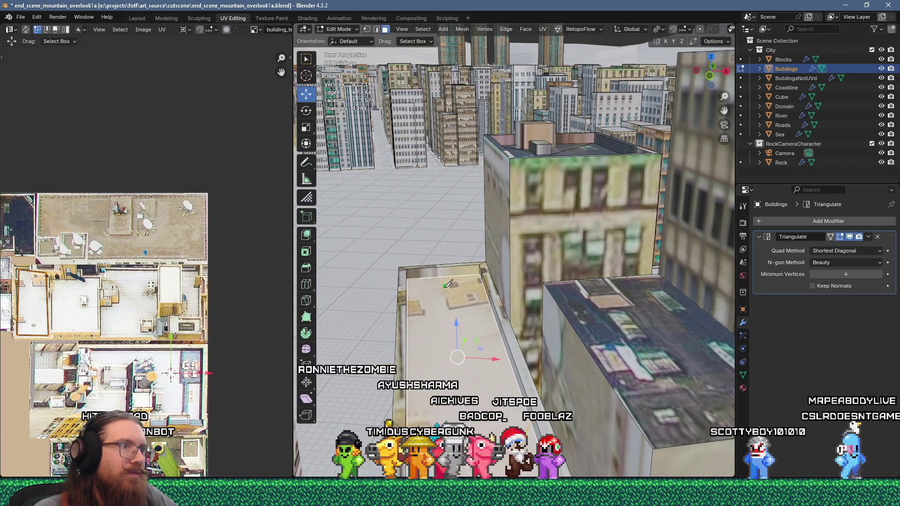
{"action": "left_click", "coordinate": [450, 304]}
{"action": "left_click", "coordinate": [484, 300]}
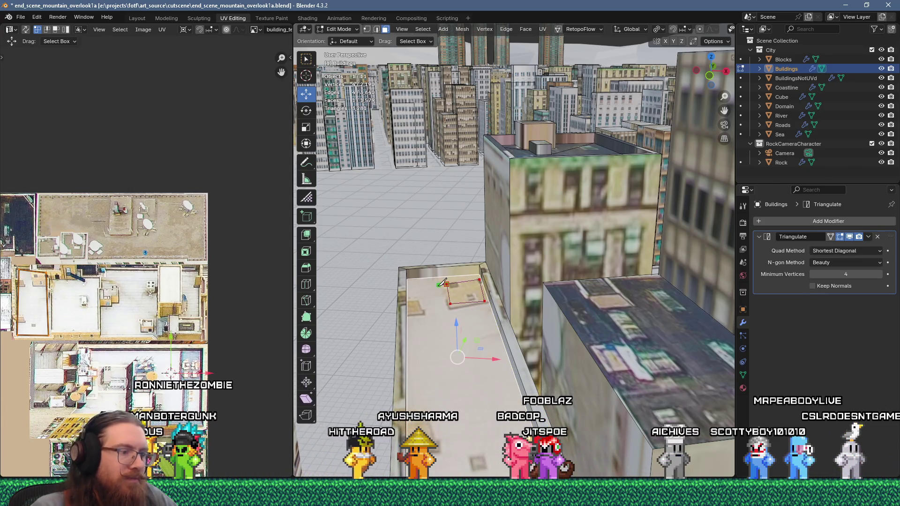
{"action": "key", "text": "Return"}
{"action": "key", "text": "e"}
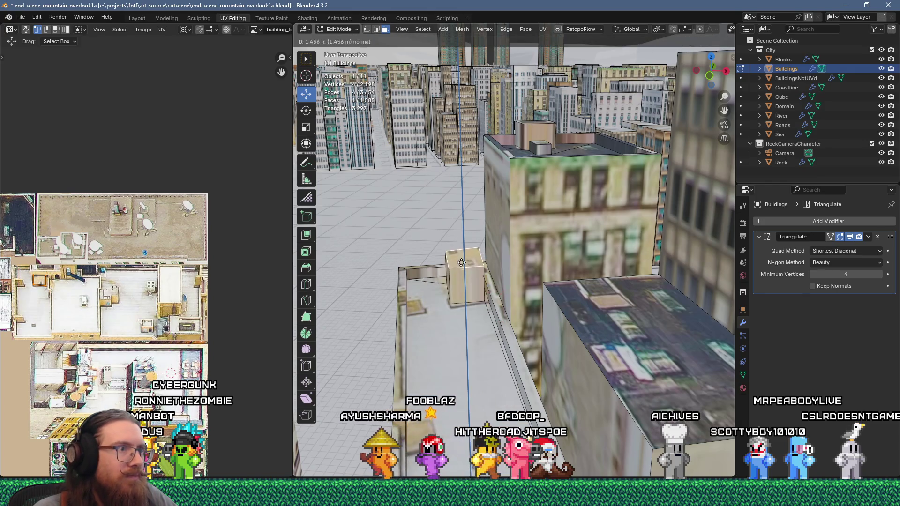
{"action": "left_click", "coordinate": [461, 274]}
{"action": "scroll", "coordinate": [465, 317], "scroll_direction": "down", "scroll_amount": 8}
{"action": "key", "text": "Tab"}
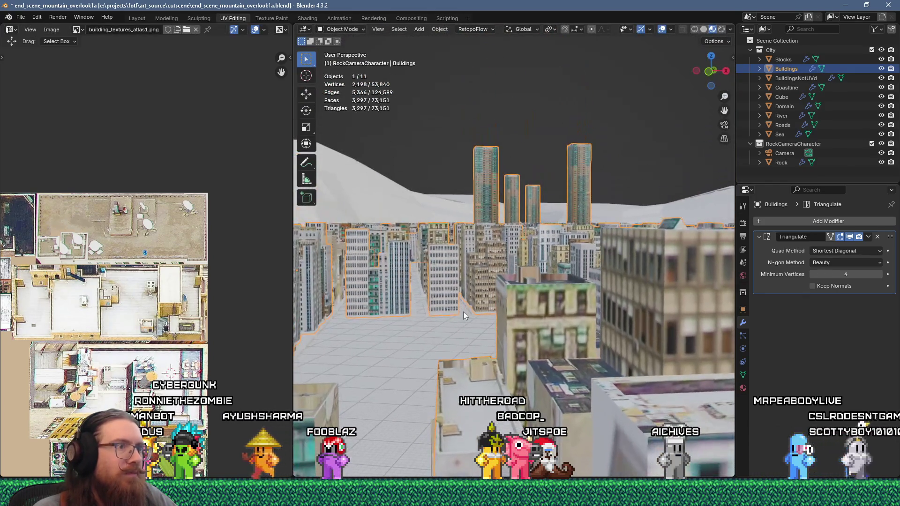
{"action": "scroll", "coordinate": [499, 326], "scroll_direction": "up", "scroll_amount": 3}
- Extrude a small square face on another building's roof up into a box
{"action": "key", "text": "Tab"}
{"action": "mouse_move", "coordinate": [587, 349]}
{"action": "middle_mouse_down"}
{"action": "mouse_move", "coordinate": [555, 387]}
{"action": "mouse_move", "coordinate": [584, 277]}
{"action": "middle_mouse_up"}
{"action": "scroll", "coordinate": [567, 373], "scroll_direction": "up", "scroll_amount": 2}
{"action": "scroll", "coordinate": [567, 373], "scroll_direction": "up", "scroll_amount": 3}
{"action": "left_click", "coordinate": [584, 277]}
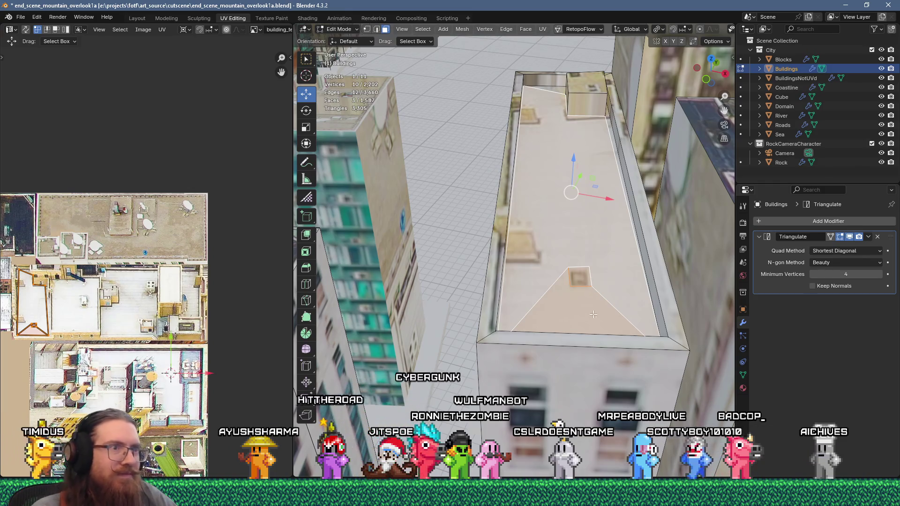
{"action": "left_click", "coordinate": [580, 280]}
{"action": "key", "text": "e"}
{"action": "left_click", "coordinate": [594, 297]}
{"action": "key", "text": "Tab"}
{"action": "mouse_move", "coordinate": [594, 297]}
{"action": "middle_mouse_down"}
{"action": "mouse_move", "coordinate": [562, 287]}
{"action": "mouse_move", "coordinate": [580, 249]}
{"action": "mouse_move", "coordinate": [560, 262]}
{"action": "mouse_move", "coordinate": [538, 244]}
{"action": "mouse_move", "coordinate": [559, 302]}
{"action": "mouse_move", "coordinate": [510, 328]}
{"action": "middle_mouse_up"}
{"action": "scroll", "coordinate": [515, 330], "scroll_direction": "up", "scroll_amount": 6}
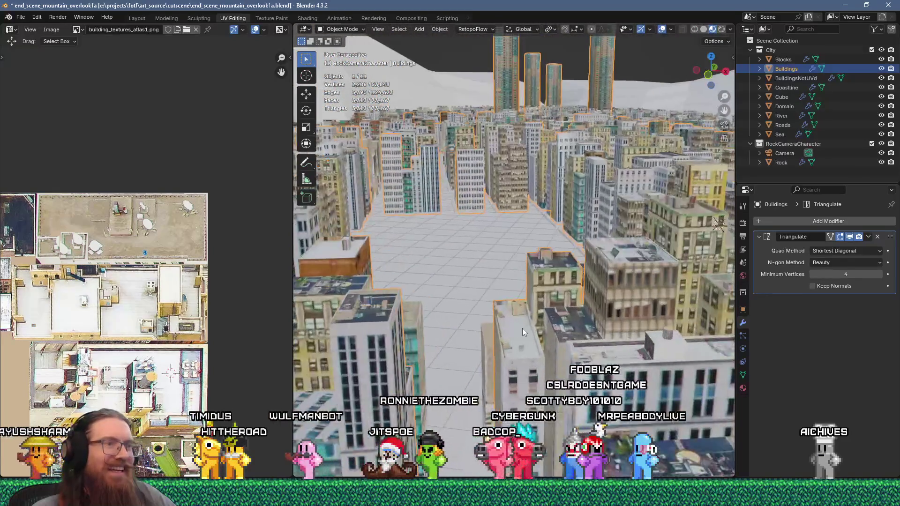
- Inset the building's top face and push it down into a recessed roof with a raised rim
{"action": "key", "text": "Tab"}
{"action": "key", "text": "i"}
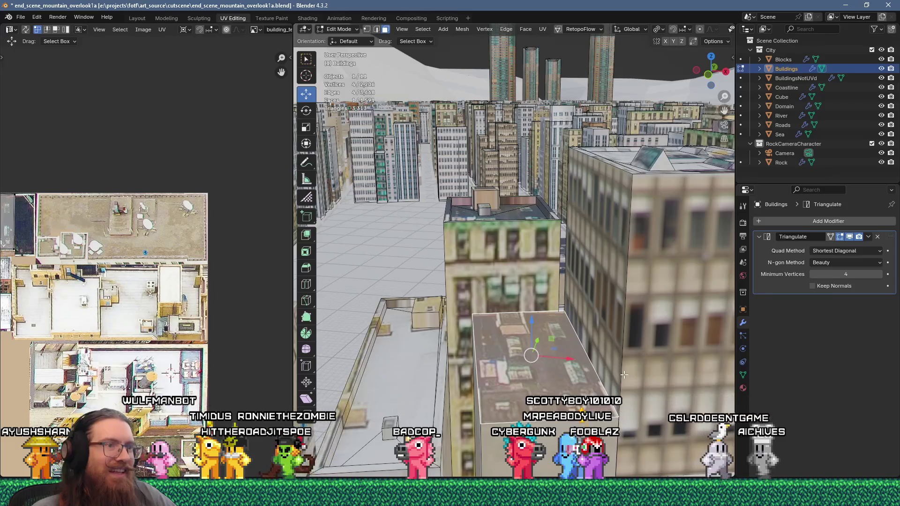
{"action": "left_click", "coordinate": [605, 384]}
{"action": "key", "text": "e"}
{"action": "left_click", "coordinate": [615, 391]}
{"action": "mouse_move", "coordinate": [615, 391]}
{"action": "middle_mouse_down"}
{"action": "mouse_move", "coordinate": [558, 404]}
{"action": "mouse_move", "coordinate": [546, 360]}
{"action": "middle_mouse_up"}
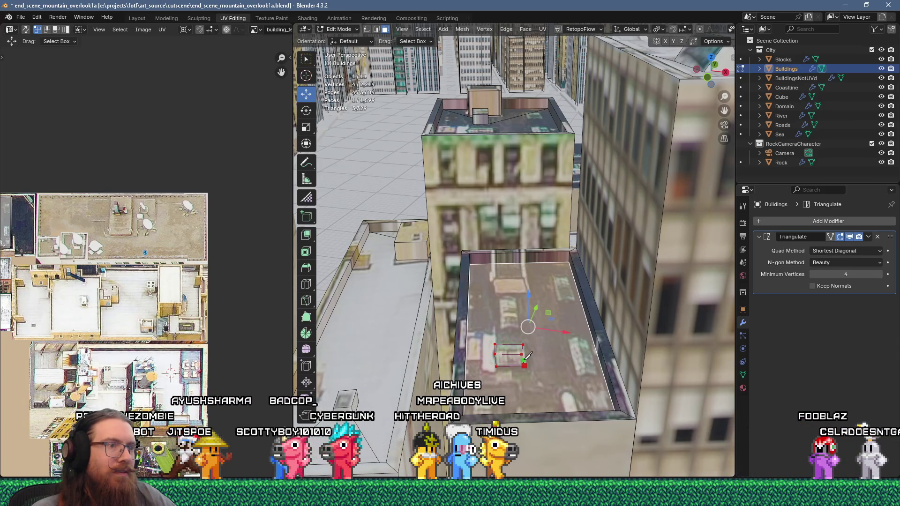
- Extrude a small cut roof face into a box and raise two top corners to slope it
{"action": "key", "text": "ctrl+z"}
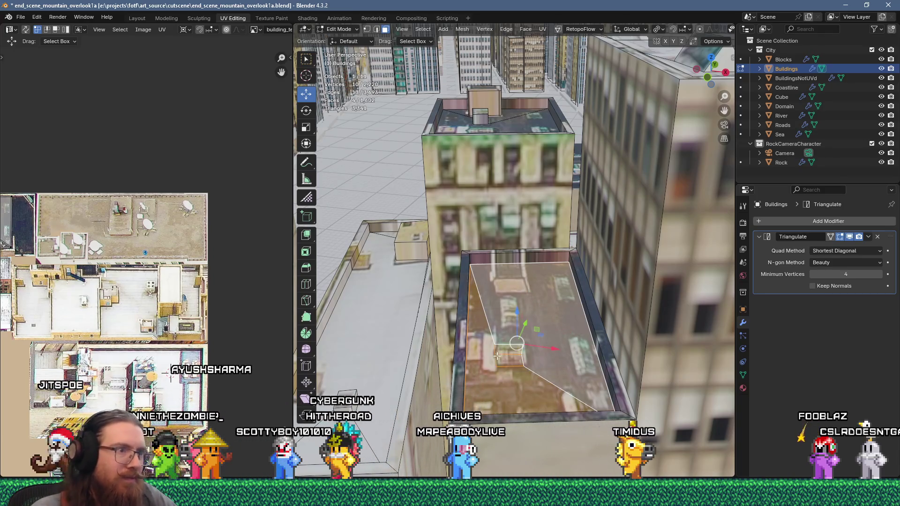
{"action": "left_click", "coordinate": [509, 353]}
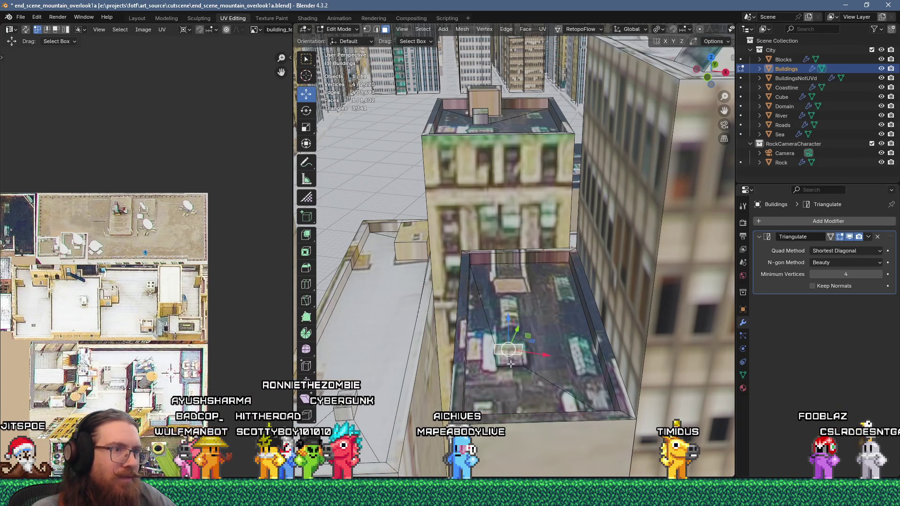
{"action": "key", "text": "e"}
{"action": "left_click", "coordinate": [512, 343]}
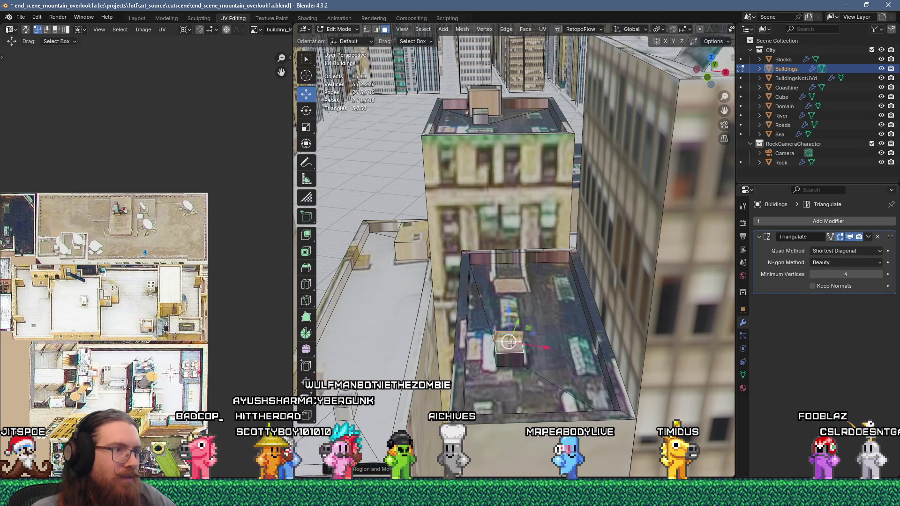
{"action": "key", "text": "1"}
{"action": "left_click", "coordinate": [512, 343]}
{"action": "left_click", "coordinate": [521, 334], "text": "shift"}
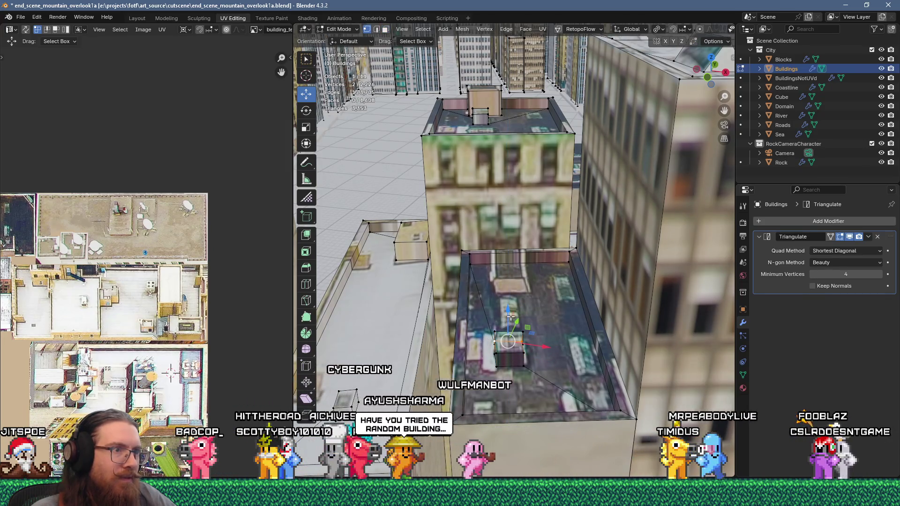
{"action": "left_click_drag", "start_coordinate": [512, 323], "coordinate": [513, 307]}
{"action": "key", "text": "Tab"}
{"action": "mouse_move", "coordinate": [512, 307]}
{"action": "middle_mouse_down"}
{"action": "mouse_move", "coordinate": [523, 358]}
{"action": "mouse_move", "coordinate": [546, 346]}
{"action": "mouse_move", "coordinate": [462, 376]}
{"action": "mouse_move", "coordinate": [497, 360]}
{"action": "mouse_move", "coordinate": [565, 354]}
{"action": "mouse_move", "coordinate": [553, 340]}
{"action": "mouse_move", "coordinate": [531, 370]}
{"action": "mouse_move", "coordinate": [540, 347]}
{"action": "middle_mouse_up"}
- Fill a new face at the roof corner, extrude it into a box and raise one top corner
{"action": "right_click", "coordinate": [549, 336]}
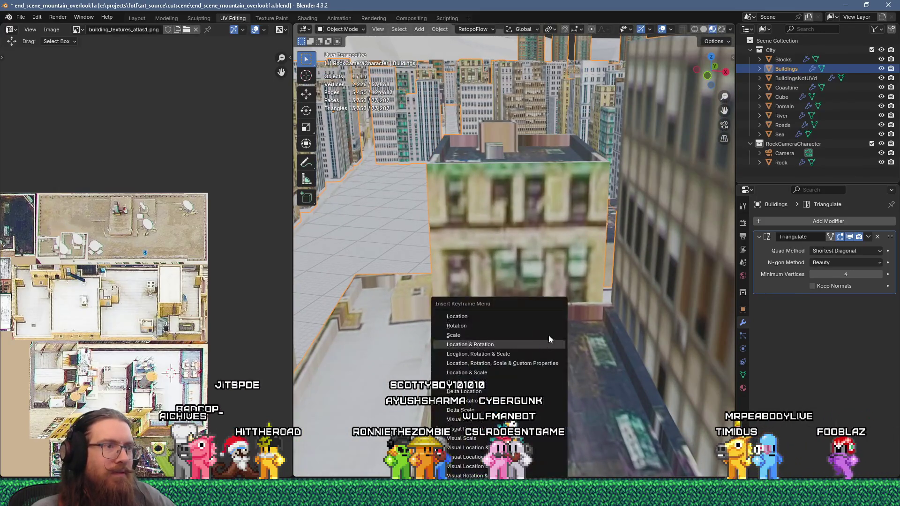
{"action": "right_click", "coordinate": [552, 347]}
{"action": "key", "text": "Escape"}
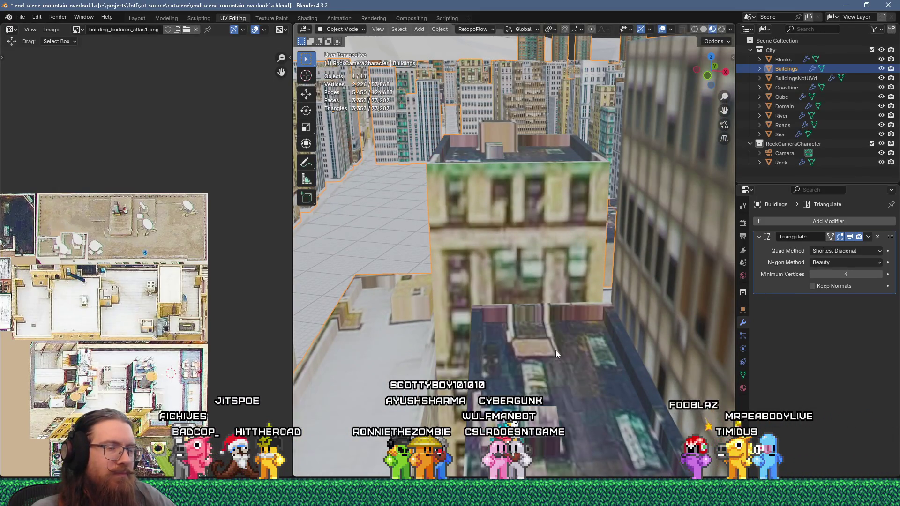
{"action": "key", "text": "Tab"}
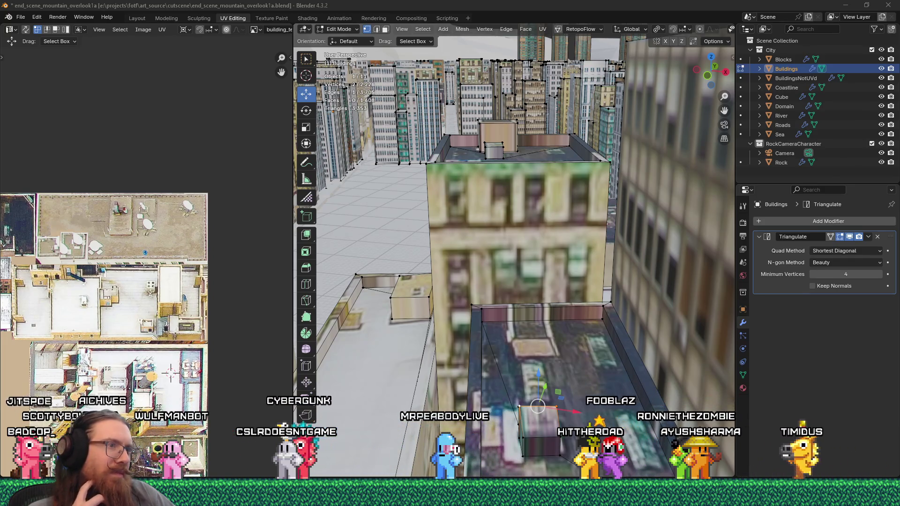
{"action": "mouse_move", "coordinate": [475, 325]}
{"action": "middle_mouse_down"}
{"action": "mouse_move", "coordinate": [511, 290]}
{"action": "mouse_move", "coordinate": [585, 358]}
{"action": "middle_mouse_up"}
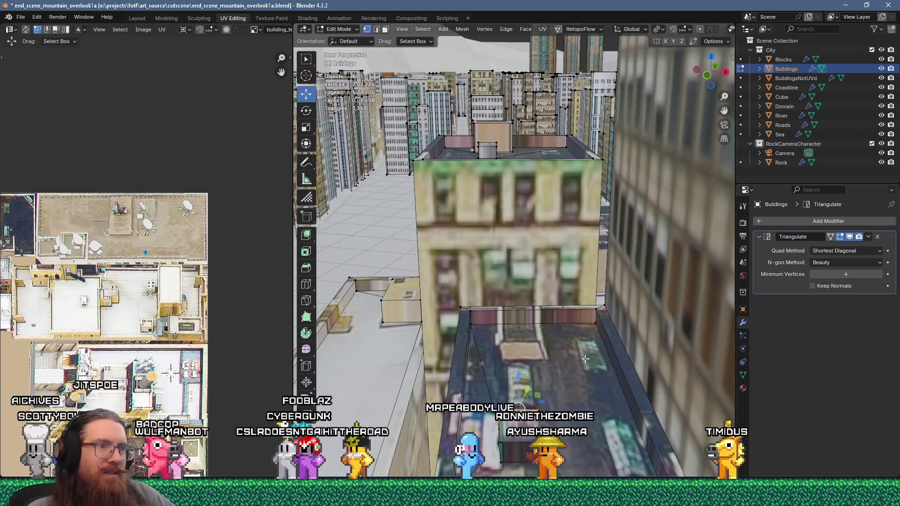
{"action": "left_click", "coordinate": [587, 344]}
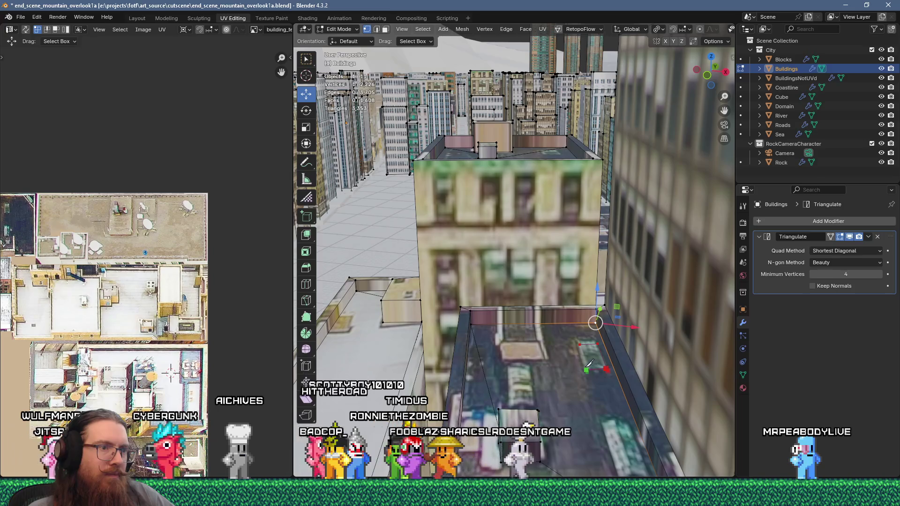
{"action": "left_click", "coordinate": [583, 340], "text": "ctrl"}
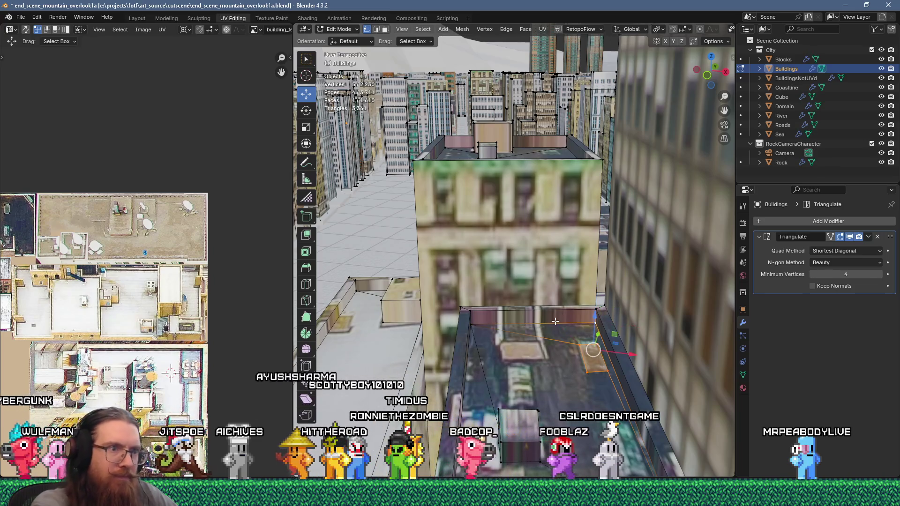
{"action": "key", "text": "e"}
{"action": "left_click", "coordinate": [552, 317]}
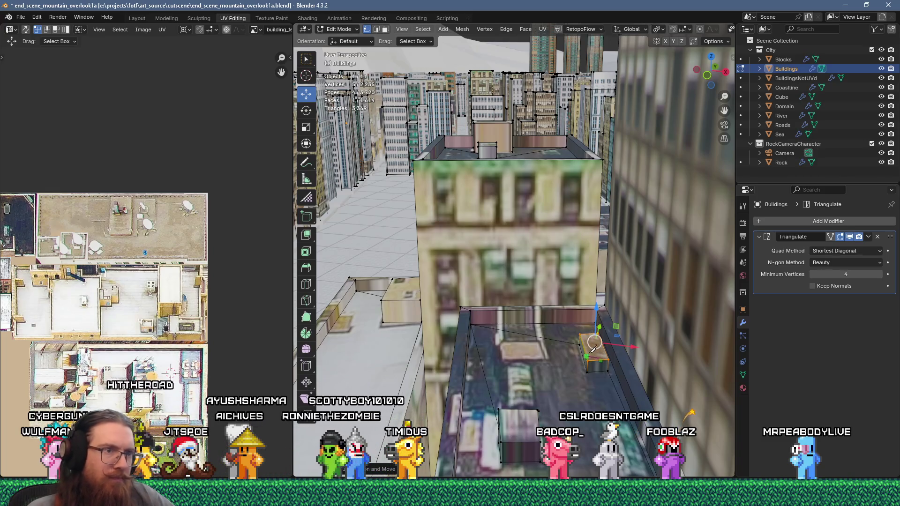
{"action": "scroll", "coordinate": [593, 352], "scroll_direction": "up", "scroll_amount": 5}
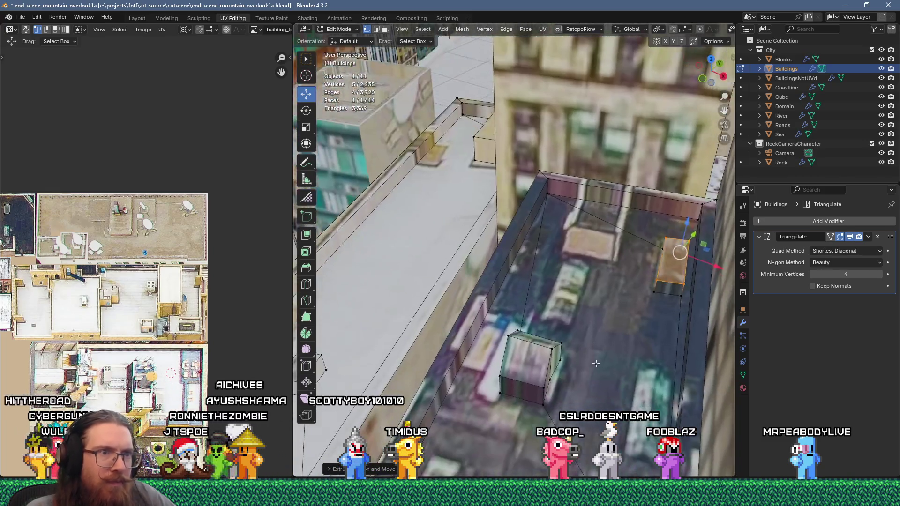
{"action": "left_click", "coordinate": [675, 280]}
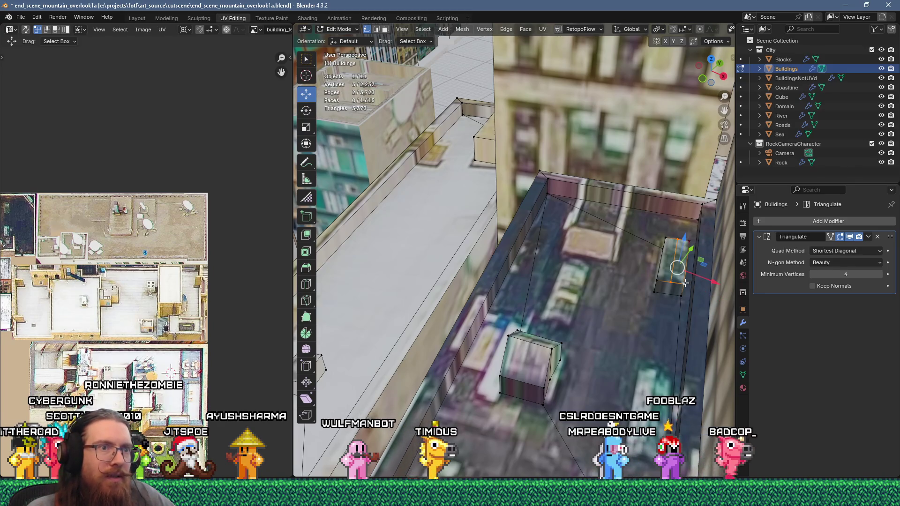
{"action": "left_click_drag", "start_coordinate": [682, 237], "coordinate": [681, 224]}
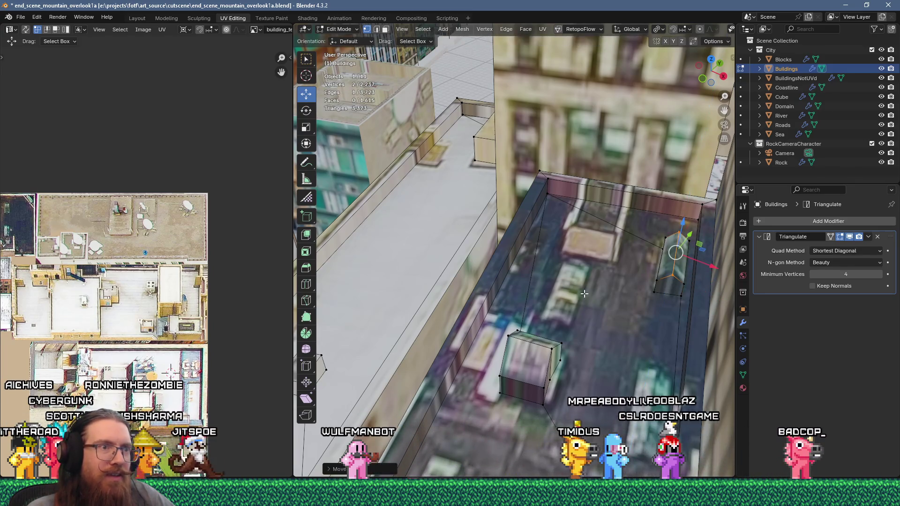
{"action": "scroll", "coordinate": [502, 241], "scroll_direction": "down", "scroll_amount": 10}
{"action": "key", "text": "Tab"}
{"action": "scroll", "coordinate": [592, 281], "scroll_direction": "down", "scroll_amount": 3}
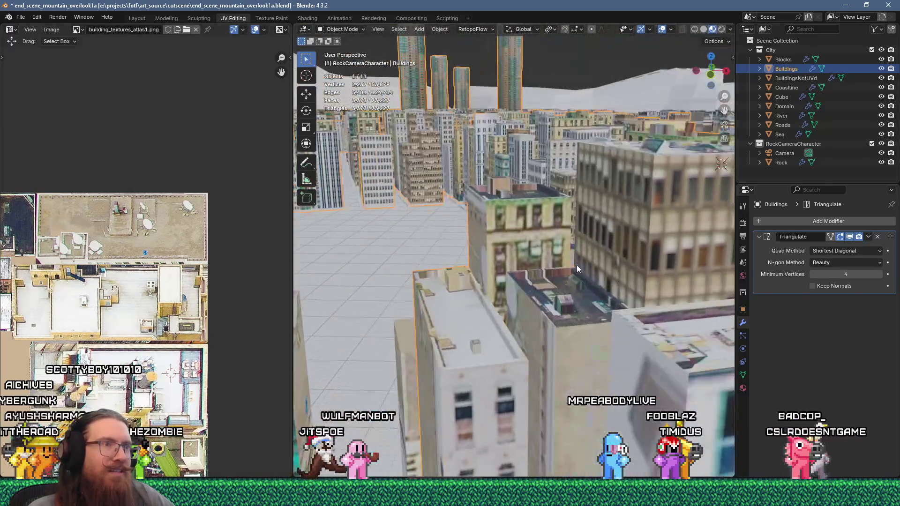
- Knife-cut across the roof and extrude the selected roof faces upward
{"action": "scroll", "coordinate": [556, 369], "scroll_direction": "up", "scroll_amount": 4}
{"action": "key", "text": "Tab"}
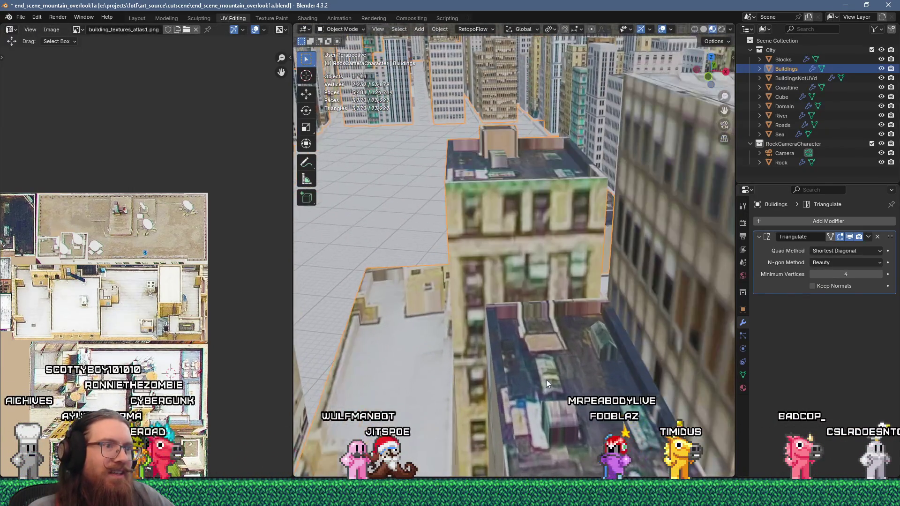
{"action": "scroll", "coordinate": [548, 361], "scroll_direction": "up", "scroll_amount": 2}
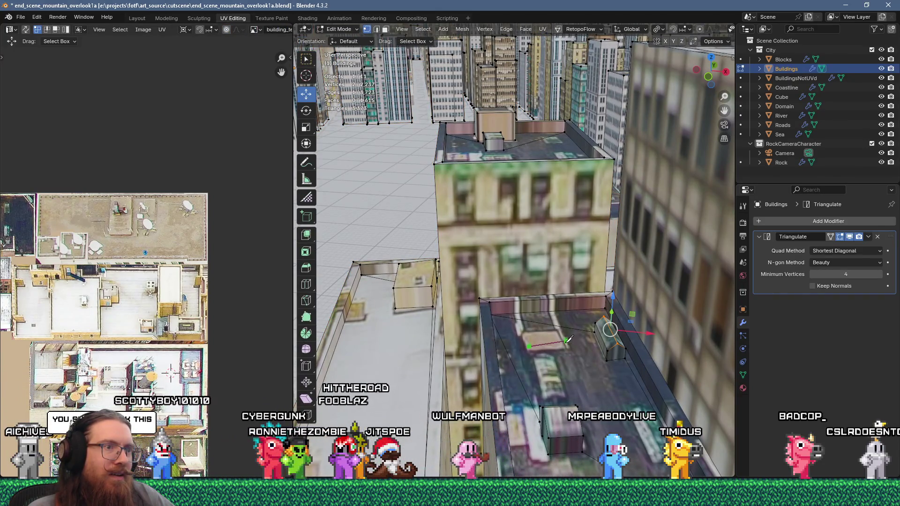
{"action": "left_click", "coordinate": [567, 342]}
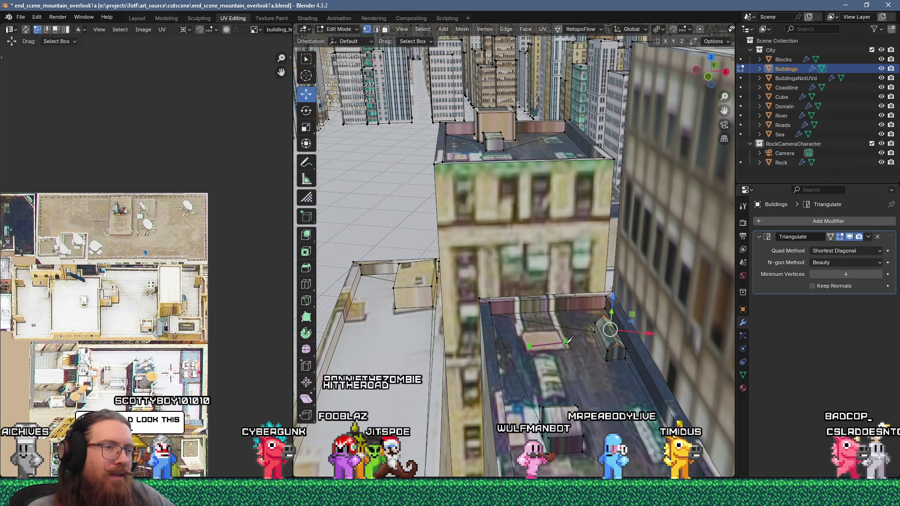
{"action": "left_click", "coordinate": [556, 311]}
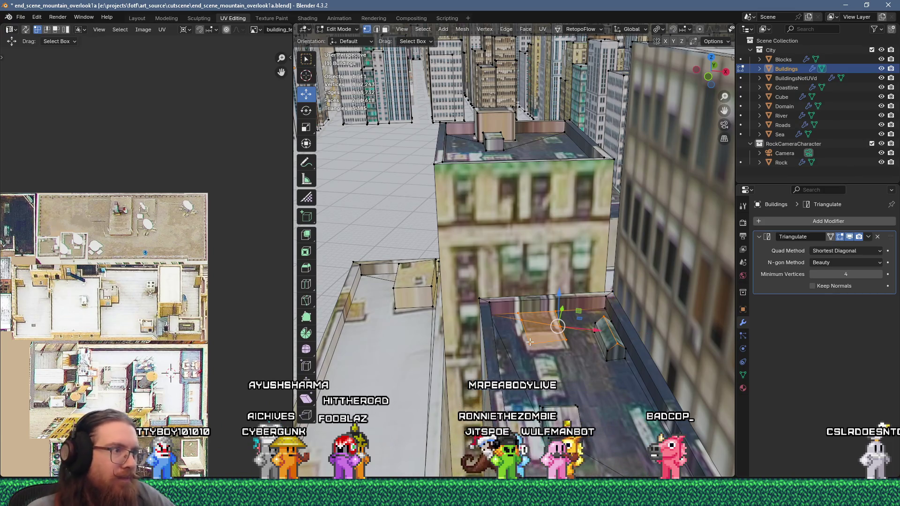
{"action": "left_click", "coordinate": [307, 235]}
{"action": "left_click_drag", "start_coordinate": [560, 284], "coordinate": [561, 270]}
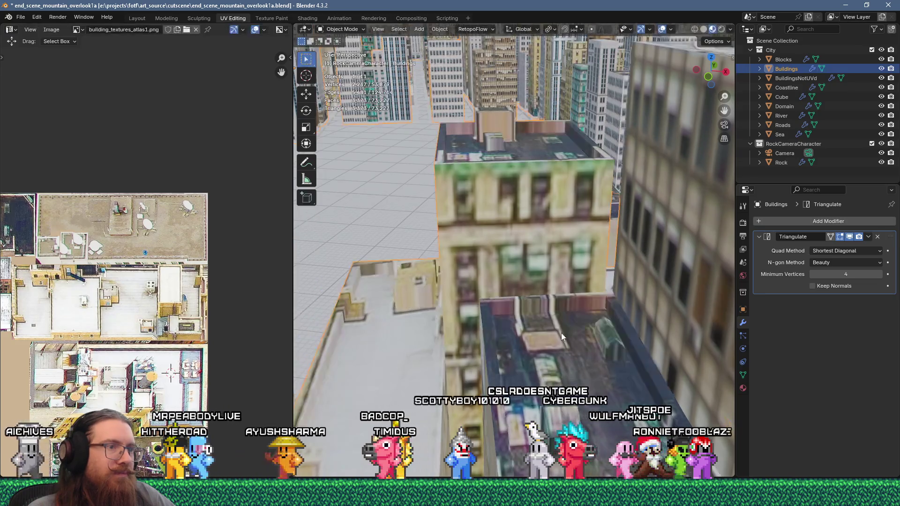
- Knife-cut the roof face again, then dissolve and join vertices to clean up the cuts
{"action": "left_click", "coordinate": [552, 312]}
{"action": "left_click", "coordinate": [562, 339]}
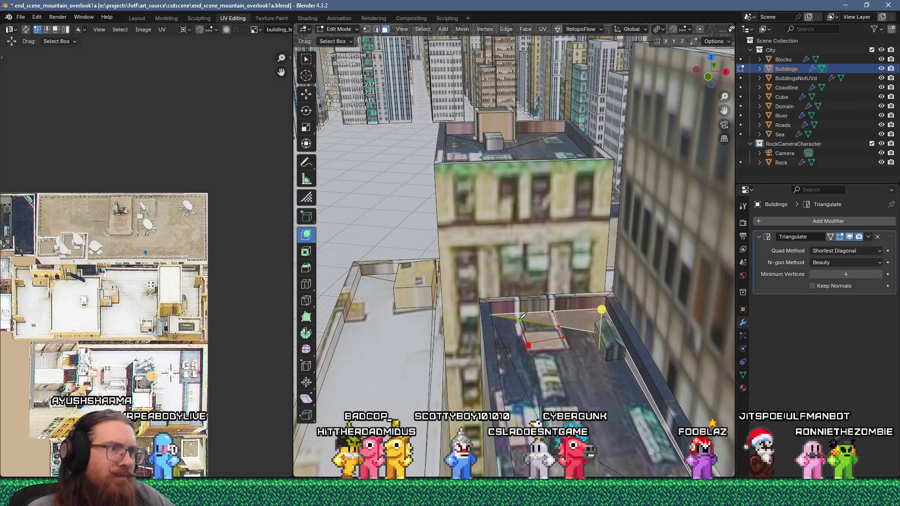
{"action": "key", "text": "Return"}
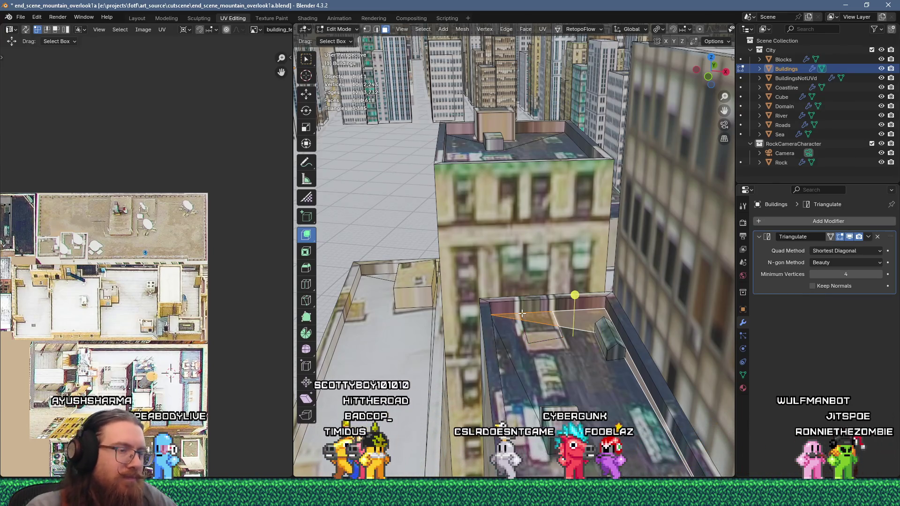
{"action": "left_click", "coordinate": [541, 335], "text": "shift"}
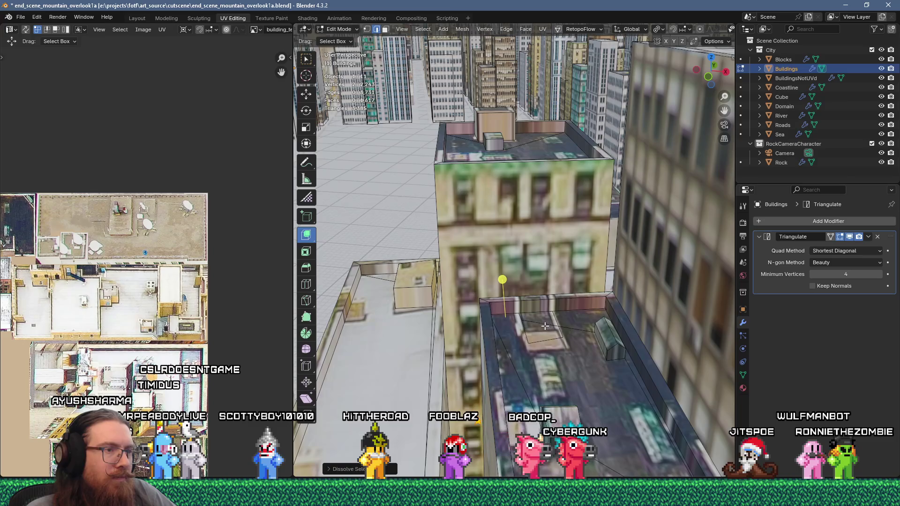
{"action": "key", "text": "ctrl+x"}
{"action": "key", "text": "1"}
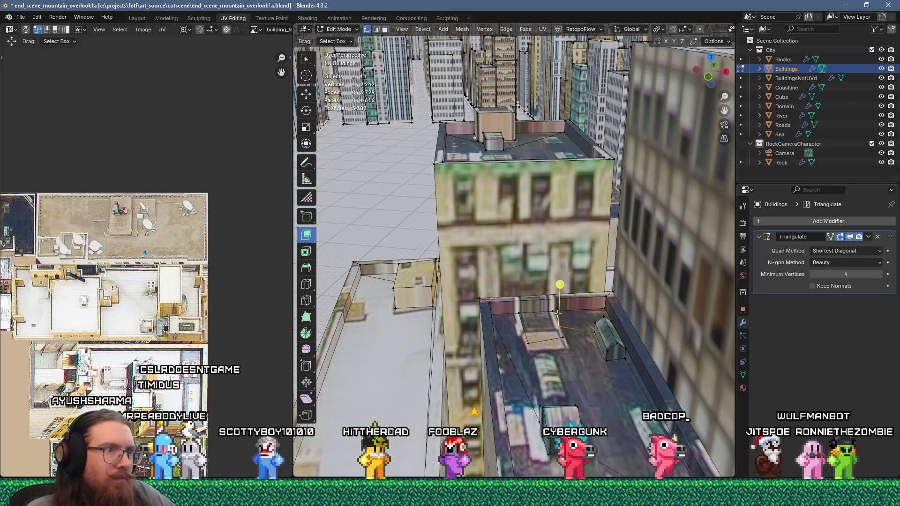
{"action": "left_click", "coordinate": [580, 332], "text": "shift"}
{"action": "key", "text": "j"}
{"action": "key", "text": "ctrl+x"}
{"action": "key", "text": "3"}
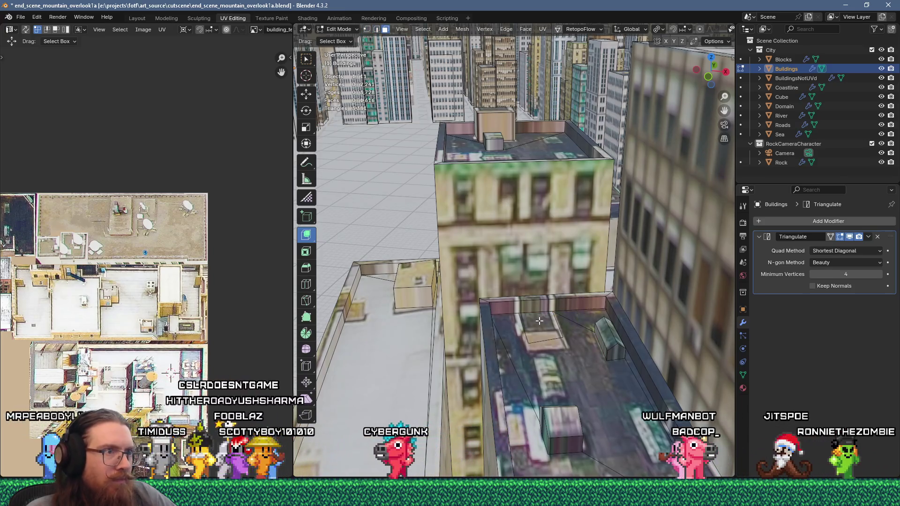
- Extrude the rooftop face about 0.77 m up into a block
{"action": "left_click", "coordinate": [539, 320]}
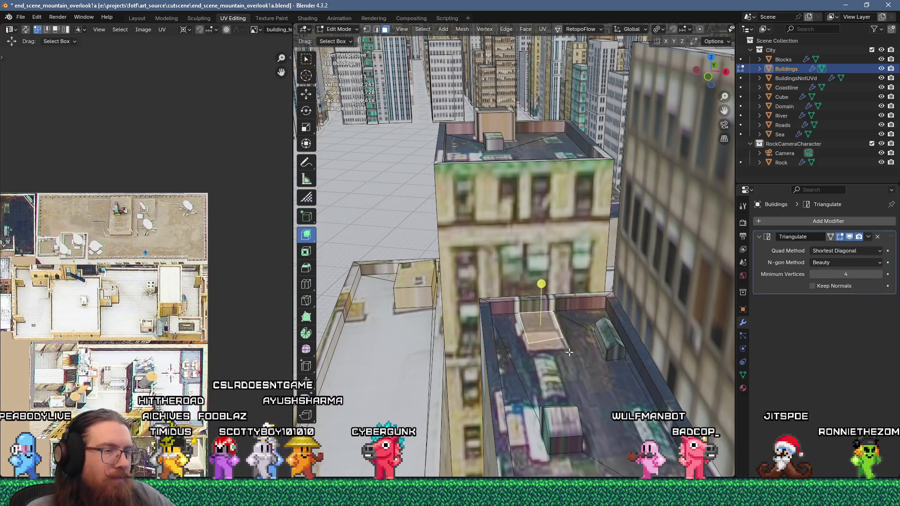
{"action": "key", "text": "e"}
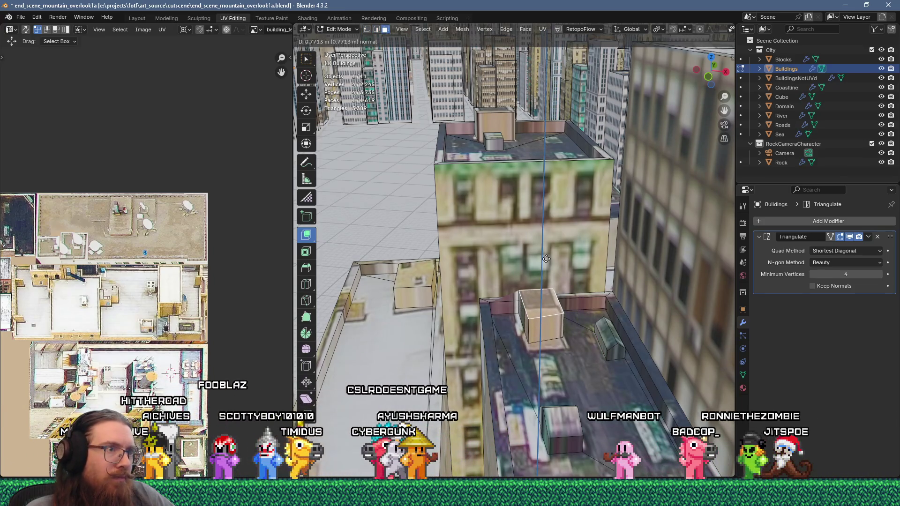
{"action": "left_click", "coordinate": [547, 256]}
{"action": "key", "text": "Tab"}
{"action": "mouse_move", "coordinate": [547, 256]}
{"action": "middle_mouse_down"}
{"action": "mouse_move", "coordinate": [452, 342]}
{"action": "mouse_move", "coordinate": [456, 358]}
{"action": "mouse_move", "coordinate": [541, 382]}
{"action": "mouse_move", "coordinate": [568, 333]}
{"action": "mouse_move", "coordinate": [603, 325]}
{"action": "mouse_move", "coordinate": [488, 300]}
{"action": "mouse_move", "coordinate": [505, 313]}
{"action": "mouse_move", "coordinate": [484, 342]}
{"action": "mouse_move", "coordinate": [542, 342]}
{"action": "mouse_move", "coordinate": [527, 319]}
{"action": "mouse_move", "coordinate": [500, 341]}
{"action": "mouse_move", "coordinate": [536, 341]}
{"action": "mouse_move", "coordinate": [538, 334]}
{"action": "middle_mouse_up"}
- Save end_scene_mountain_overlook1a through File > Save after zooming out over the city
{"action": "scroll", "coordinate": [602, 324], "scroll_direction": "down", "scroll_amount": 3}
{"action": "scroll", "coordinate": [527, 320], "scroll_direction": "up", "scroll_amount": 4}
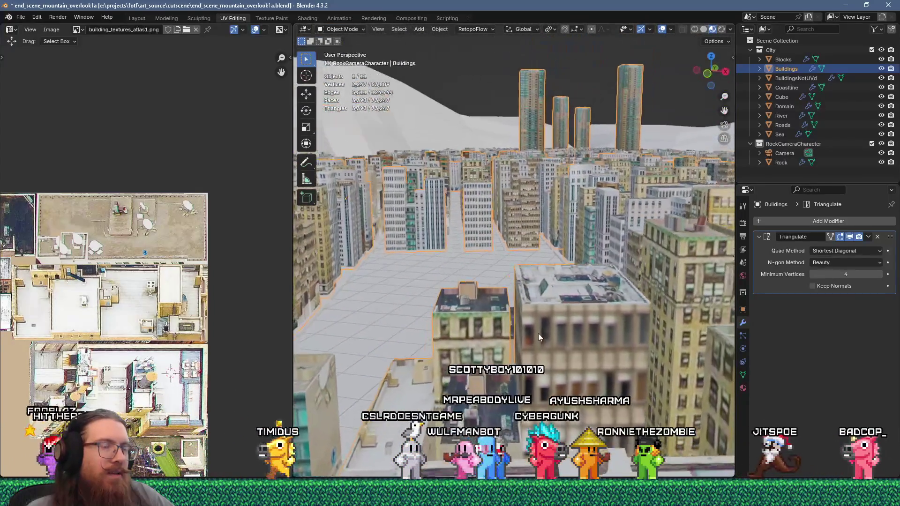
{"action": "scroll", "coordinate": [539, 324], "scroll_direction": "down", "scroll_amount": 3}
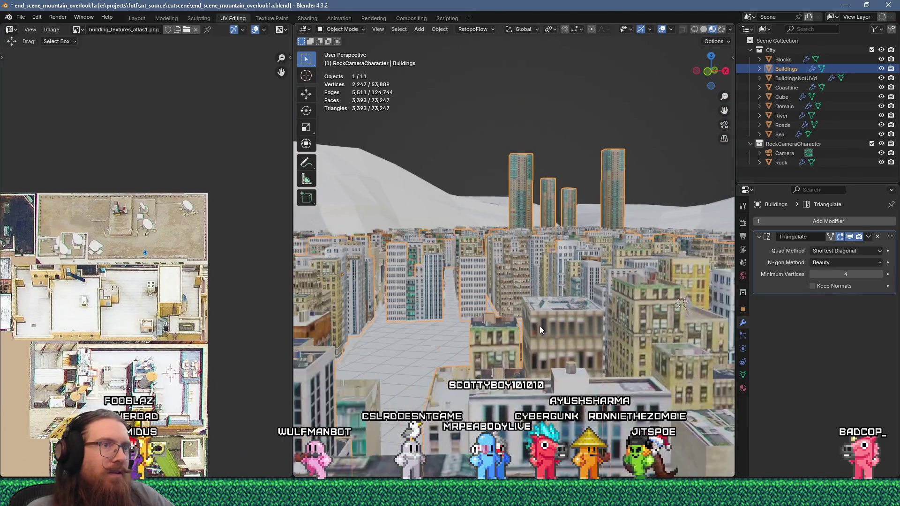
{"action": "scroll", "coordinate": [539, 325], "scroll_direction": "down", "scroll_amount": 2}
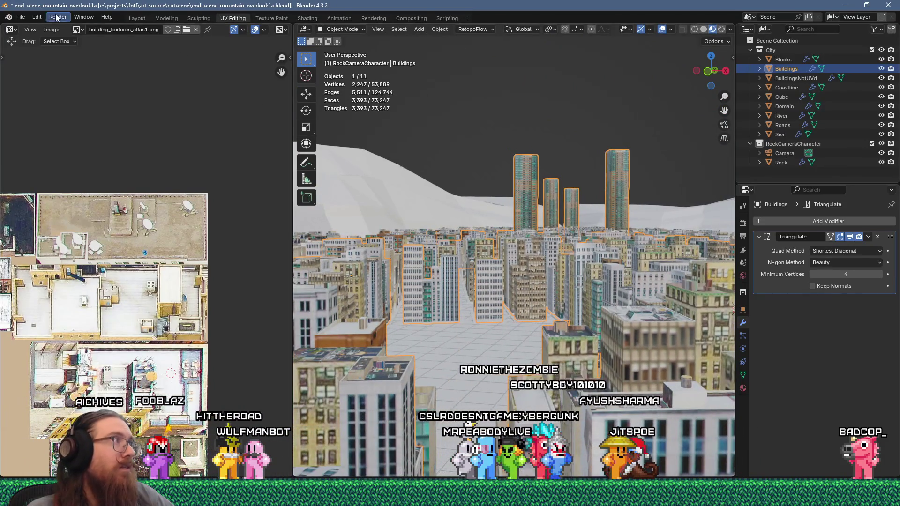
{"action": "left_click", "coordinate": [20, 17]}
{"action": "left_click", "coordinate": [34, 81]}
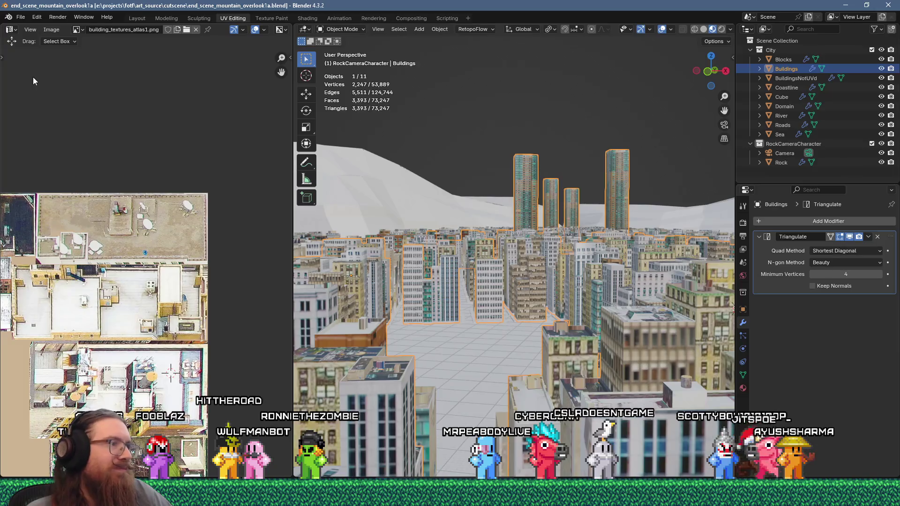
{"action": "mouse_move", "coordinate": [328, 242]}
{"action": "middle_mouse_down"}
{"action": "mouse_move", "coordinate": [460, 305]}
{"action": "mouse_move", "coordinate": [557, 305]}
{"action": "mouse_move", "coordinate": [558, 270]}
{"action": "middle_mouse_up"}
{"action": "scroll", "coordinate": [544, 300], "scroll_direction": "up", "scroll_amount": 3}
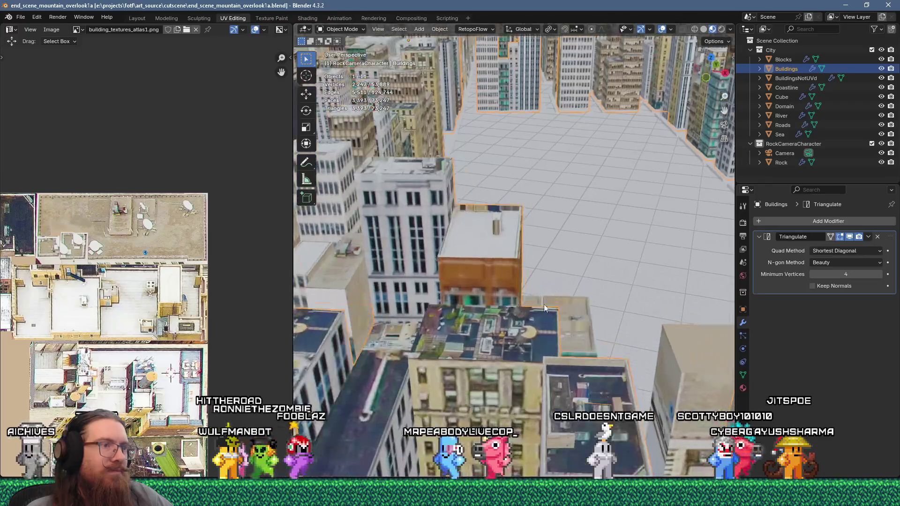
- Inset the Pac-Man-textured rooftop face, cancelling the extrusion so it stays flat
{"action": "key", "text": "Tab"}
{"action": "left_click", "coordinate": [536, 322]}
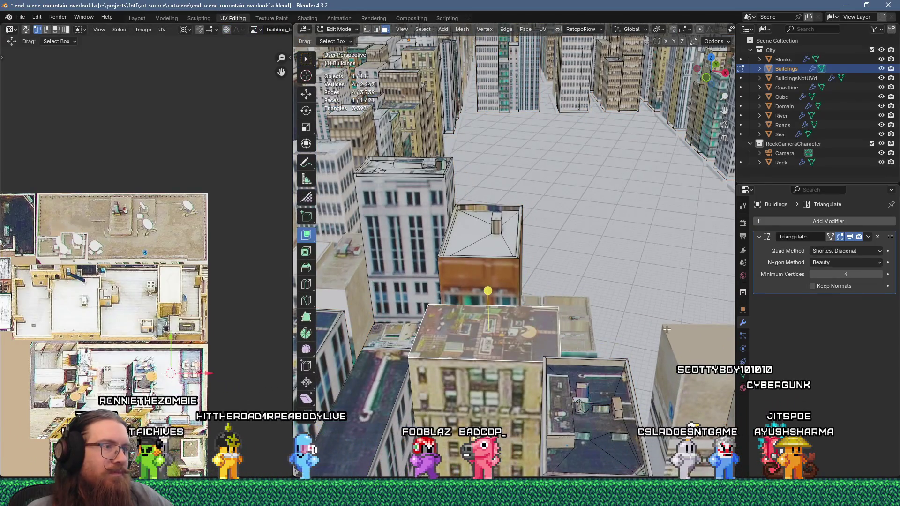
{"action": "key", "text": "i"}
{"action": "left_click", "coordinate": [687, 333]}
{"action": "key", "text": "e"}
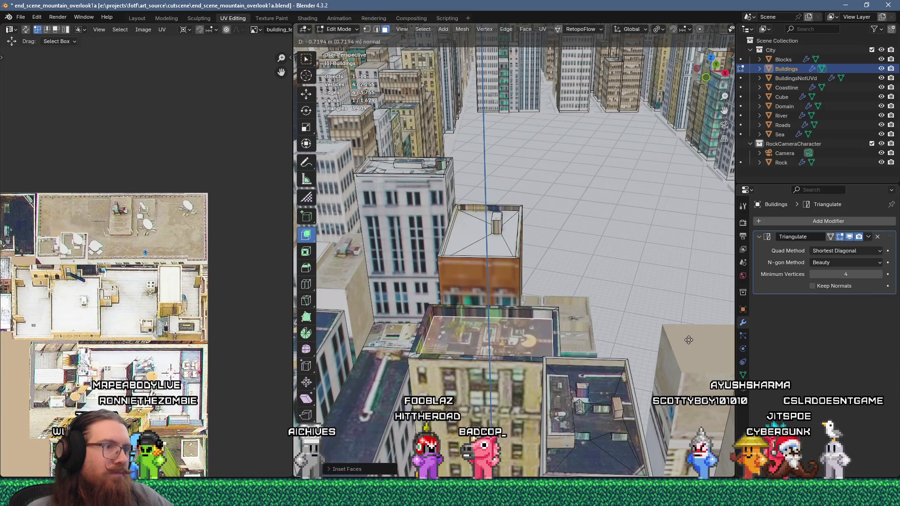
{"action": "key", "text": "Escape"}
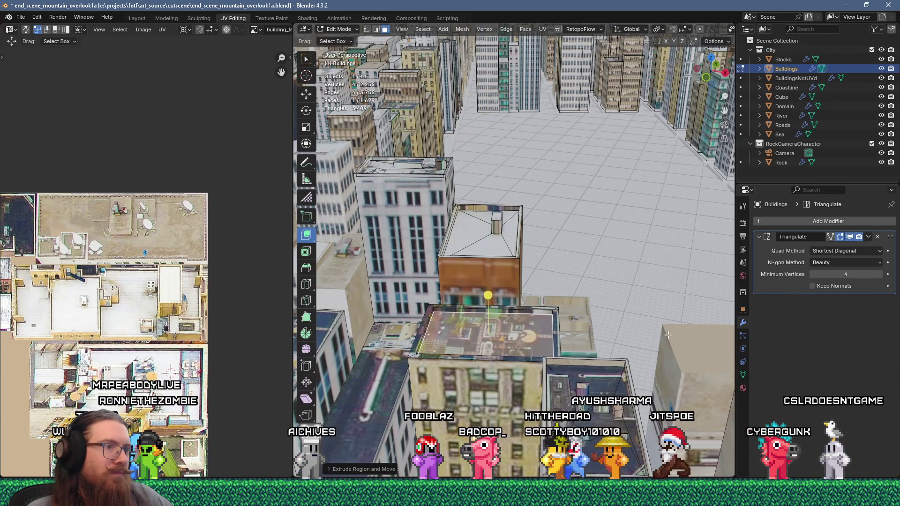
{"action": "key", "text": "Tab"}
{"action": "scroll", "coordinate": [545, 330], "scroll_direction": "up", "scroll_amount": 2}
{"action": "scroll", "coordinate": [539, 344], "scroll_direction": "up", "scroll_amount": 3}
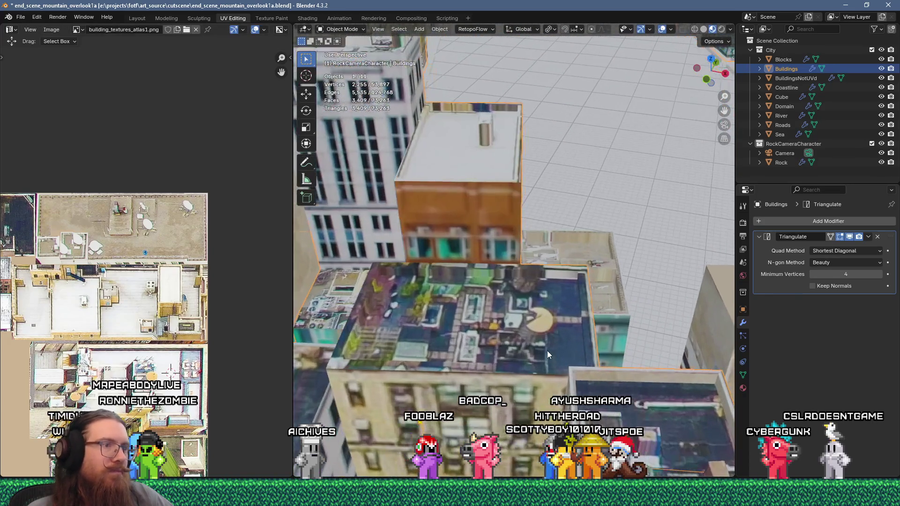
{"action": "key", "text": "Tab"}
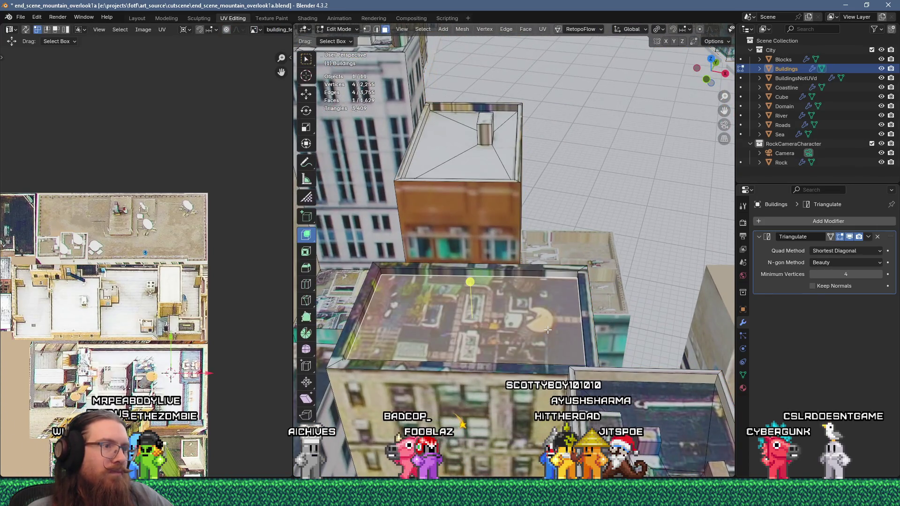
{"action": "key", "text": "Tab"}
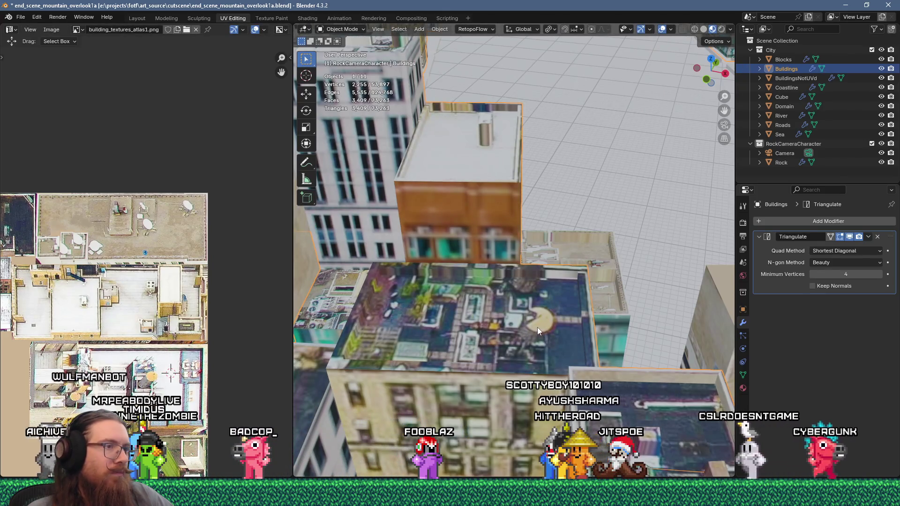
{"action": "key", "text": "Tab"}
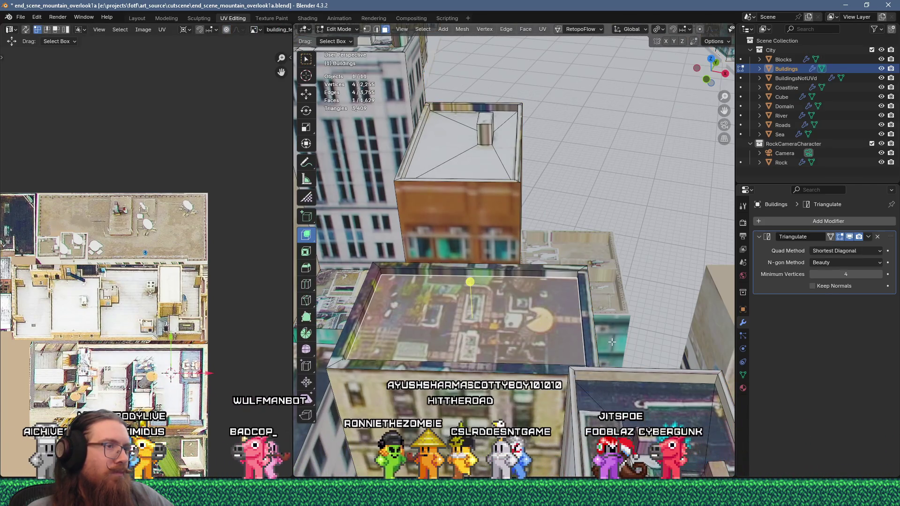
- Duplicate the roof face and try an inset and a raise, undoing both
{"action": "key", "text": "shift+d"}
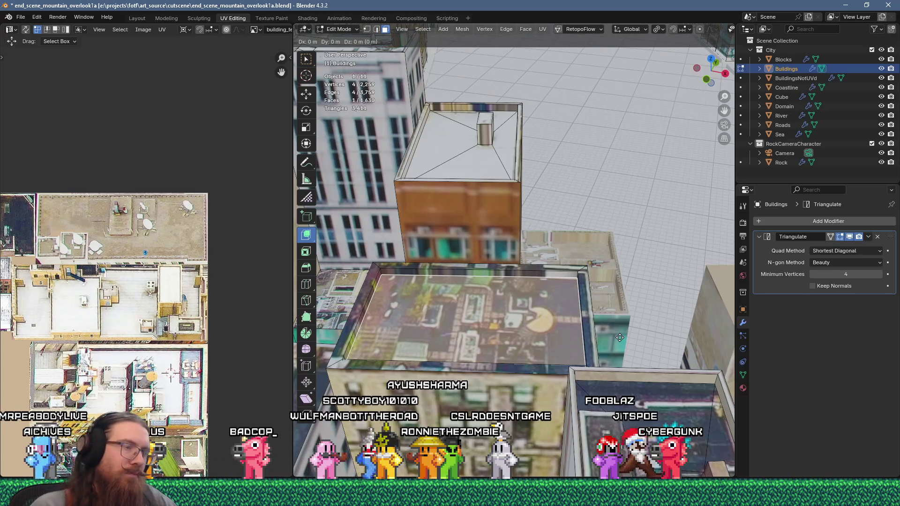
{"action": "right_click", "coordinate": [619, 338]}
{"action": "key", "text": "i"}
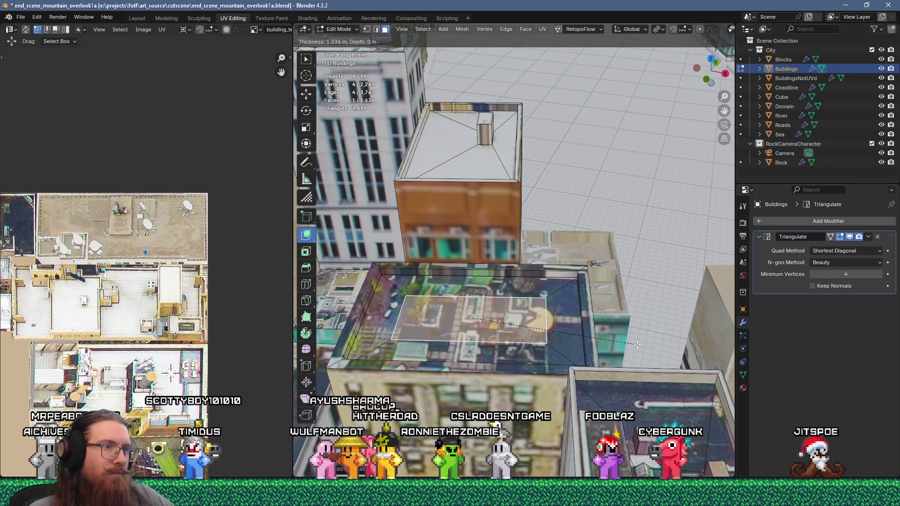
{"action": "left_click", "coordinate": [636, 345]}
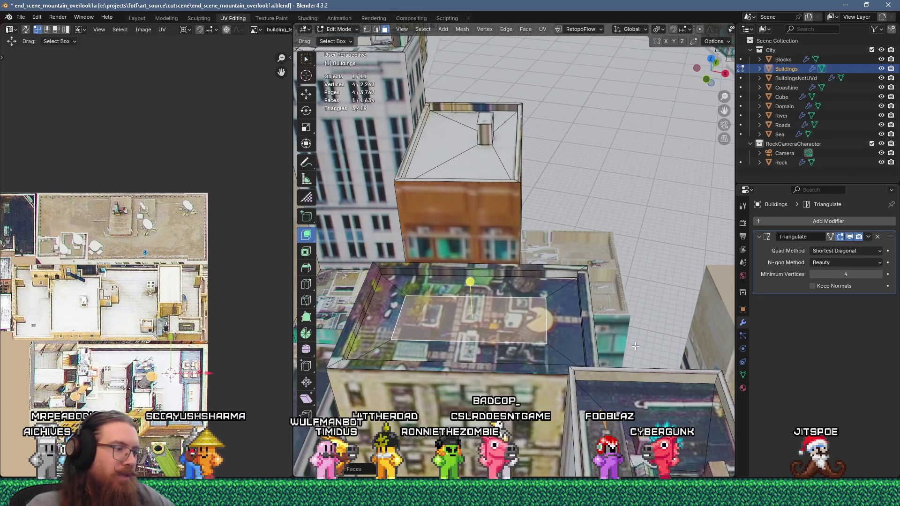
{"action": "key", "text": "ctrl+z"}
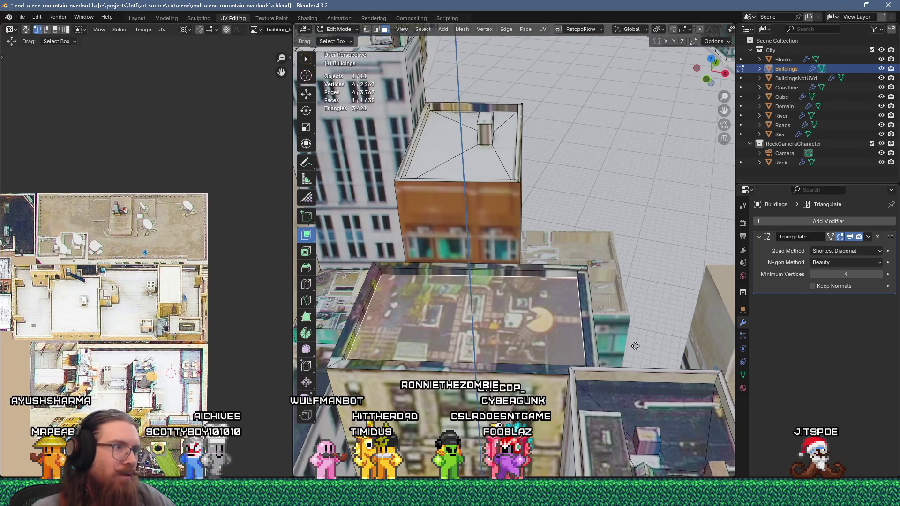
{"action": "key", "text": "e"}
{"action": "left_click", "coordinate": [550, 312]}
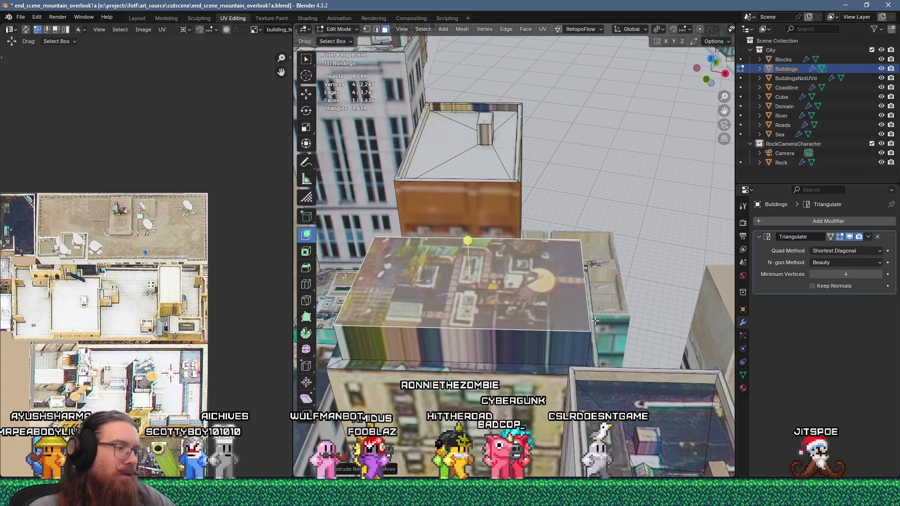
{"action": "key", "text": "ctrl+z"}
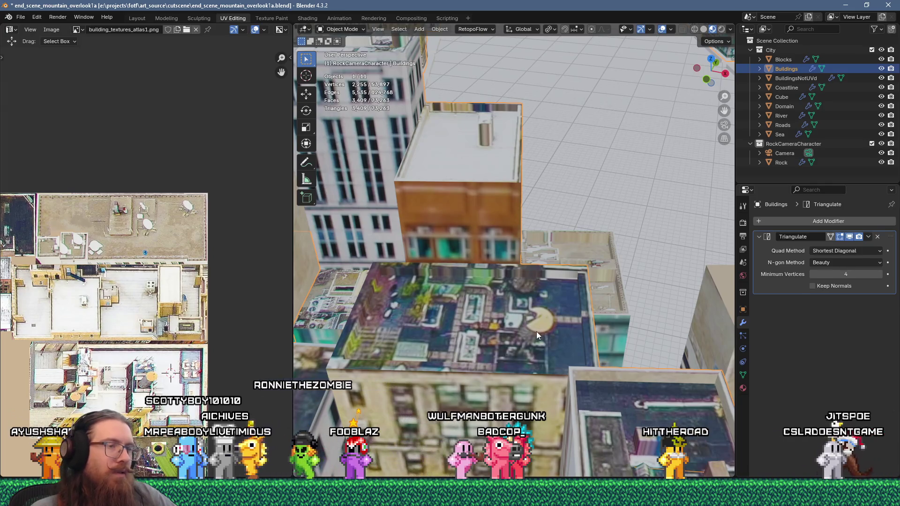
{"action": "mouse_move", "coordinate": [537, 332]}
{"action": "middle_mouse_down"}
{"action": "mouse_move", "coordinate": [549, 315]}
{"action": "mouse_move", "coordinate": [537, 350]}
{"action": "middle_mouse_up"}
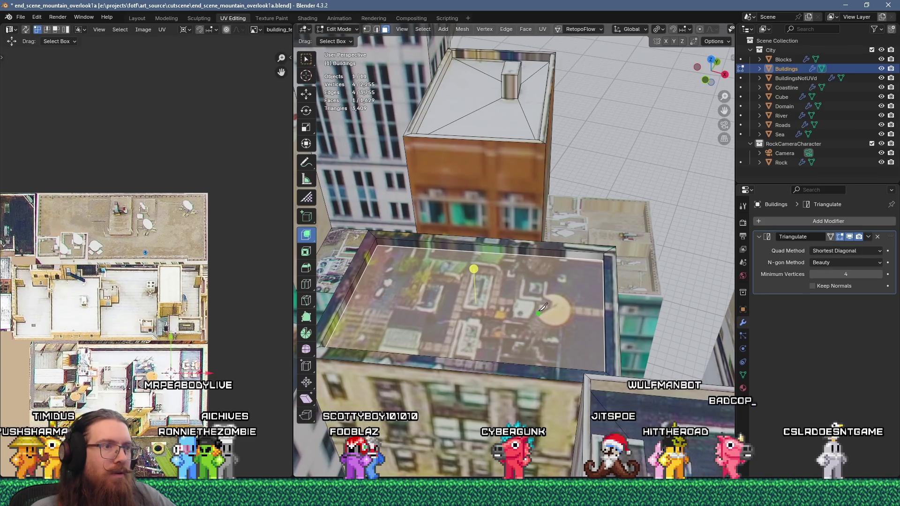
{"action": "mouse_move", "coordinate": [585, 310]}
{"action": "middle_mouse_down"}
{"action": "mouse_move", "coordinate": [541, 342]}
{"action": "mouse_move", "coordinate": [572, 327]}
{"action": "mouse_move", "coordinate": [497, 273]}
{"action": "mouse_move", "coordinate": [533, 297]}
{"action": "mouse_move", "coordinate": [488, 297]}
{"action": "mouse_move", "coordinate": [547, 303]}
{"action": "mouse_move", "coordinate": [508, 314]}
{"action": "mouse_move", "coordinate": [499, 301]}
{"action": "middle_mouse_up"}
{"action": "key", "text": "Tab"}
{"action": "scroll", "coordinate": [572, 321], "scroll_direction": "down", "scroll_amount": 5}
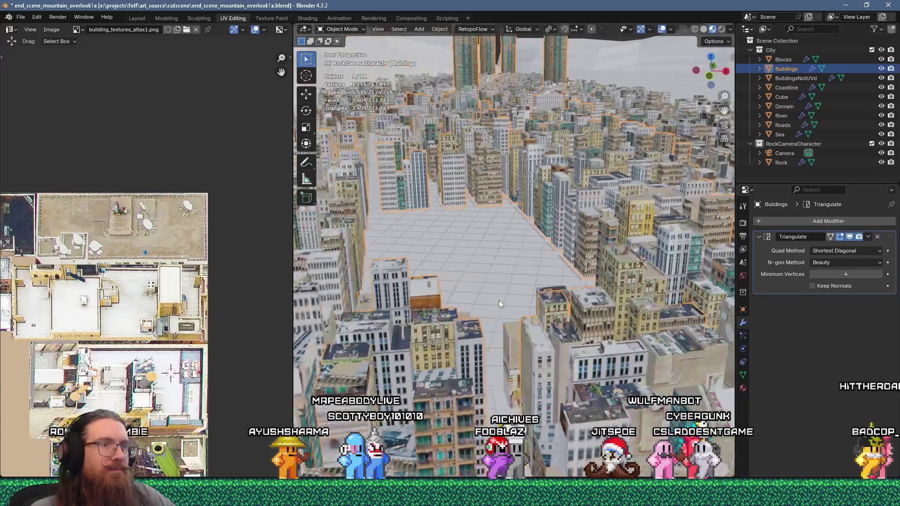
- Save the city scene and export it as end_scene_mountain_overlook1.glb into the Godot cutscene folder
{"action": "left_click", "coordinate": [21, 17]}
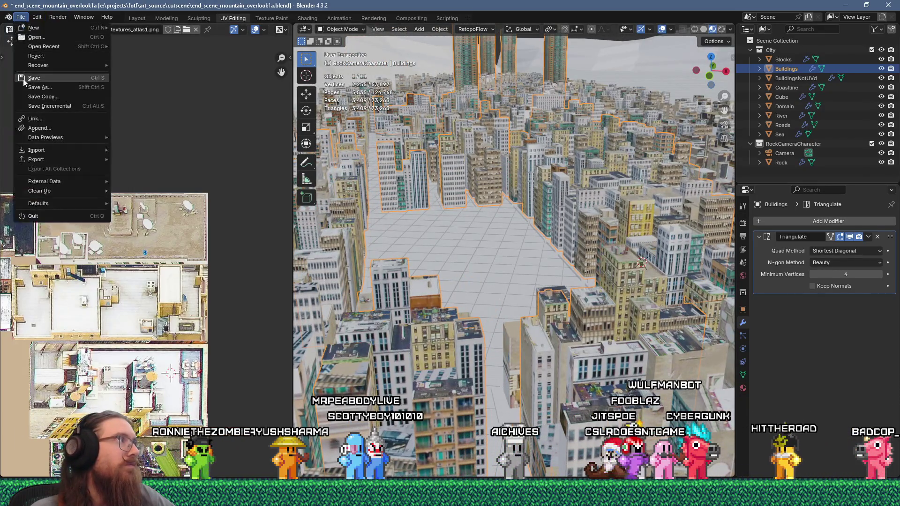
{"action": "left_click", "coordinate": [33, 78]}
{"action": "left_click", "coordinate": [21, 17]}
{"action": "mouse_move", "coordinate": [61, 160]}
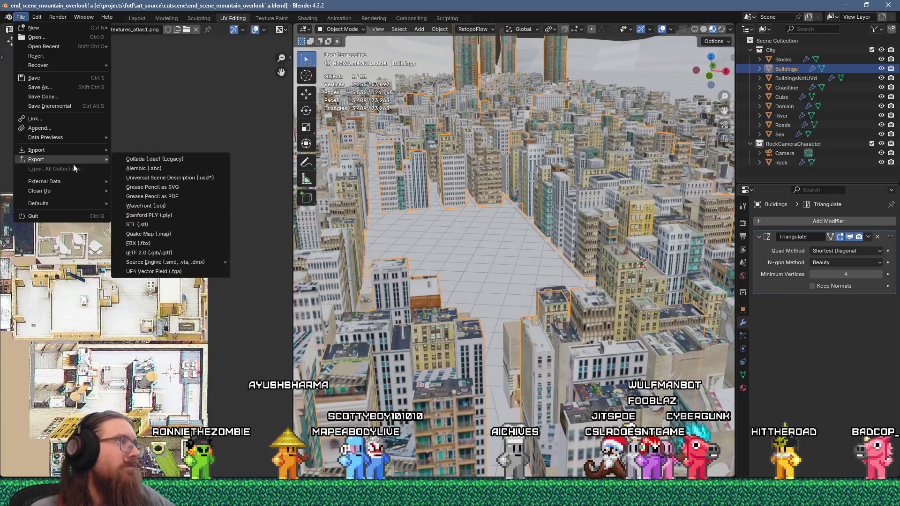
{"action": "left_click", "coordinate": [173, 253]}
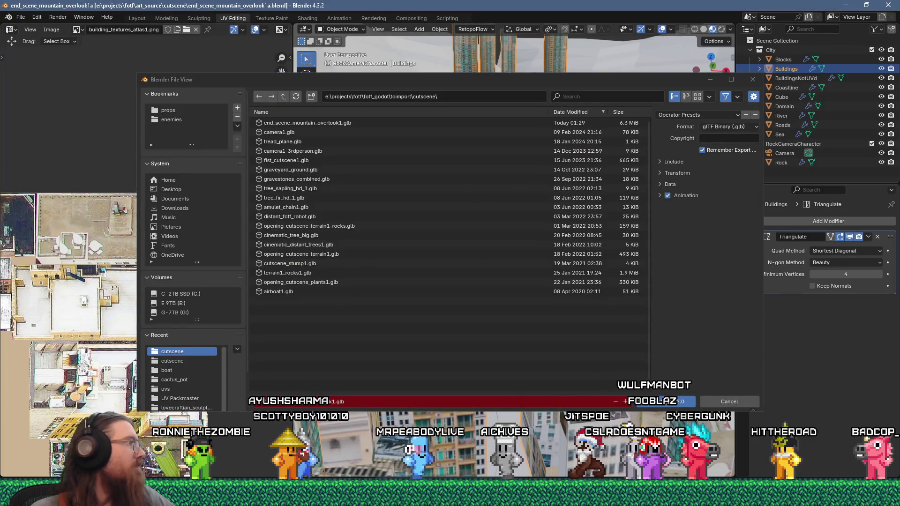
{"action": "key", "text": "Return"}
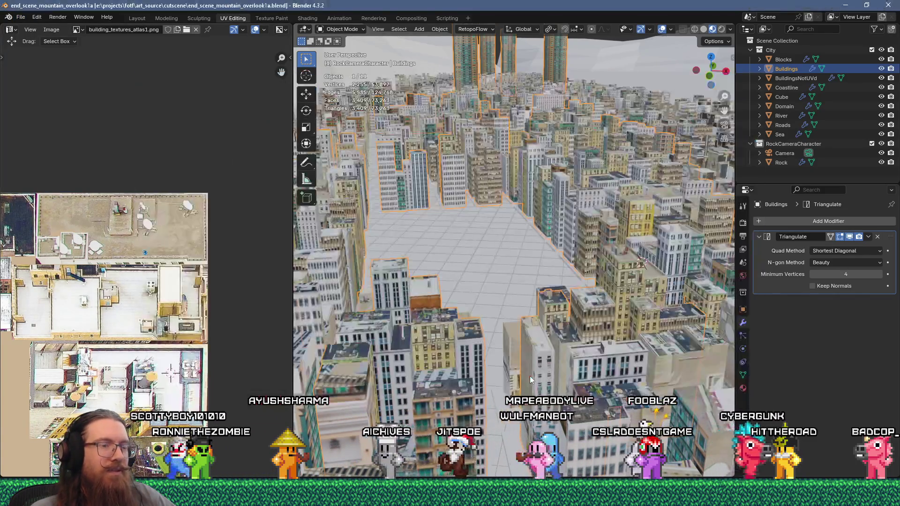
- Tilt the view toward the distant towers, then bring the Godot editor to the front
{"action": "middle_click_drag", "start_coordinate": [533, 373], "coordinate": [567, 421], "text": "shift"}
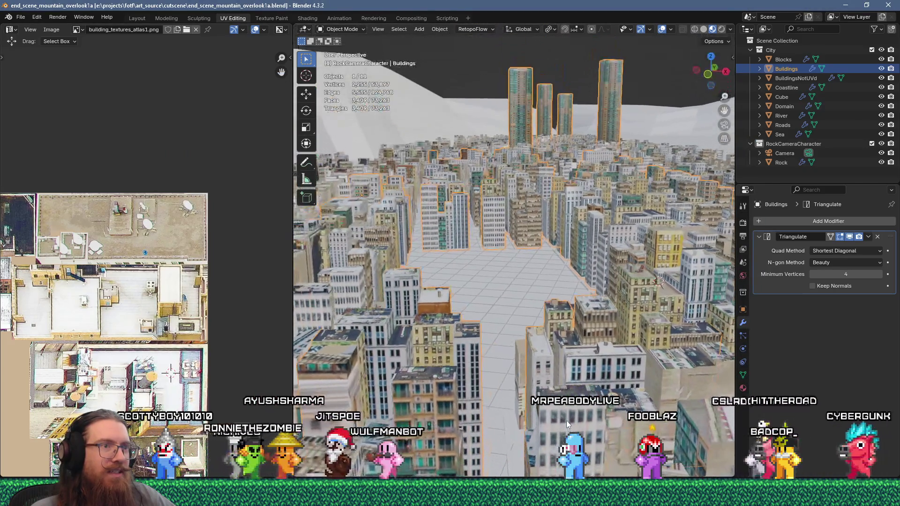
{"action": "scroll", "coordinate": [569, 418], "scroll_direction": "up", "scroll_amount": 2}
{"action": "scroll", "coordinate": [548, 363], "scroll_direction": "down", "scroll_amount": 2}
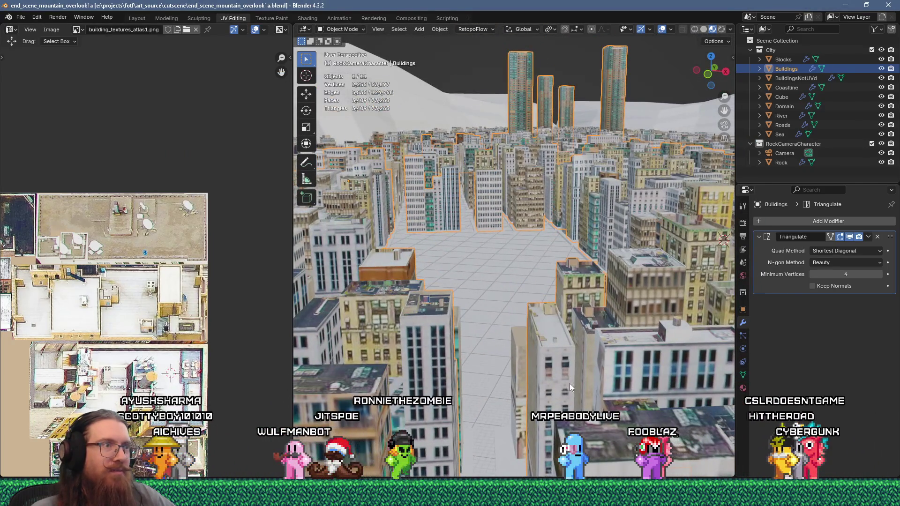
{"action": "mouse_move", "coordinate": [605, 497]}
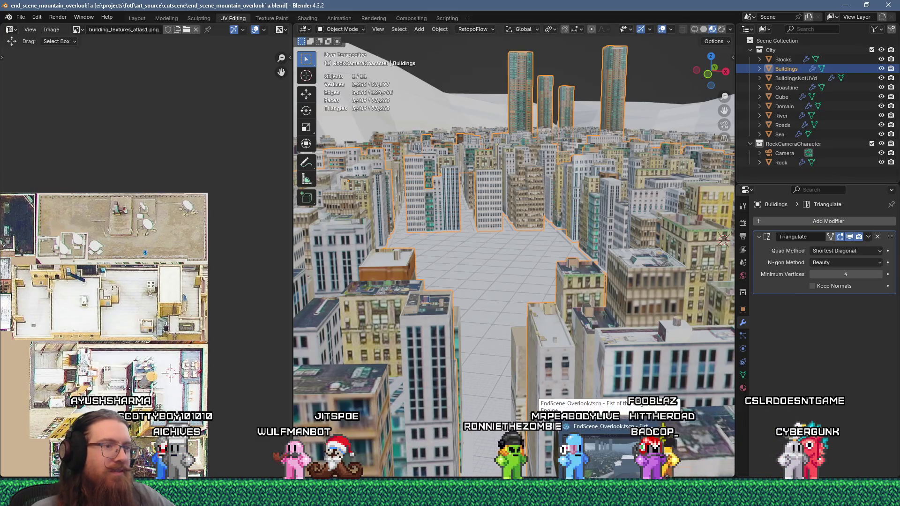
{"action": "left_click", "coordinate": [604, 450]}
- Reload the current Godot project to pick up the new export, then move the YouTube window over it
{"action": "left_click", "coordinate": [43, 20]}
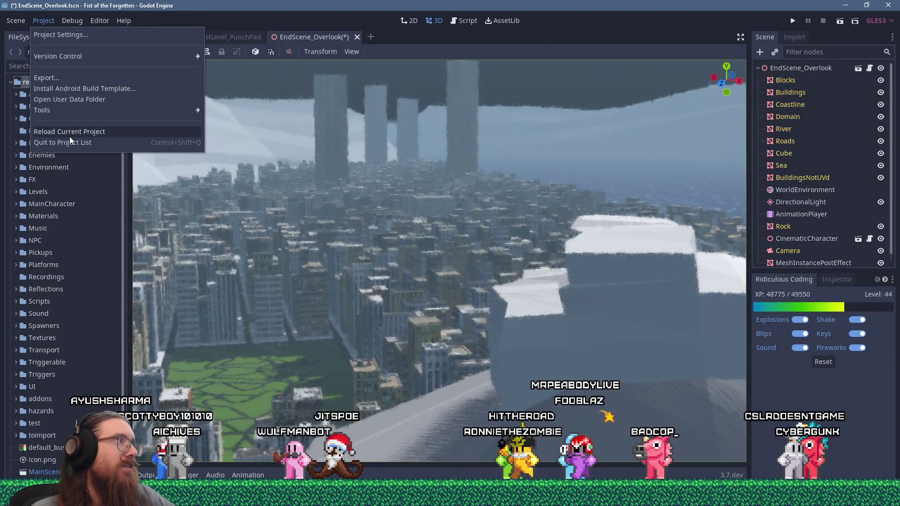
{"action": "left_click", "coordinate": [70, 135]}
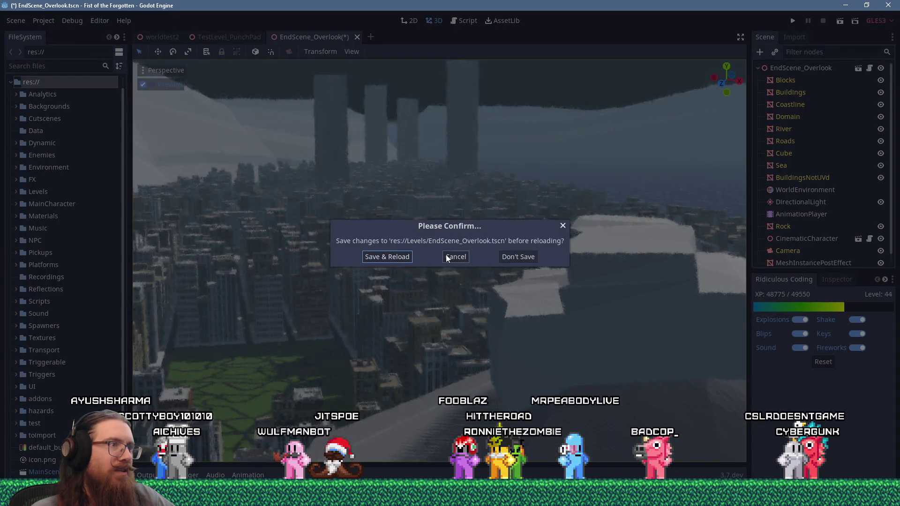
{"action": "left_click", "coordinate": [506, 264]}
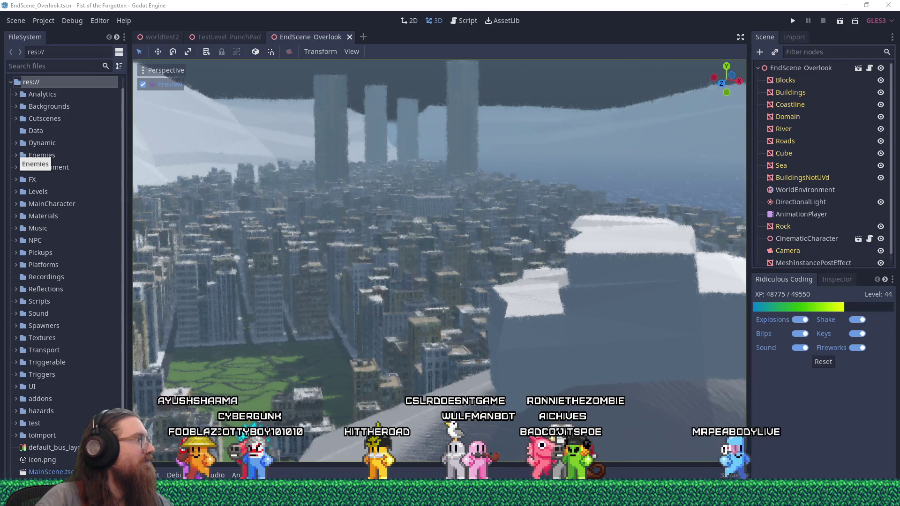
{"action": "left_click_drag", "start_coordinate": [0, 52], "coordinate": [412, 44]}
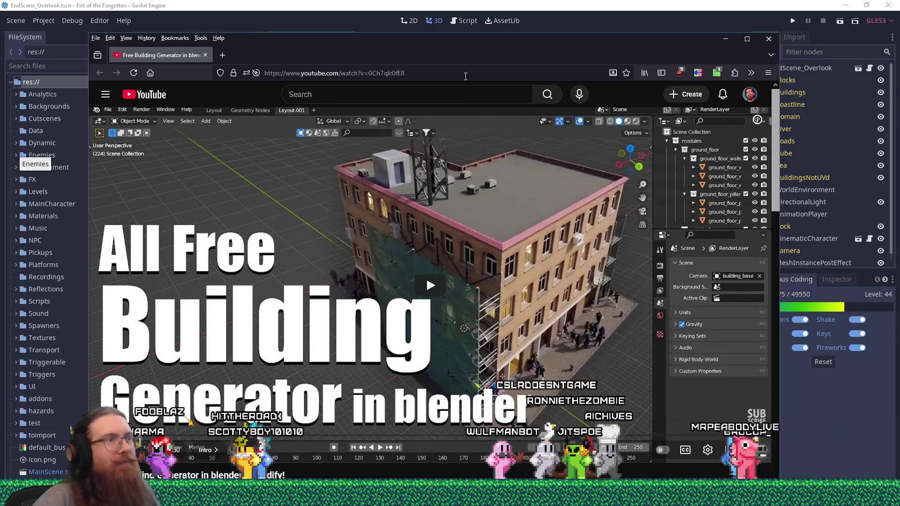
- Play the Buildify building generator video and scroll to reveal its title and channel
{"action": "left_click", "coordinate": [431, 287]}
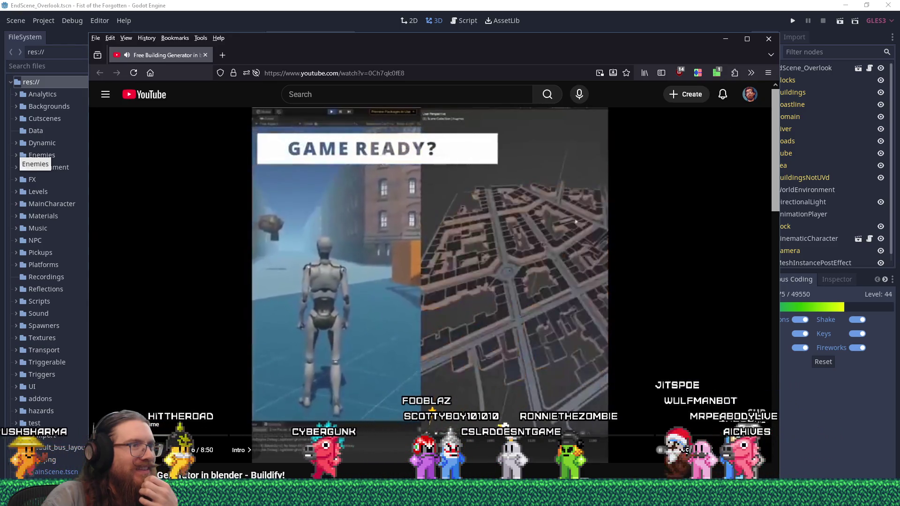
{"action": "scroll", "coordinate": [267, 470], "scroll_direction": "down", "scroll_amount": 2}
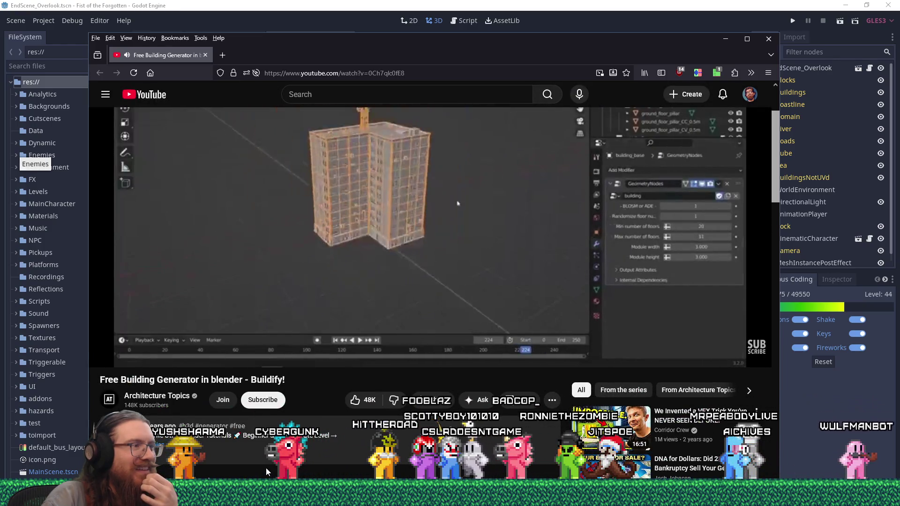
{"action": "scroll", "coordinate": [265, 468], "scroll_direction": "up", "scroll_amount": 2}
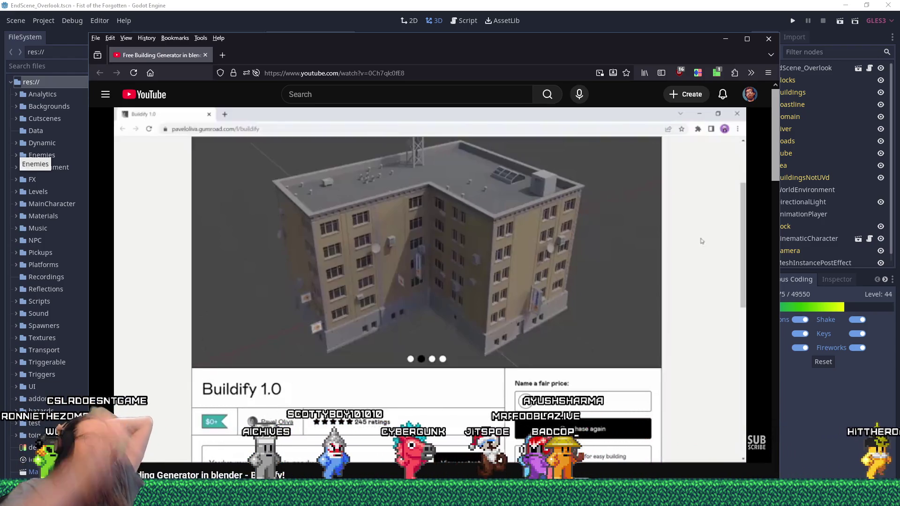
- Close the YouTube Buildify video to reveal Godot's EndScene_Overlook city scene
{"action": "left_click", "coordinate": [202, 56]}
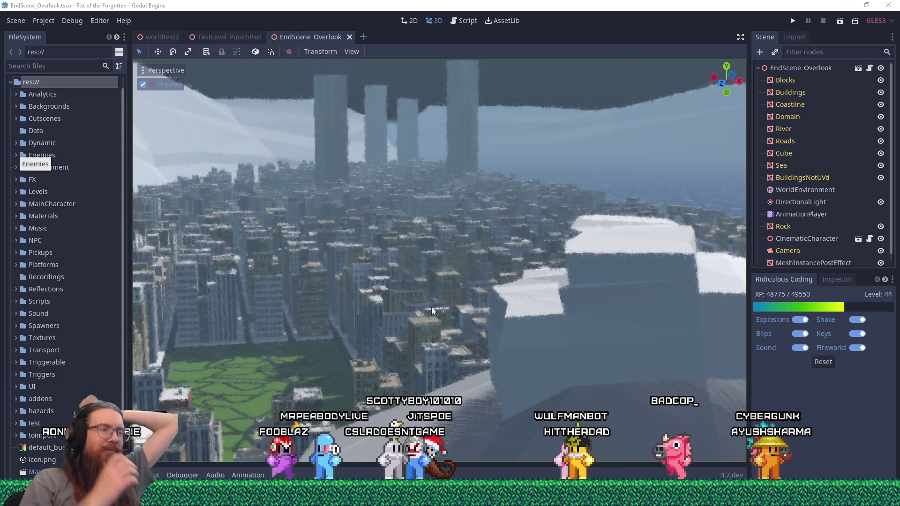
- Switch back to Blender and enter Edit Mode on the BuildingsNotUVd mesh
{"action": "key", "text": "alt+Tab"}
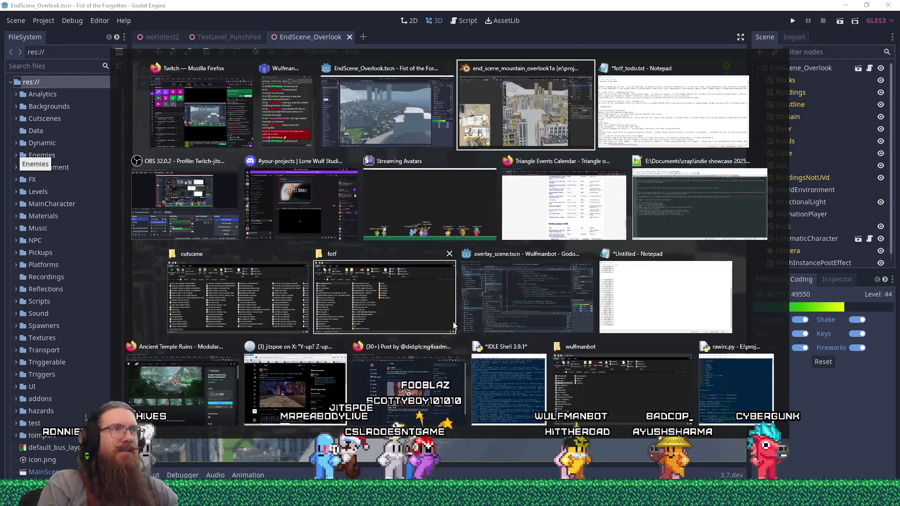
{"action": "key", "text": "alt+Tab"}
{"action": "key", "text": "alt+Tab"}
{"action": "scroll", "coordinate": [505, 294], "scroll_direction": "up", "scroll_amount": 5}
{"action": "scroll", "coordinate": [570, 311], "scroll_direction": "up", "scroll_amount": 5}
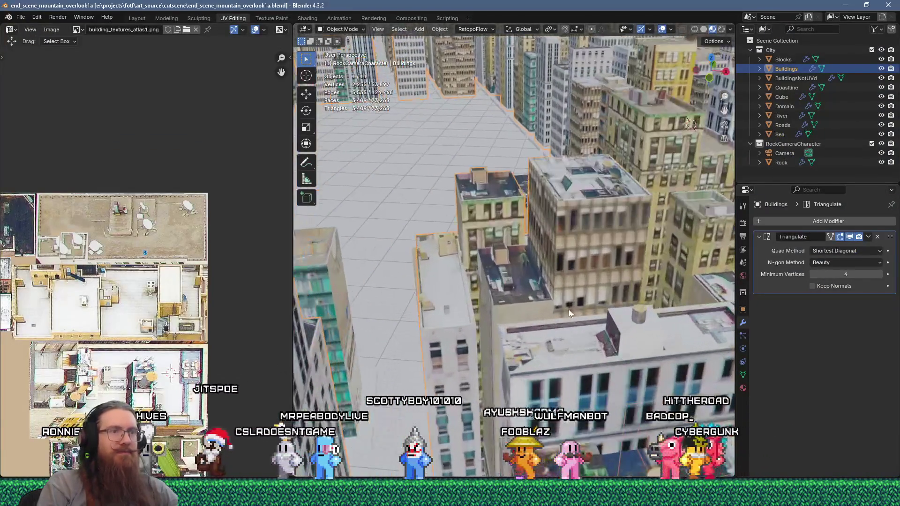
{"action": "key", "text": "Tab"}
{"action": "key", "text": "alt+q"}
- Lower the selected rooftop box faces about 0.39 m into the roof, then return to Object Mode
{"action": "left_click", "coordinate": [571, 319]}
{"action": "left_click", "coordinate": [605, 309], "text": "shift"}
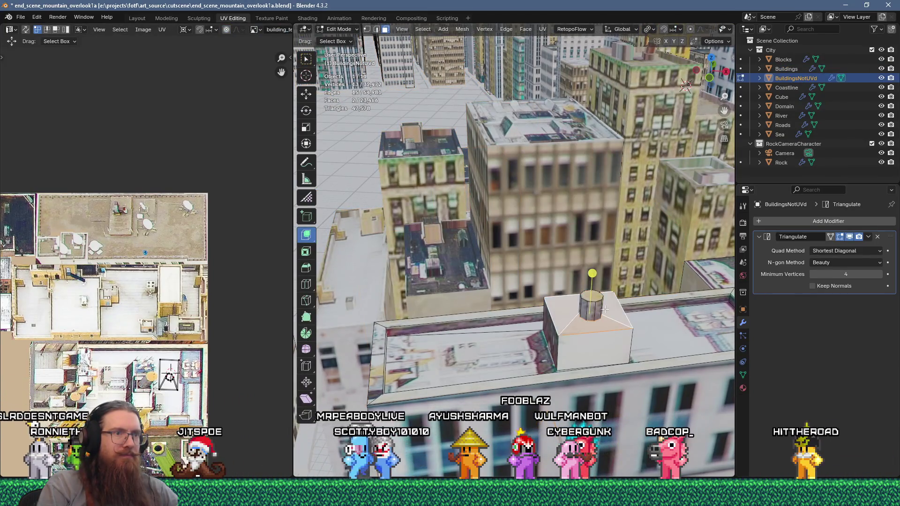
{"action": "key", "text": "shift+space"}
{"action": "key", "text": "g"}
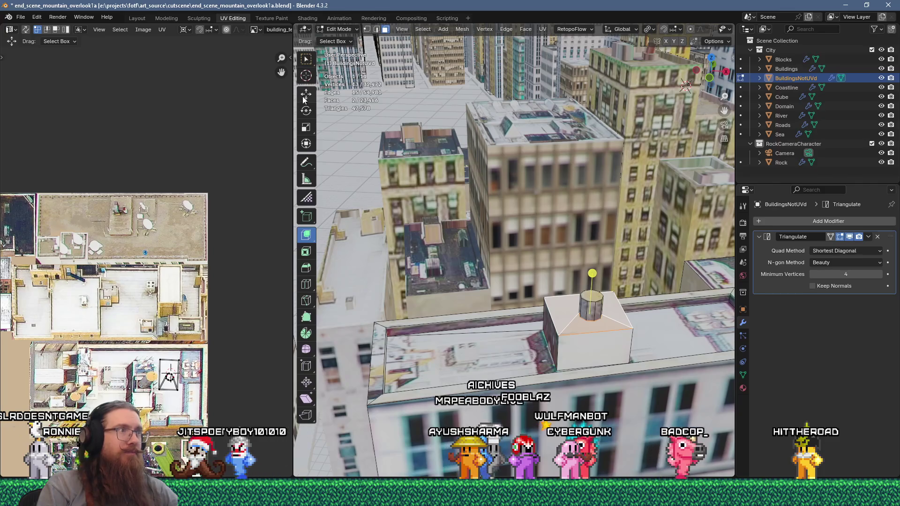
{"action": "left_click_drag", "start_coordinate": [593, 280], "coordinate": [593, 300]}
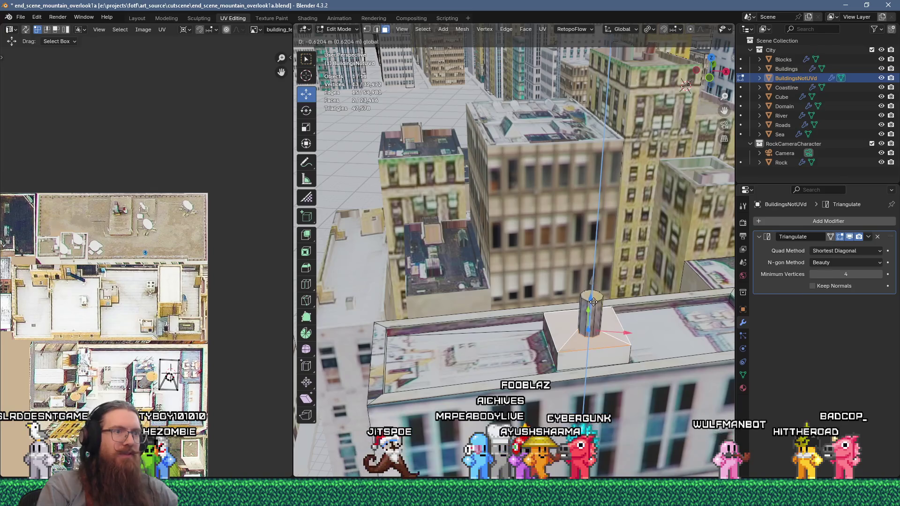
{"action": "left_click", "coordinate": [593, 296]}
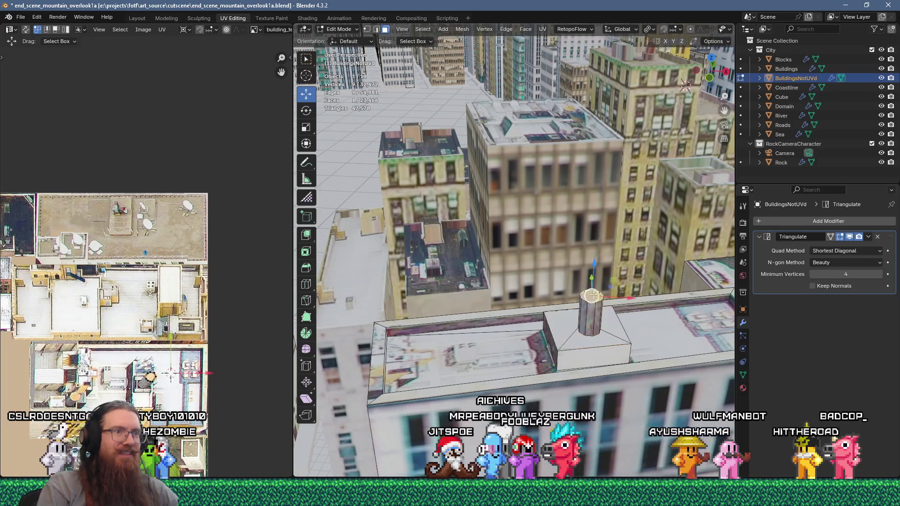
{"action": "left_click", "coordinate": [594, 278]}
{"action": "mouse_move", "coordinate": [594, 278]}
{"action": "middle_mouse_down"}
{"action": "mouse_move", "coordinate": [540, 300]}
{"action": "mouse_move", "coordinate": [570, 299]}
{"action": "mouse_move", "coordinate": [555, 303]}
{"action": "middle_mouse_up"}
{"action": "key", "text": "Tab"}
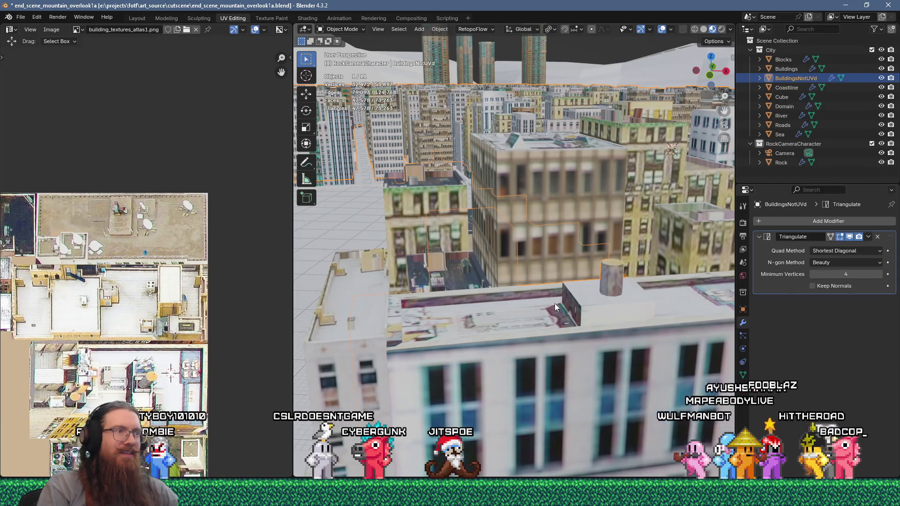
{"action": "scroll", "coordinate": [555, 302], "scroll_direction": "down", "scroll_amount": 6}
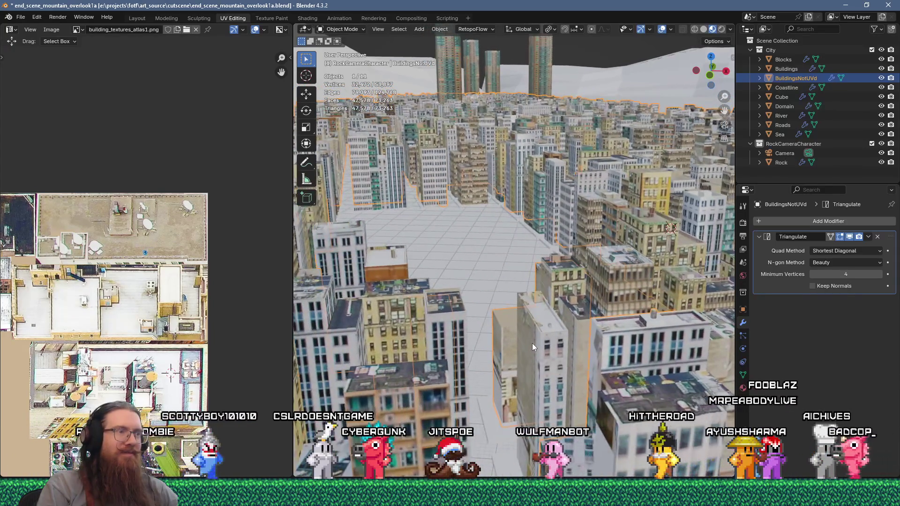
{"action": "scroll", "coordinate": [477, 279], "scroll_direction": "up", "scroll_amount": 3}
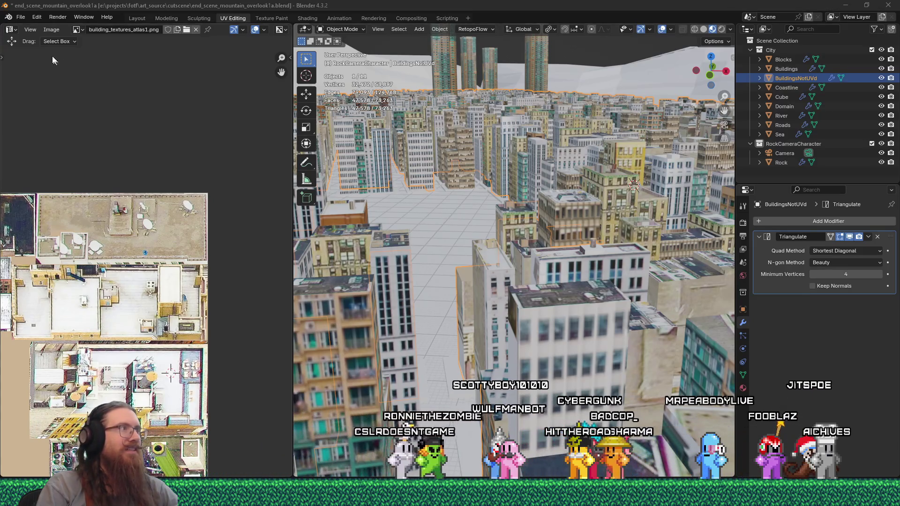
- Save the blend file, then browse the export formats and dismiss them without exporting
{"action": "left_click", "coordinate": [21, 18]}
{"action": "left_click", "coordinate": [39, 79]}
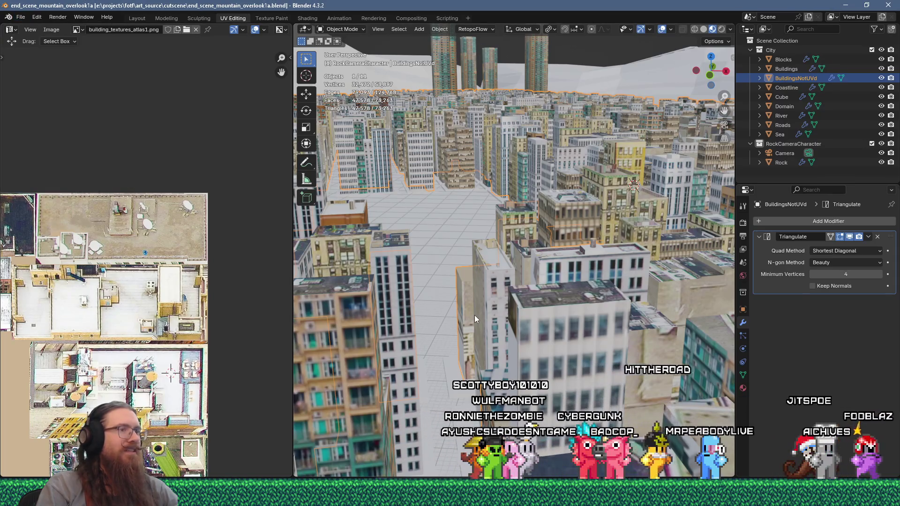
{"action": "left_click", "coordinate": [22, 18]}
{"action": "mouse_move", "coordinate": [47, 160]}
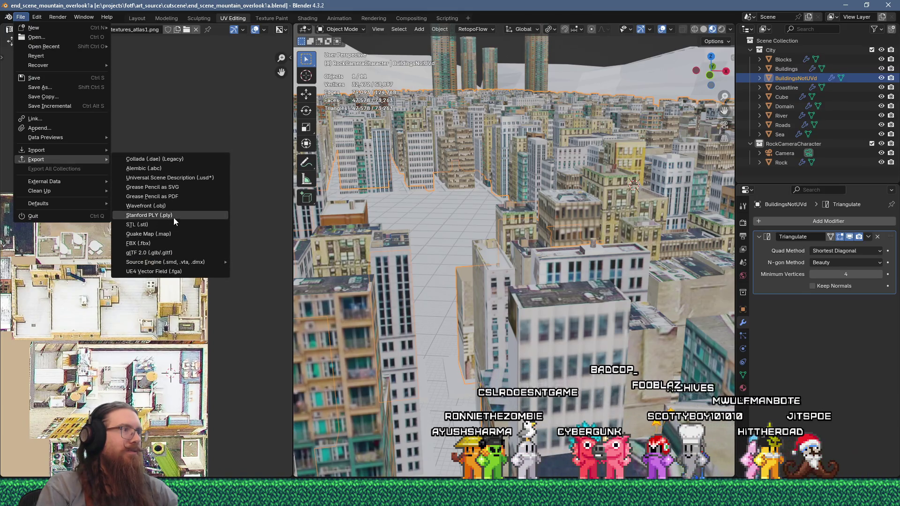
{"action": "key", "text": "Escape"}
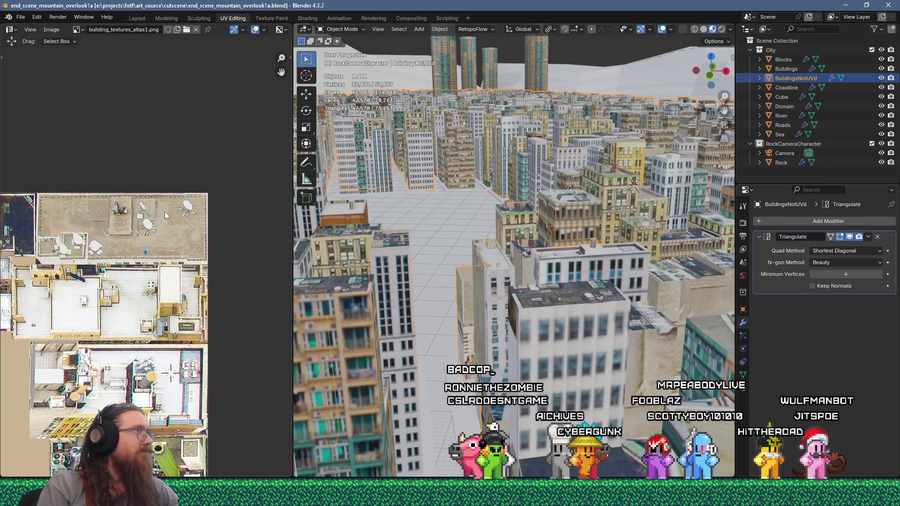
- Export the city scene as glTF 2.0 and close Blender
{"action": "left_click", "coordinate": [21, 17]}
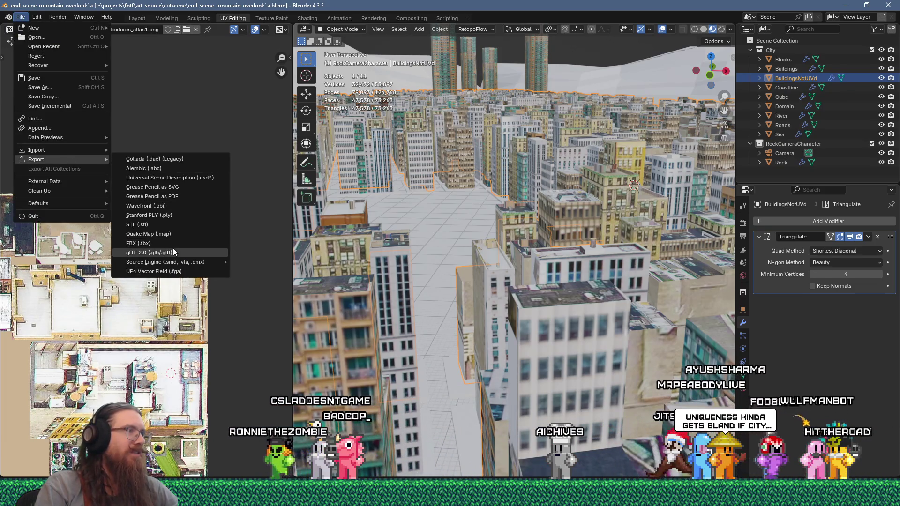
{"action": "left_click", "coordinate": [173, 249]}
{"action": "left_click", "coordinate": [667, 400]}
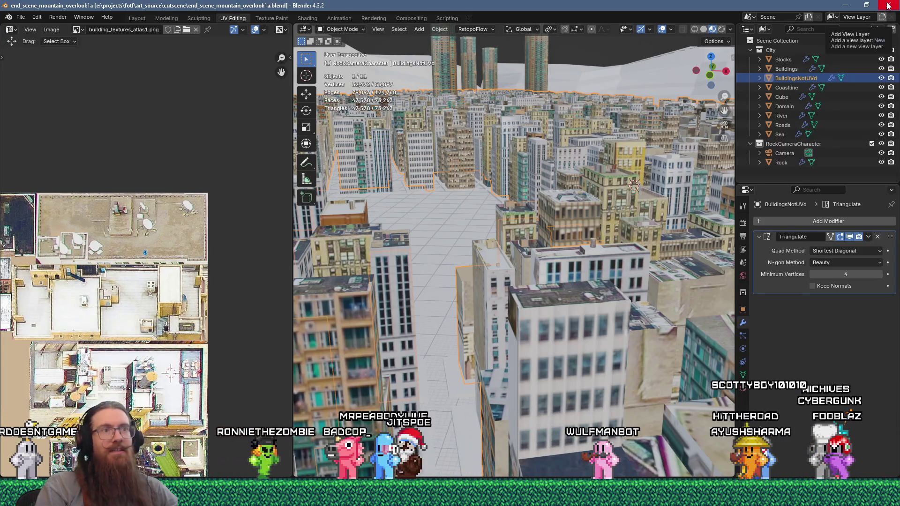
{"action": "left_click", "coordinate": [889, 6]}
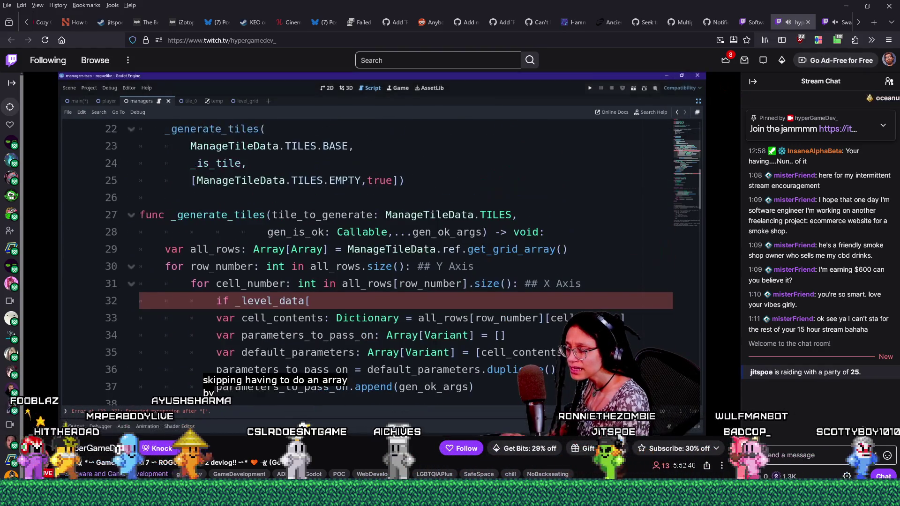
- Focus the Twitch stream's chat message box
{"action": "left_click", "coordinate": [802, 455]}
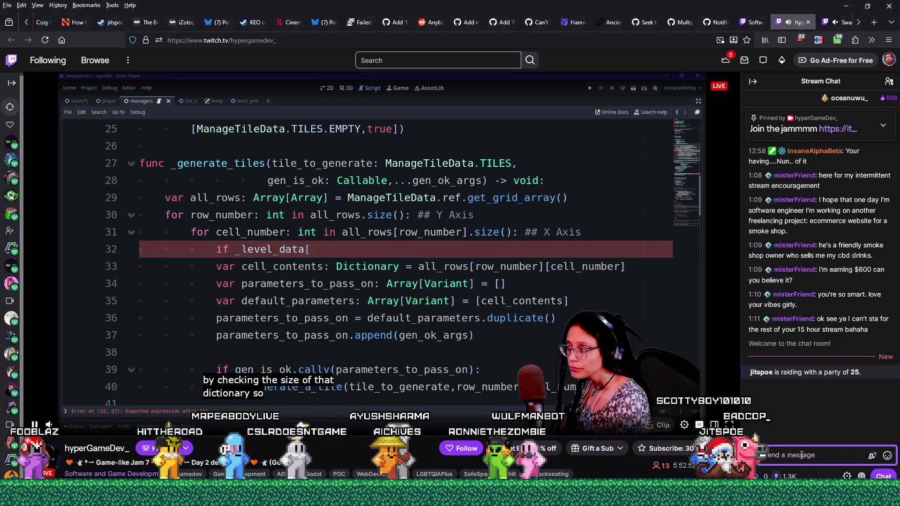
- Post "It's not the size of the dictionary." in the Twitch stream chat
{"action": "left_click", "coordinate": [888, 456]}
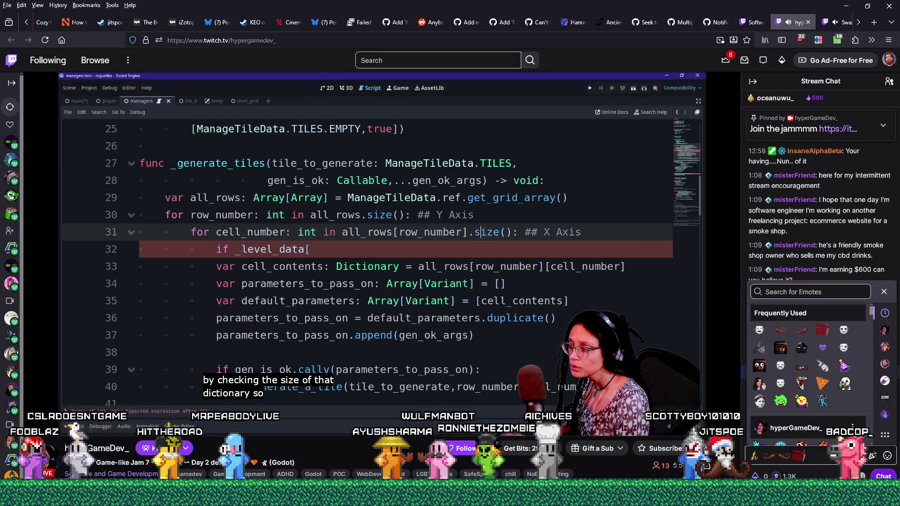
{"action": "left_click", "coordinate": [814, 463]}
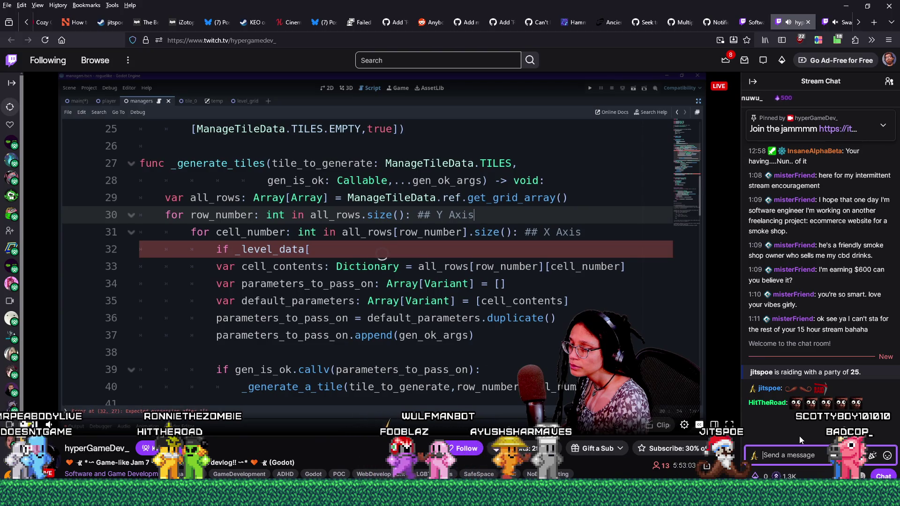
{"action": "type", "text": "It's not the size of the"}
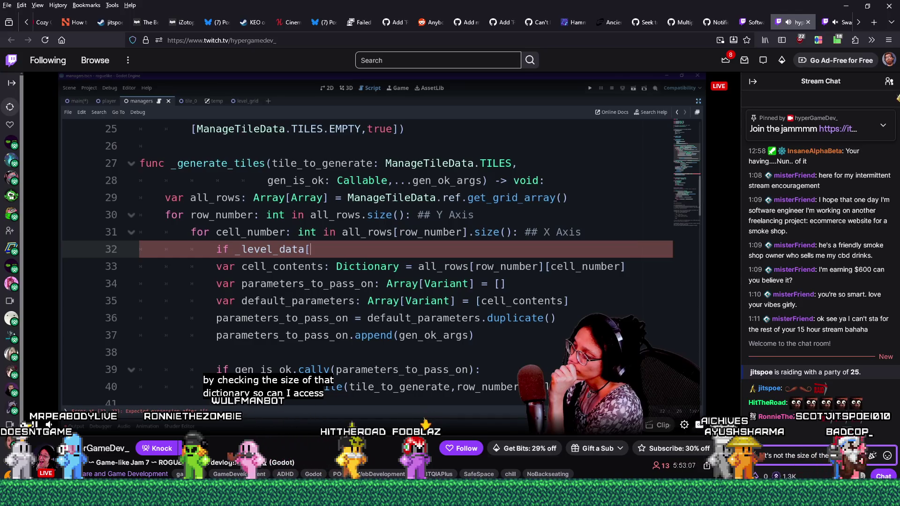
{"action": "type", "text": "tionary. use"}
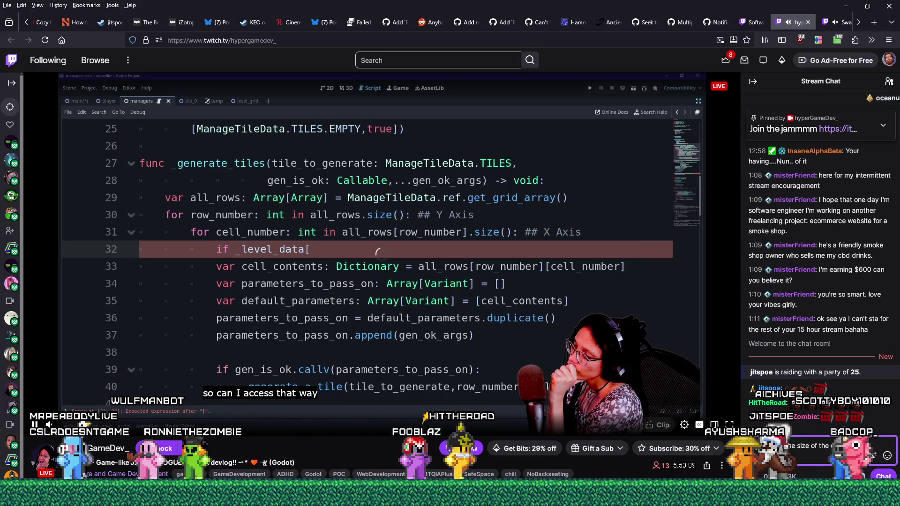
{"action": "key", "text": "Return"}
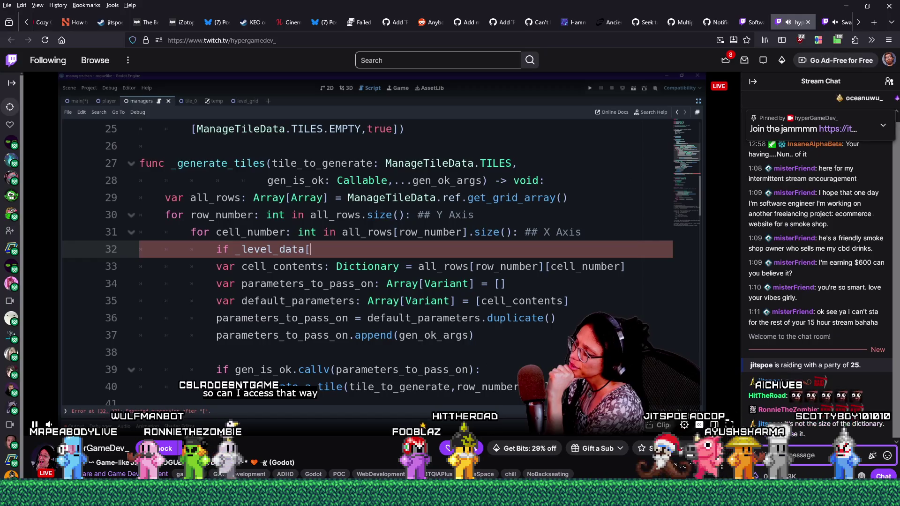